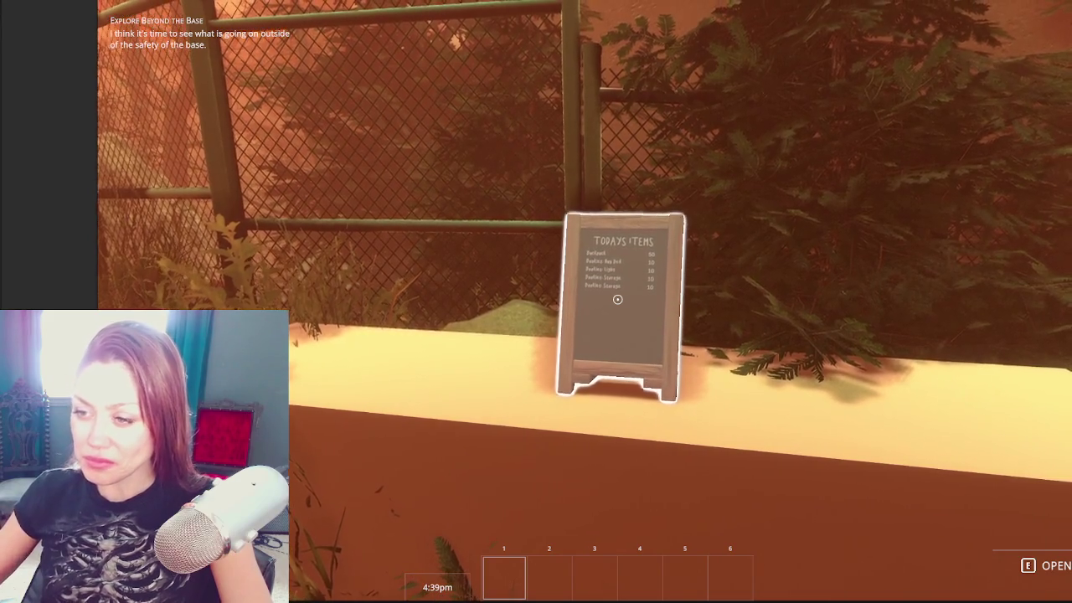
Step: Walk across the courtyard and up the stairs to the rocks, then turn back toward the chalkboard counter
{"action": "key", "text": "w"}
{"action": "key", "text": "w"}
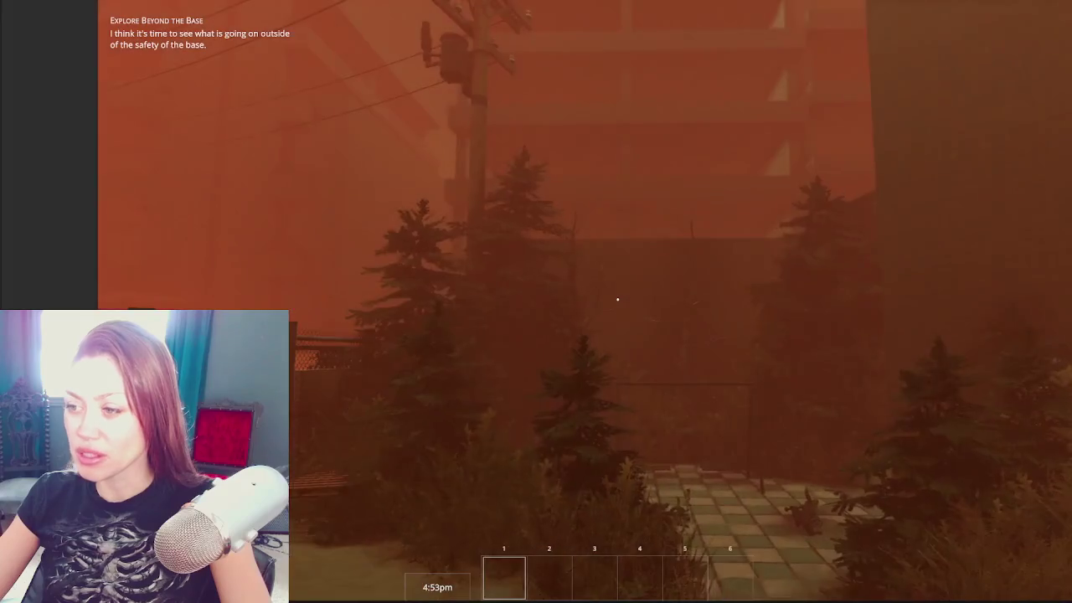
{"action": "key", "text": "w"}
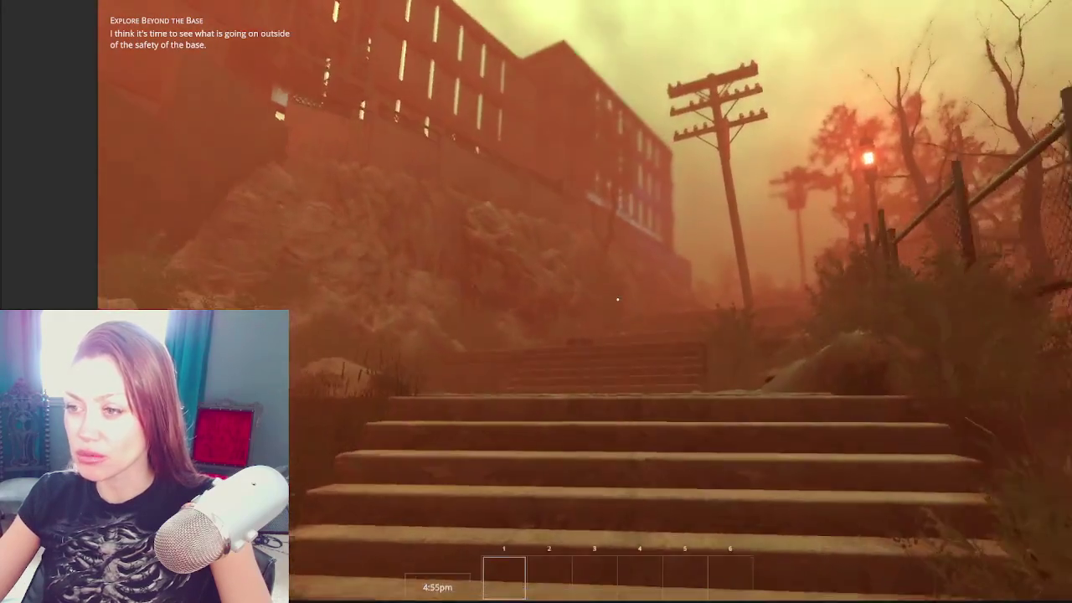
{"action": "key", "text": "w"}
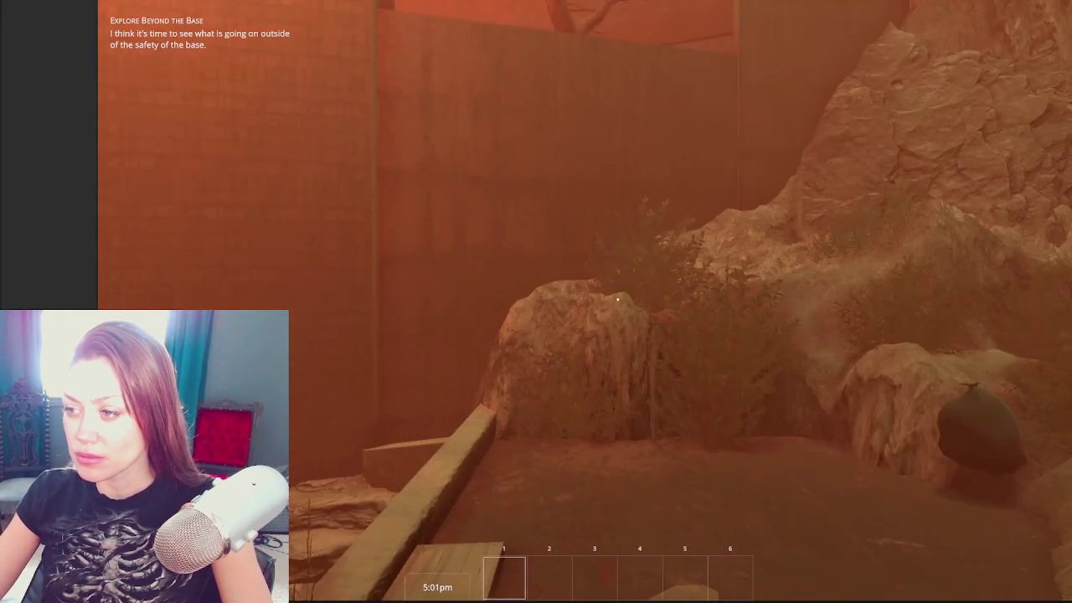
{"action": "key", "text": "w"}
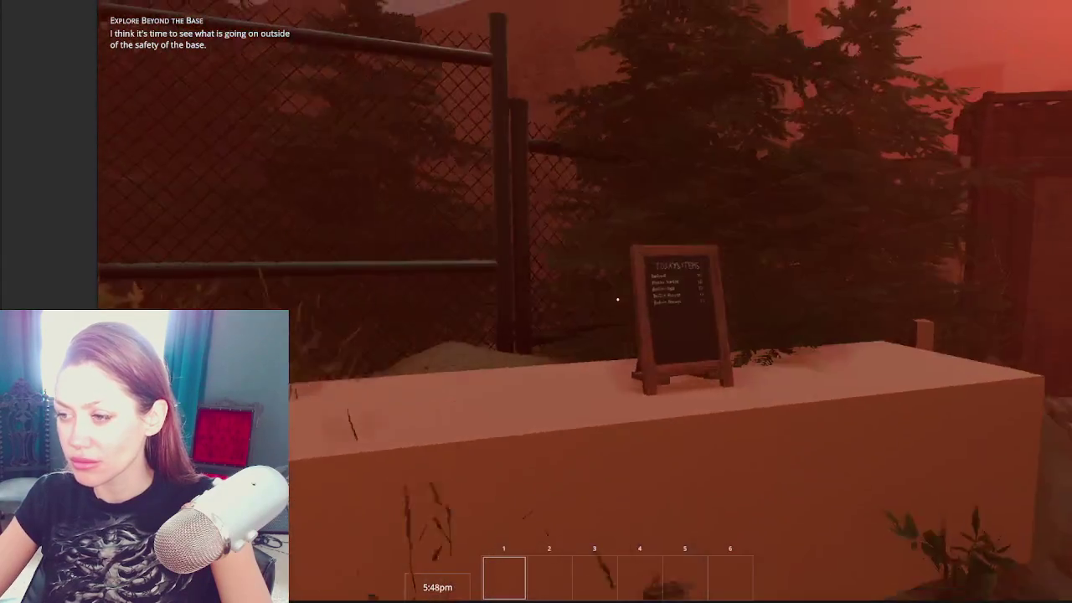
{"action": "key", "text": "shift"}
Step: Walk the path past the crate to the chain-link fence and open the pause menu's Stats page
{"action": "mouse_move", "coordinate": [617, 299]}
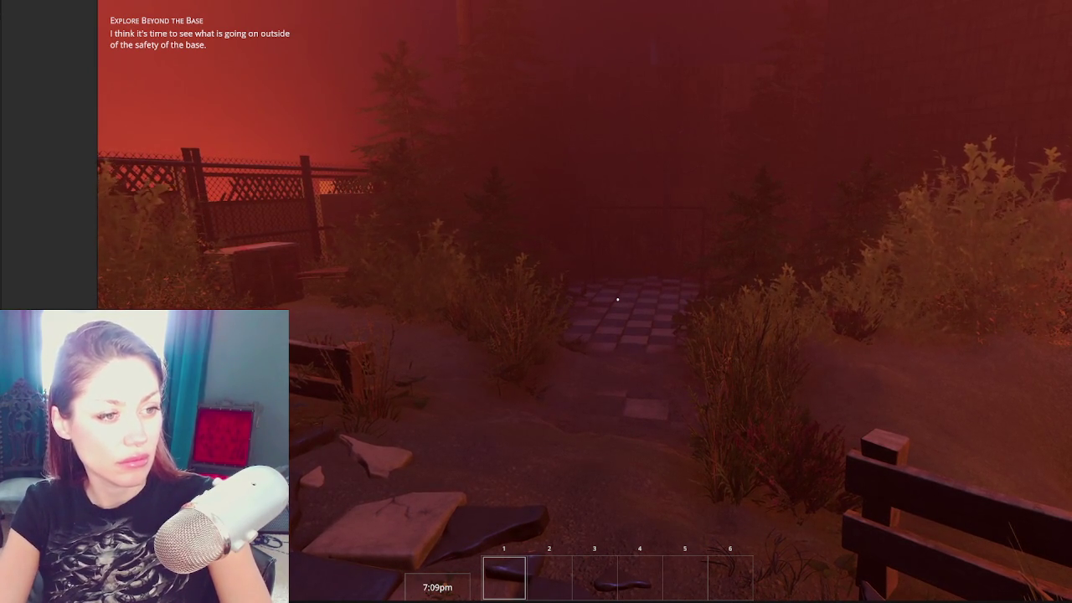
{"action": "mouse_move", "coordinate": [617, 299]}
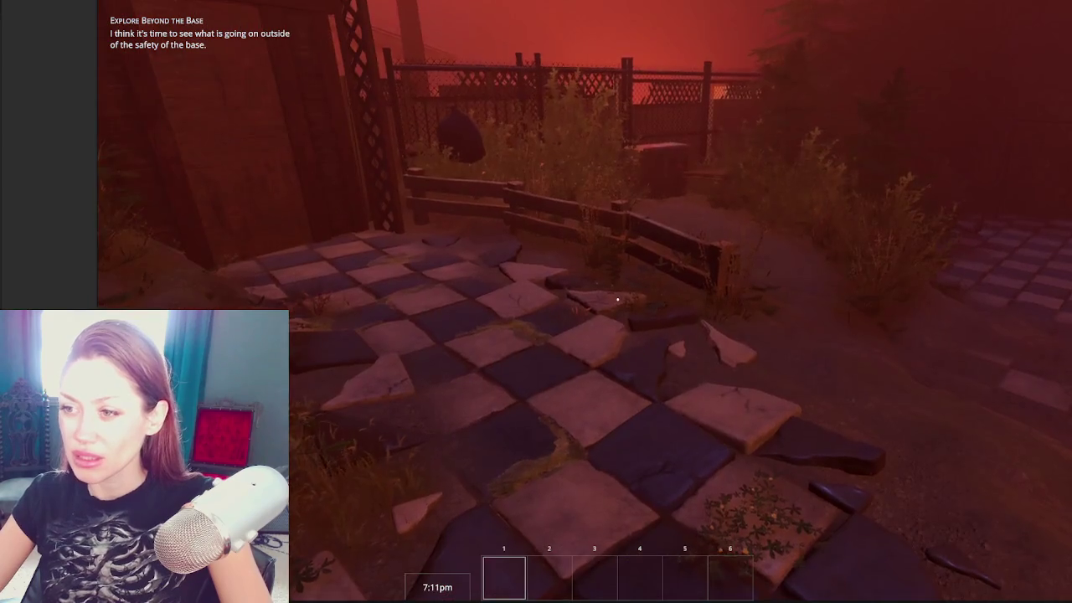
{"action": "key", "text": "w"}
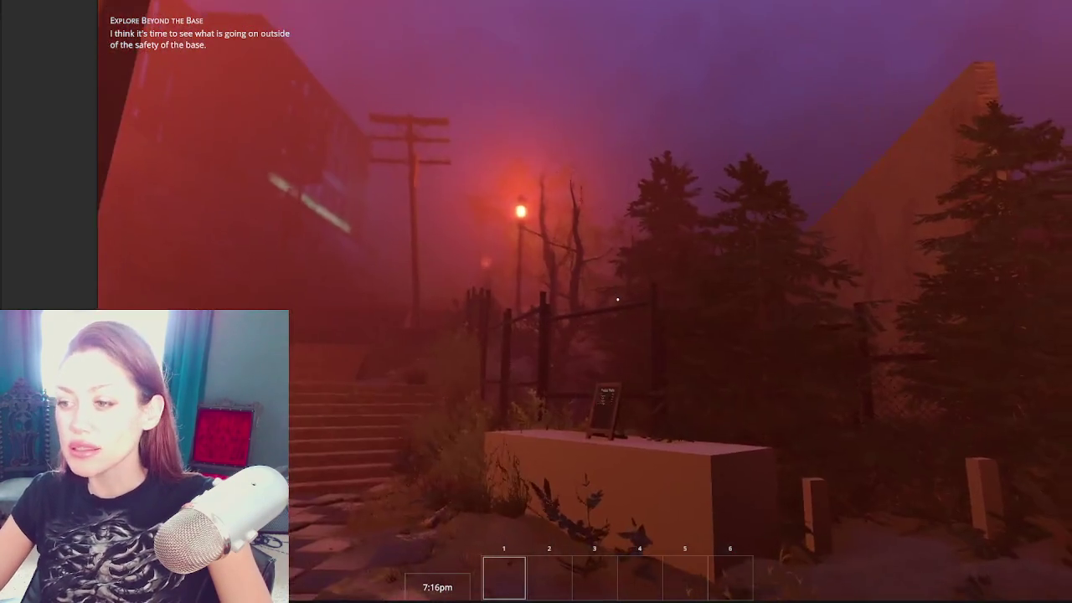
{"action": "key", "text": "w"}
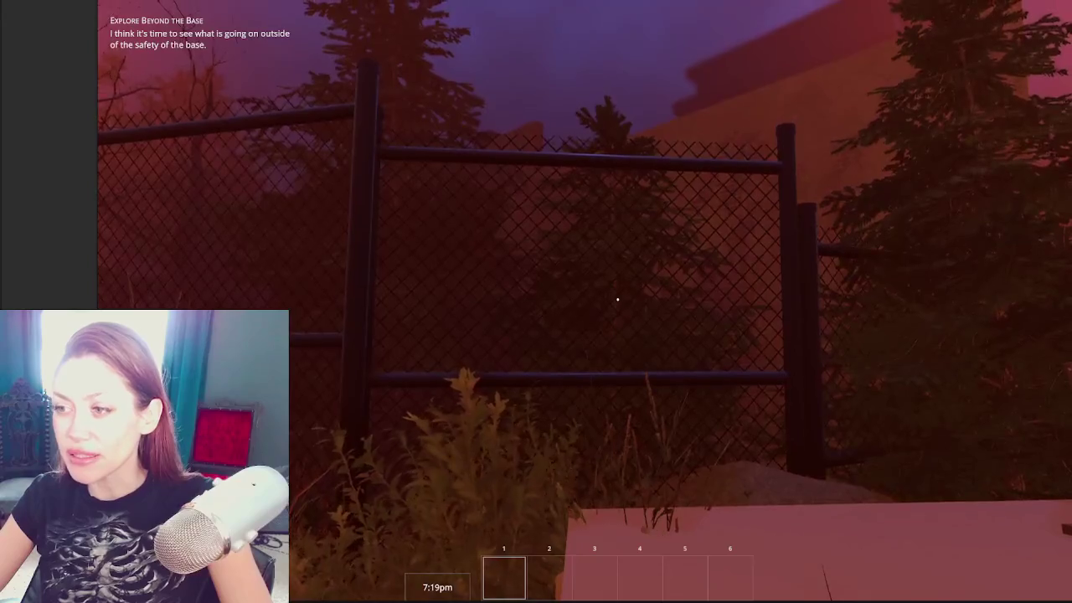
{"action": "key", "text": "w"}
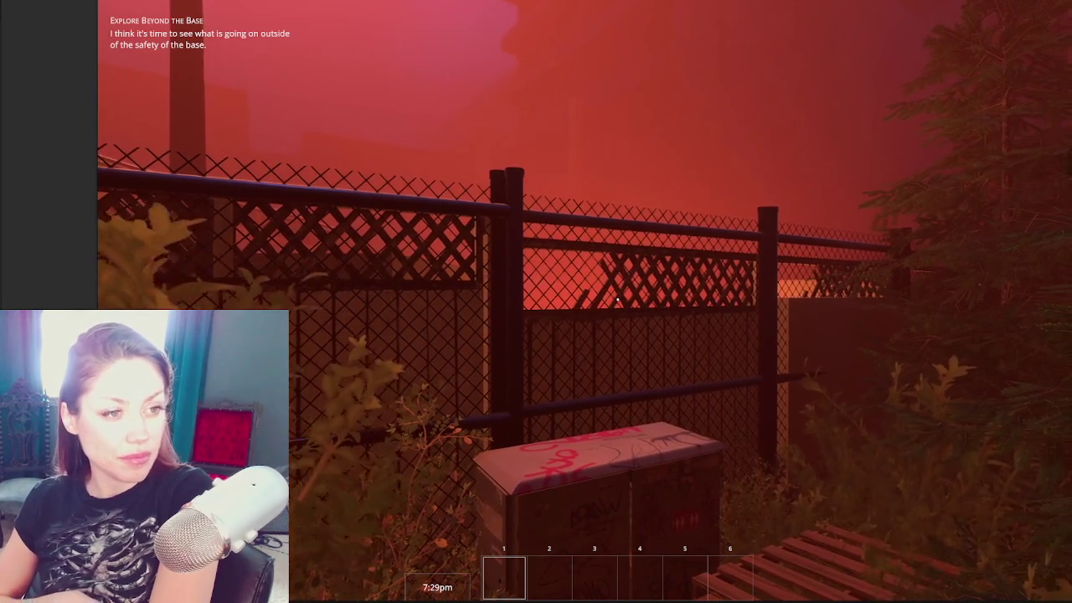
{"action": "key", "text": "Escape"}
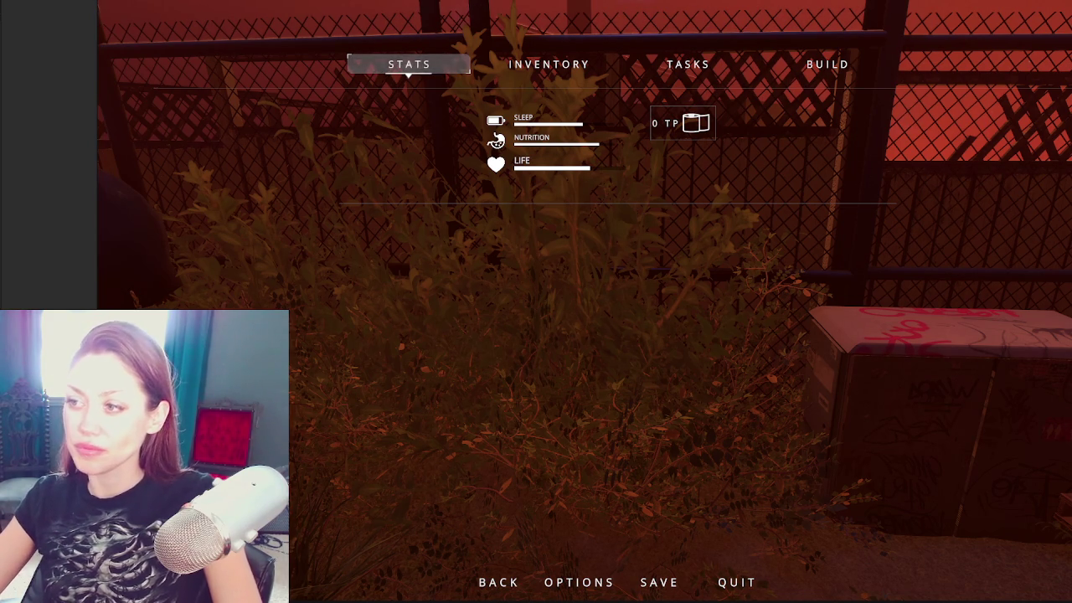
Step: Leave and reopen the pause menu, then close it to resume play at the fence
{"action": "key", "text": "Escape"}
{"action": "key", "text": "Escape"}
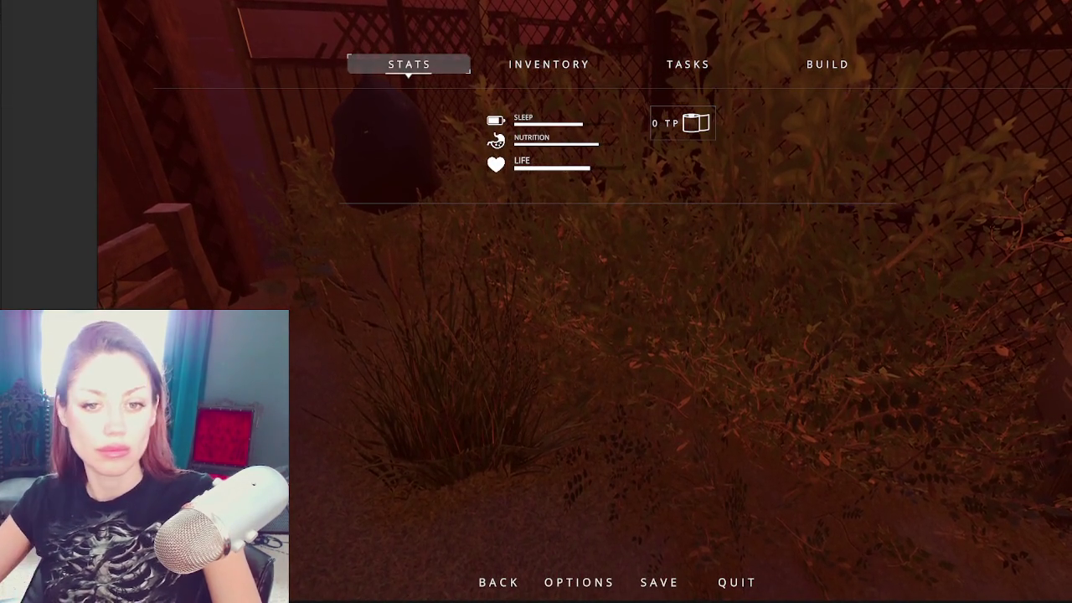
{"action": "key", "text": "Escape"}
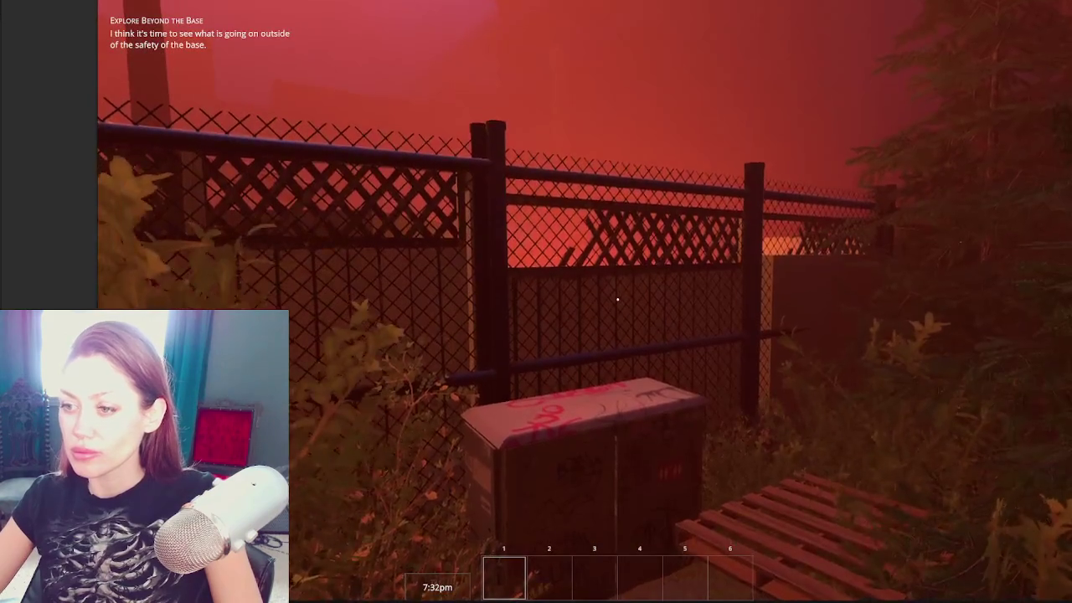
Step: Walk the path past the bushes and across the checkered tiles toward the fence
{"action": "key", "text": "w"}
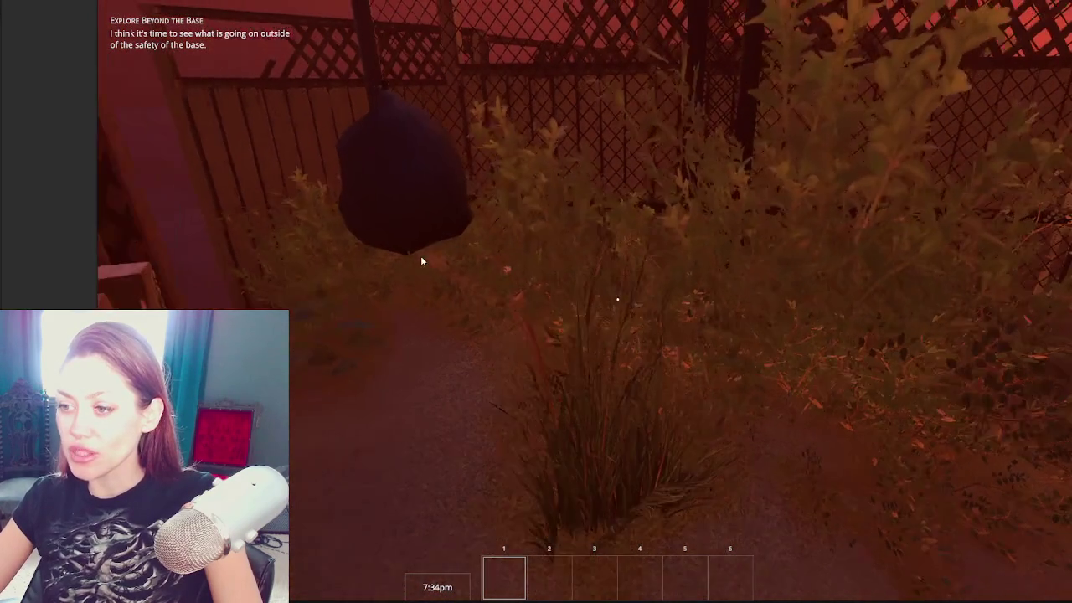
{"action": "key", "text": "w"}
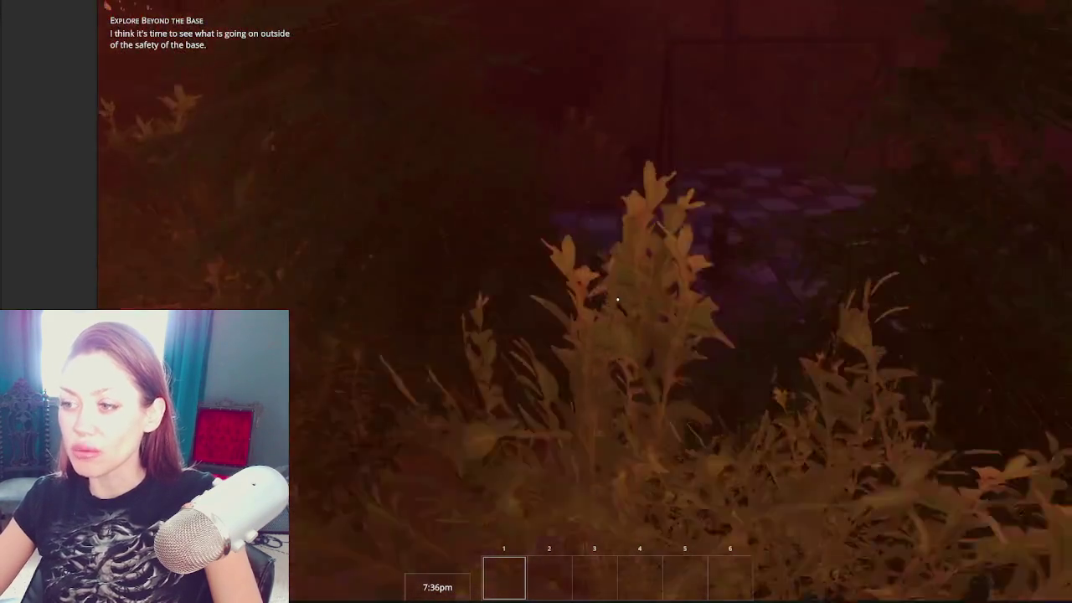
{"action": "key", "text": "w"}
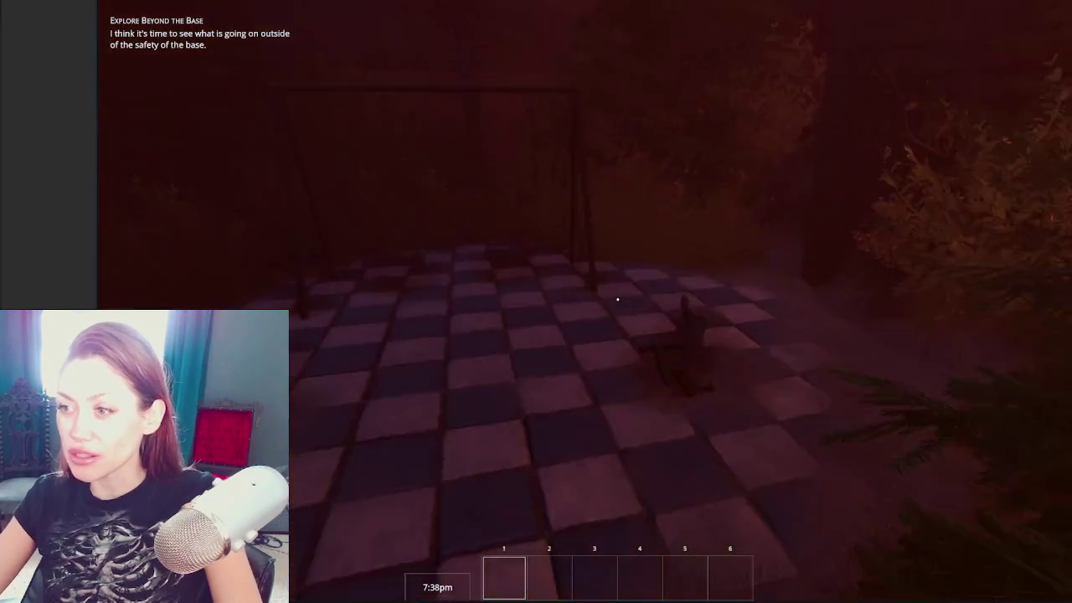
{"action": "key", "text": "w"}
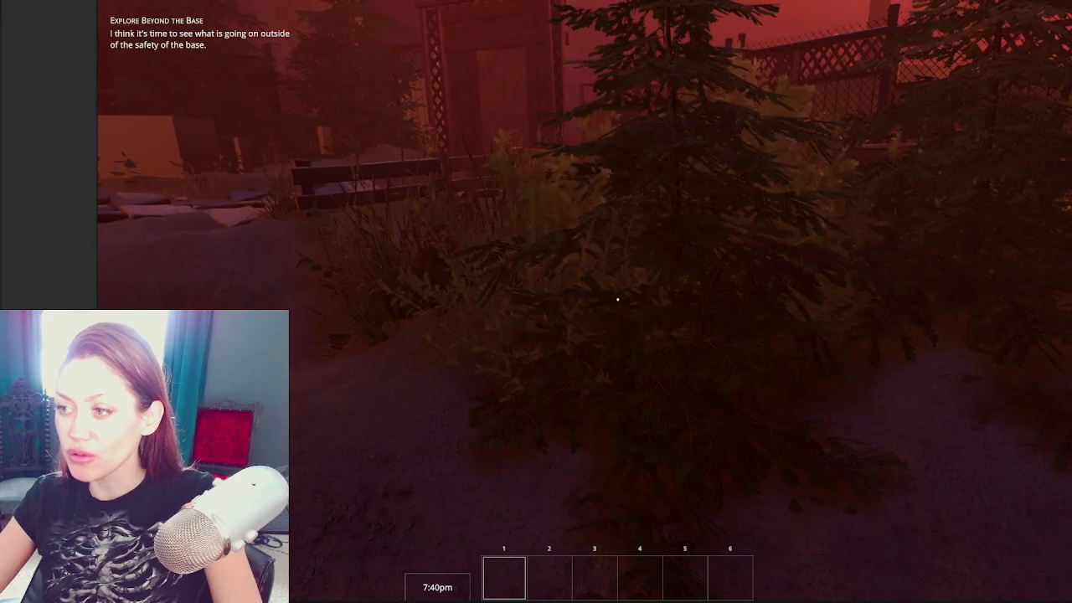
{"action": "key", "text": "w"}
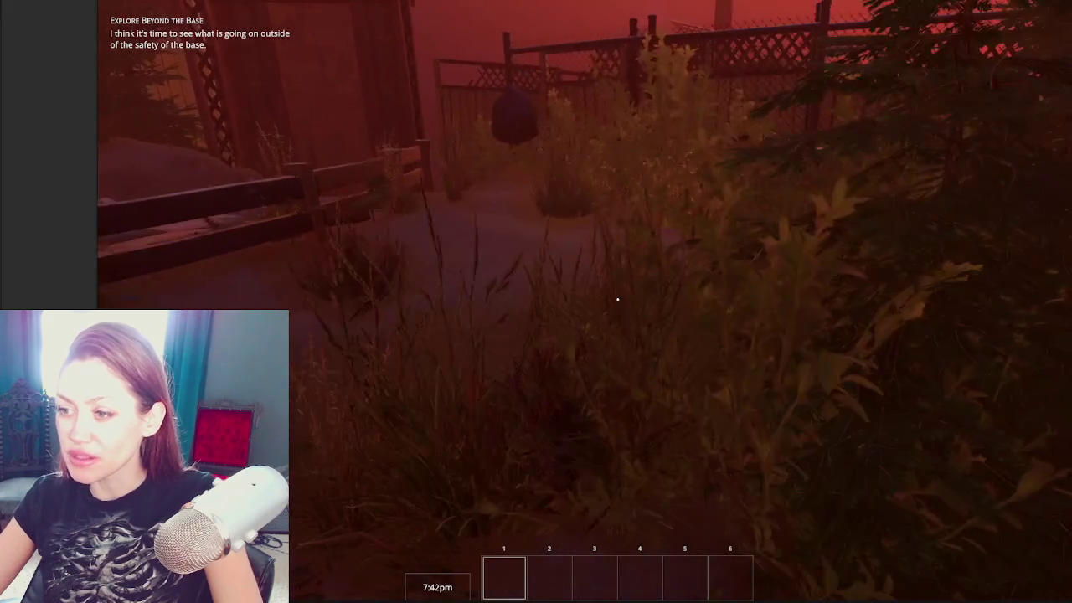
{"action": "key", "text": "w"}
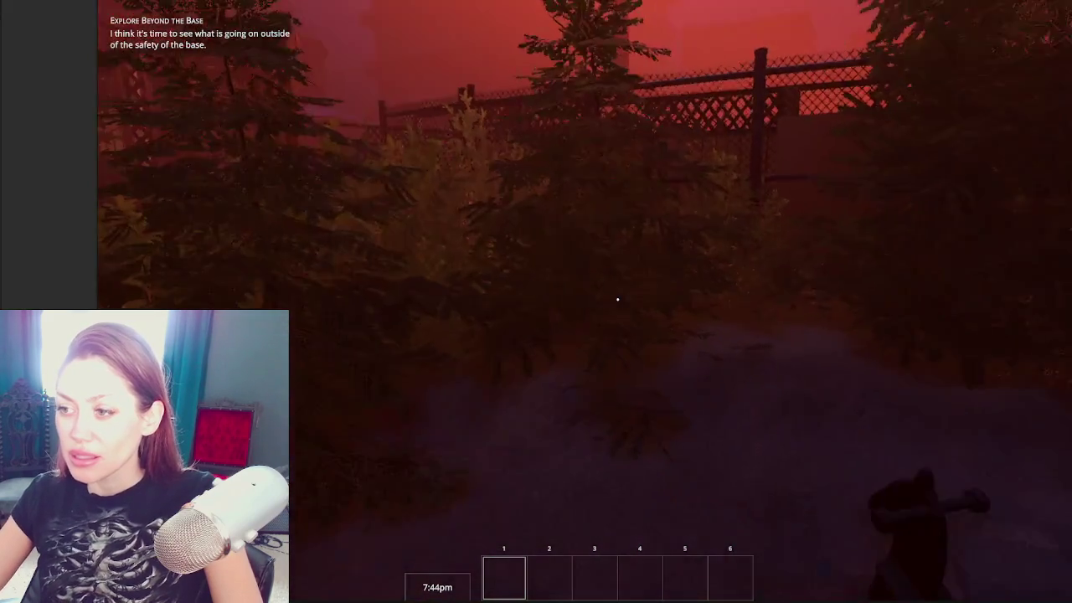
Step: Back off, approach the fence and box, then cross the dark checkered floor to the culvert
{"action": "key", "text": "s"}
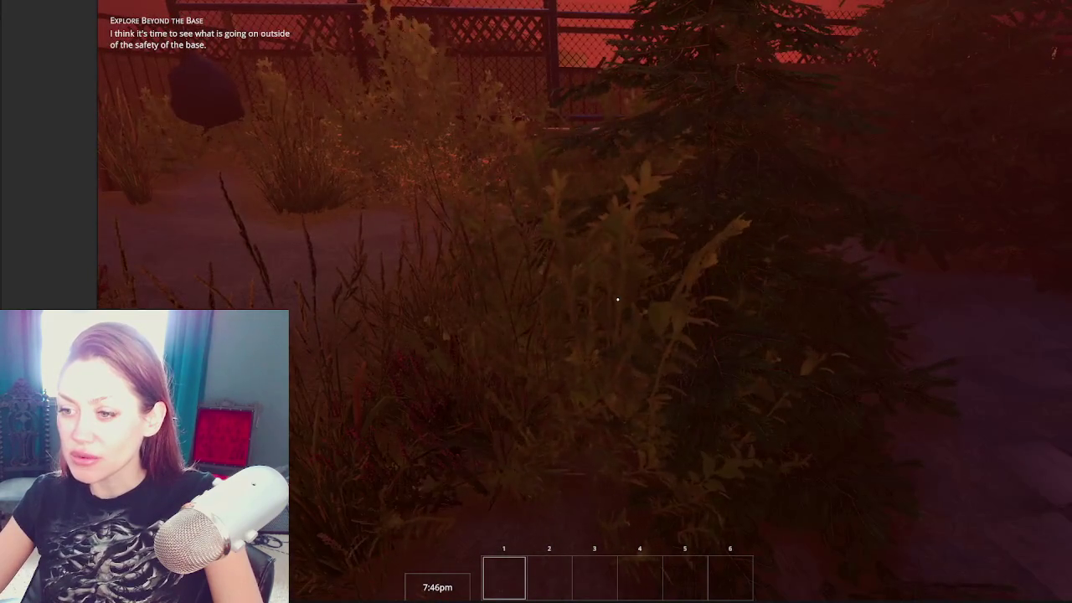
{"action": "key", "text": "s"}
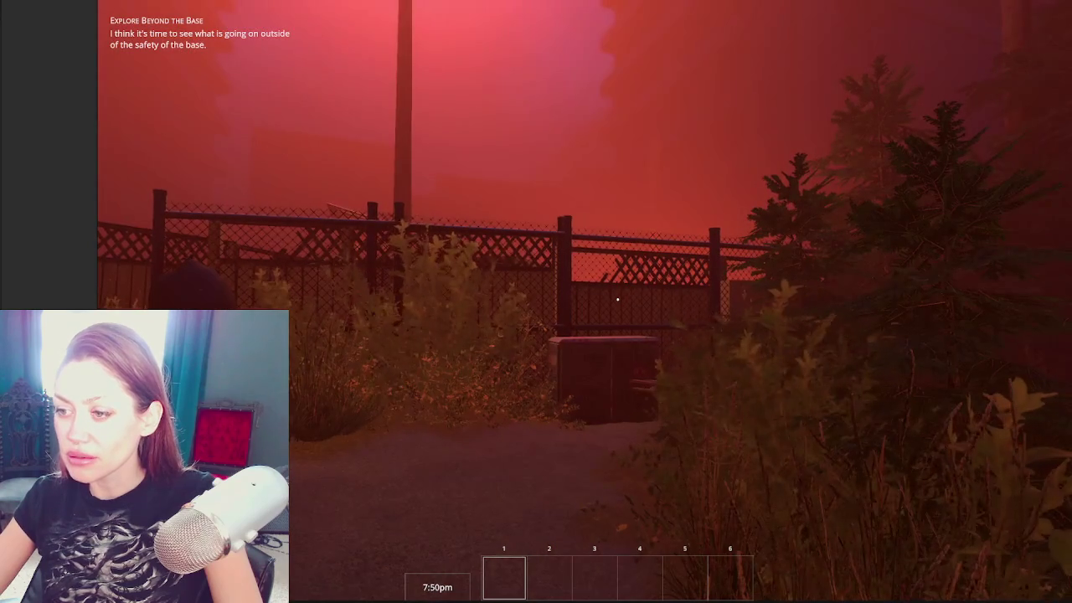
{"action": "key", "text": "w"}
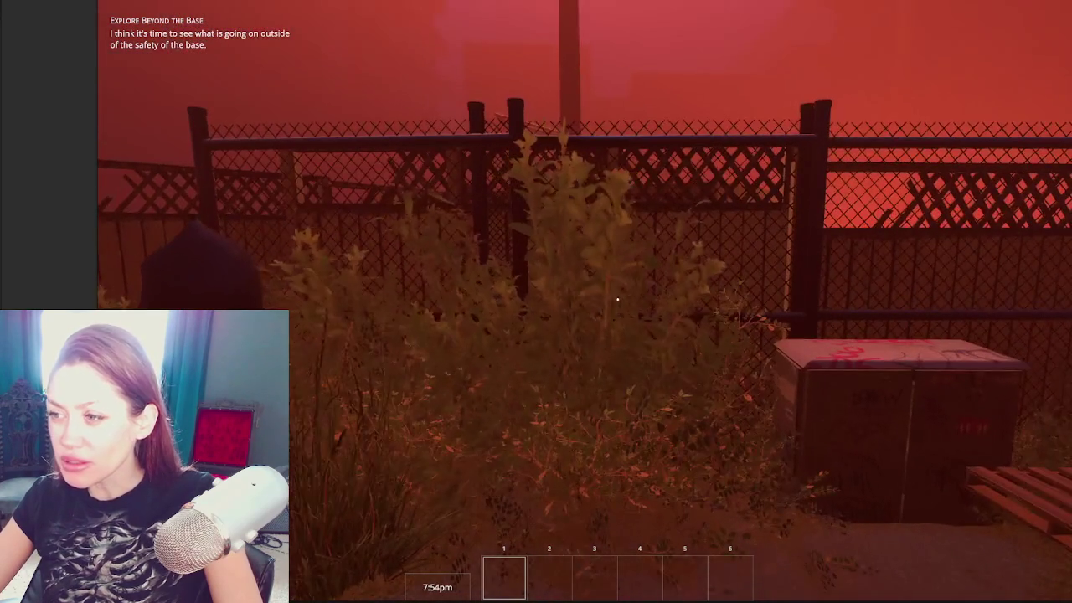
{"action": "key", "text": "w"}
{"action": "key", "text": "s"}
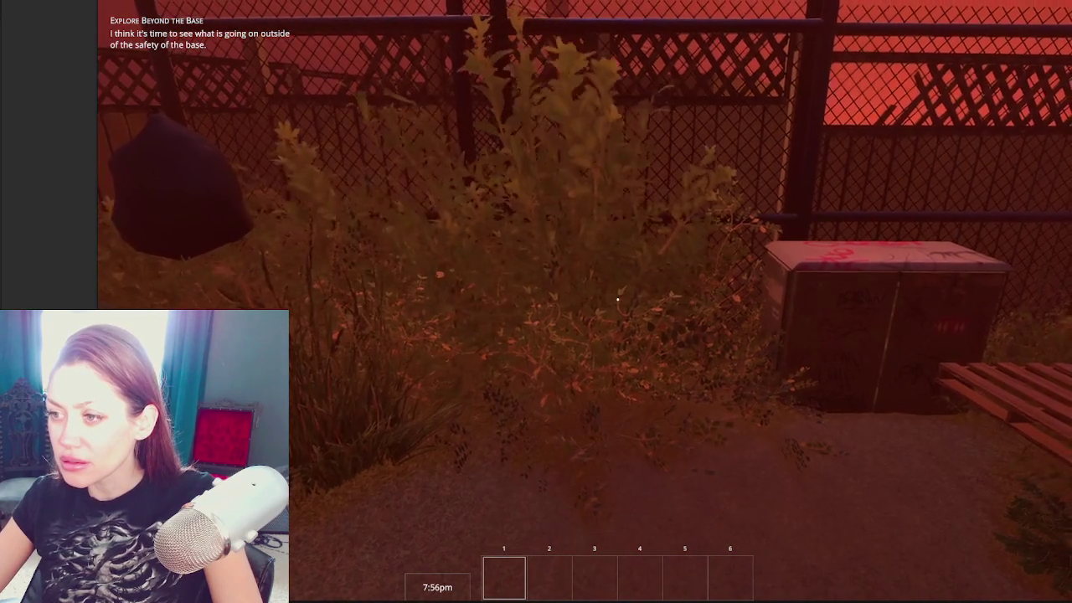
{"action": "key", "text": "w"}
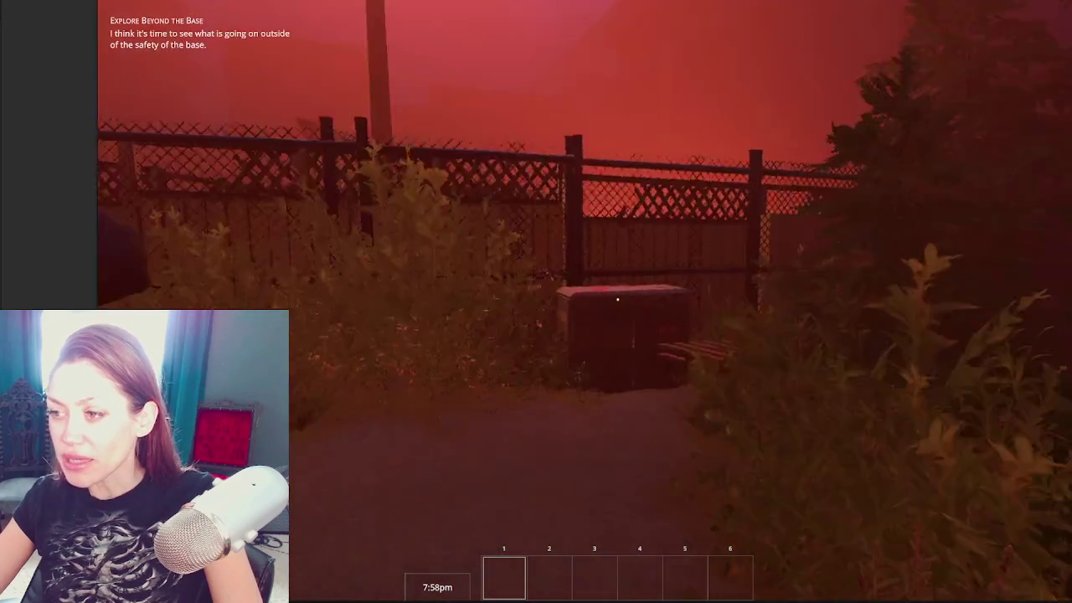
{"action": "key", "text": "w"}
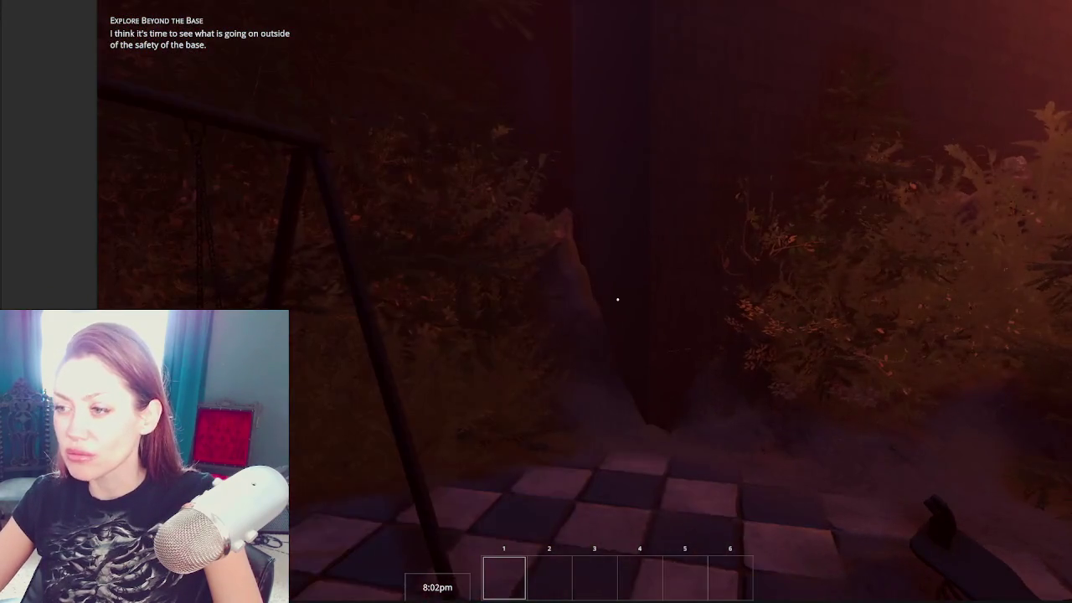
{"action": "key", "text": "w"}
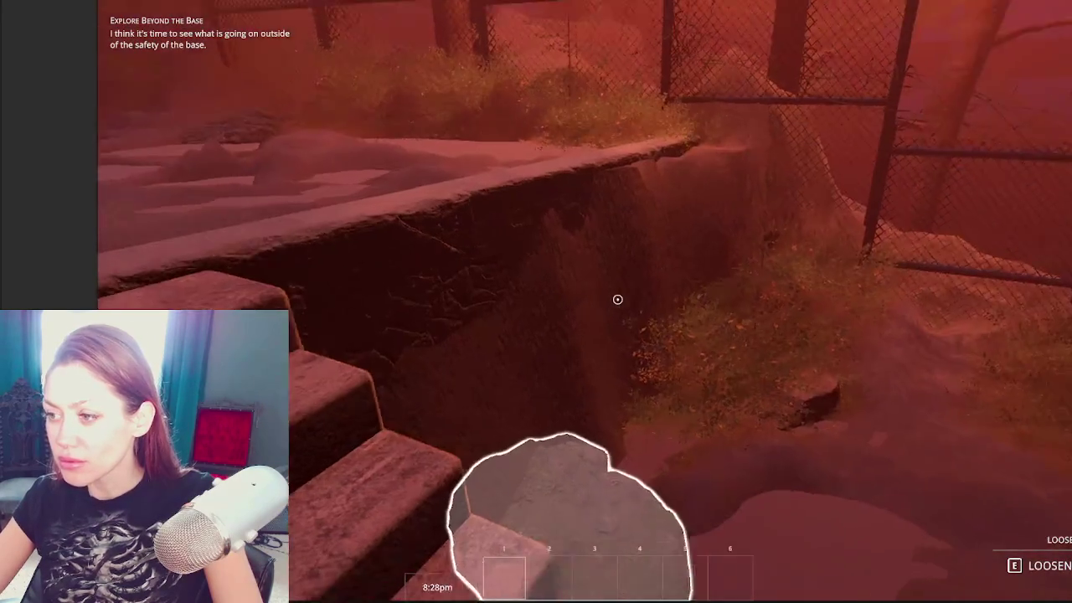
Step: Move along the fence ledge, climb the stone stairs and pause the game
{"action": "key", "text": "w"}
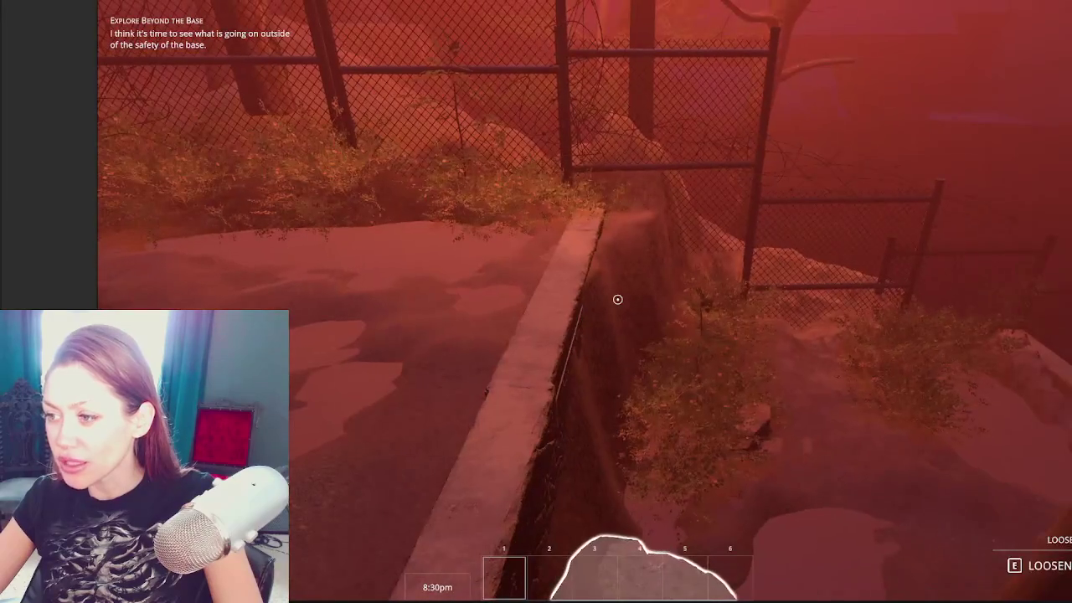
{"action": "key", "text": "w"}
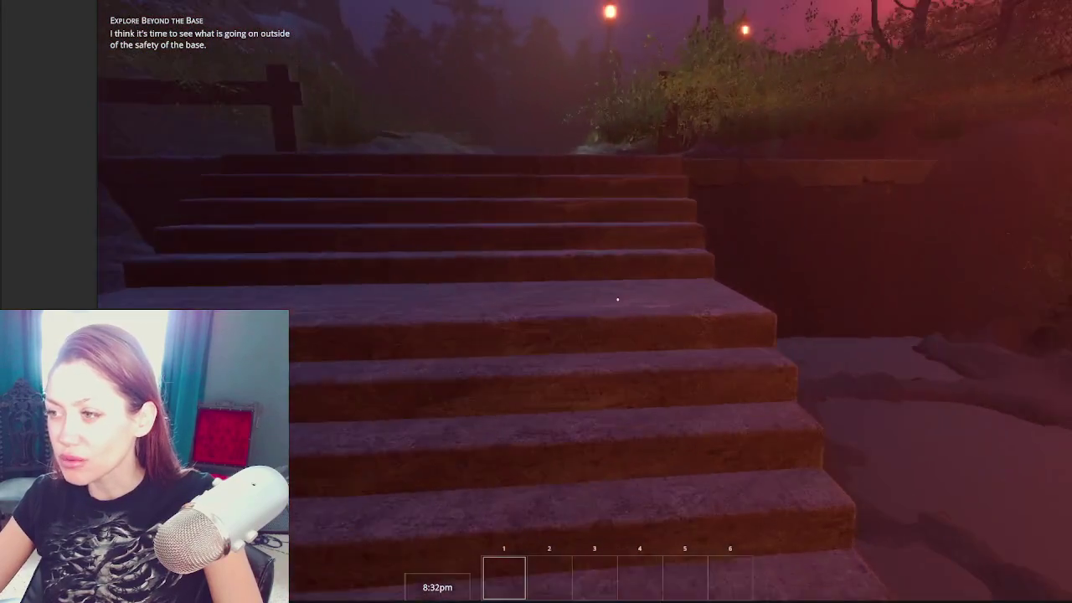
{"action": "key", "text": "w"}
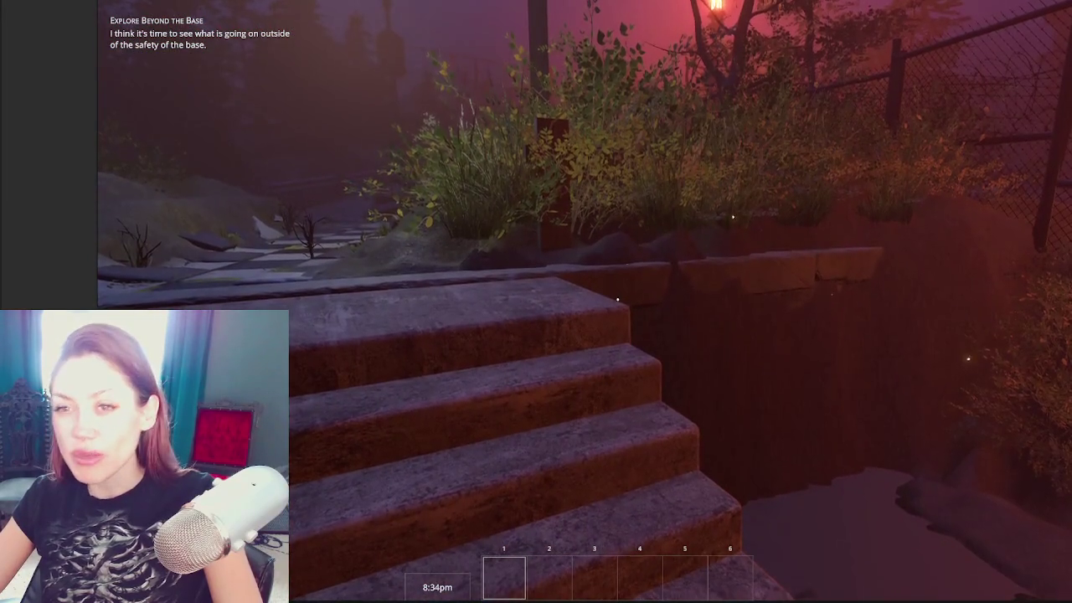
{"action": "key", "text": "Escape"}
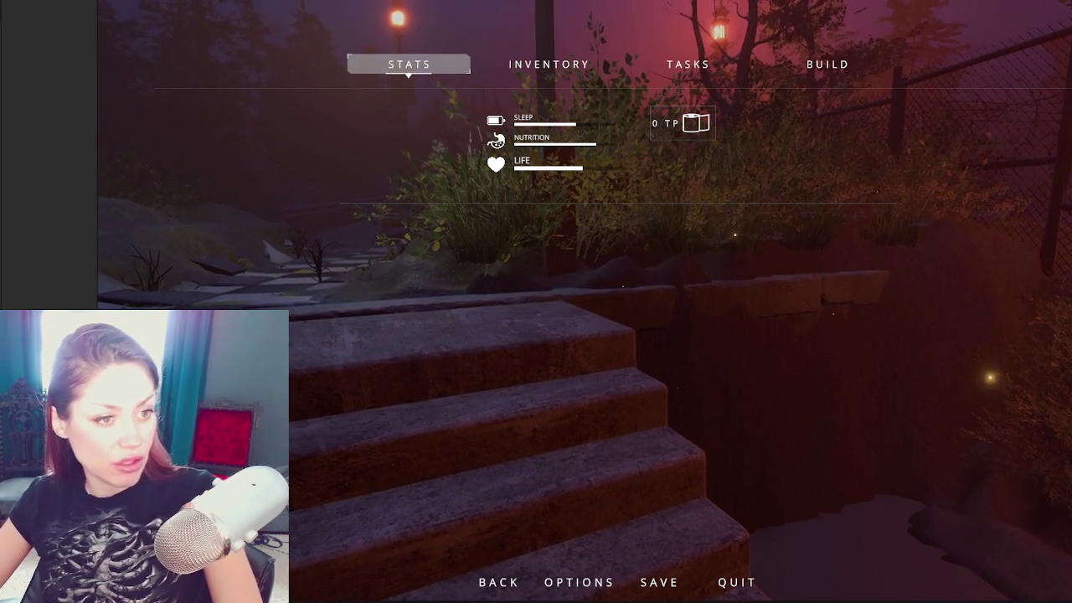
Step: Resume, follow the checkered path and fence to the lit SUPPLIES building, and pause on the stats
{"action": "key", "text": "Escape"}
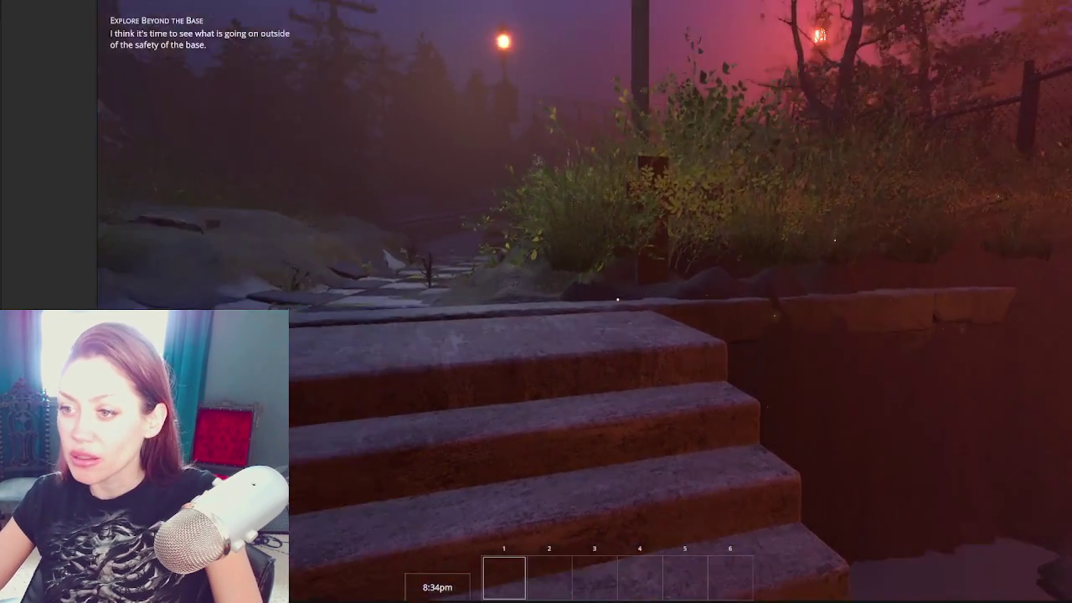
{"action": "key", "text": "w"}
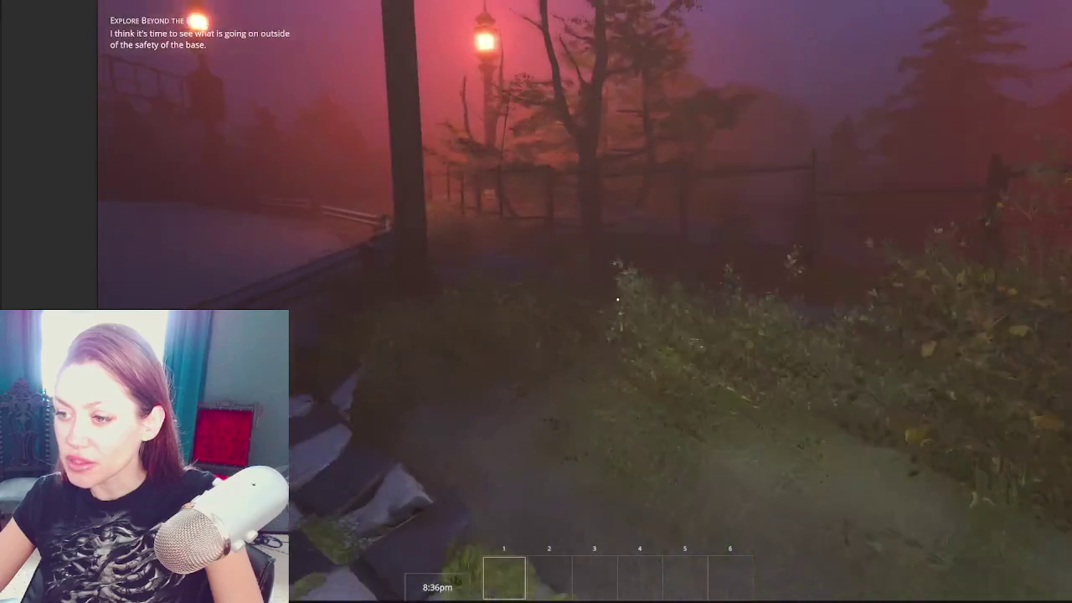
{"action": "key", "text": "w"}
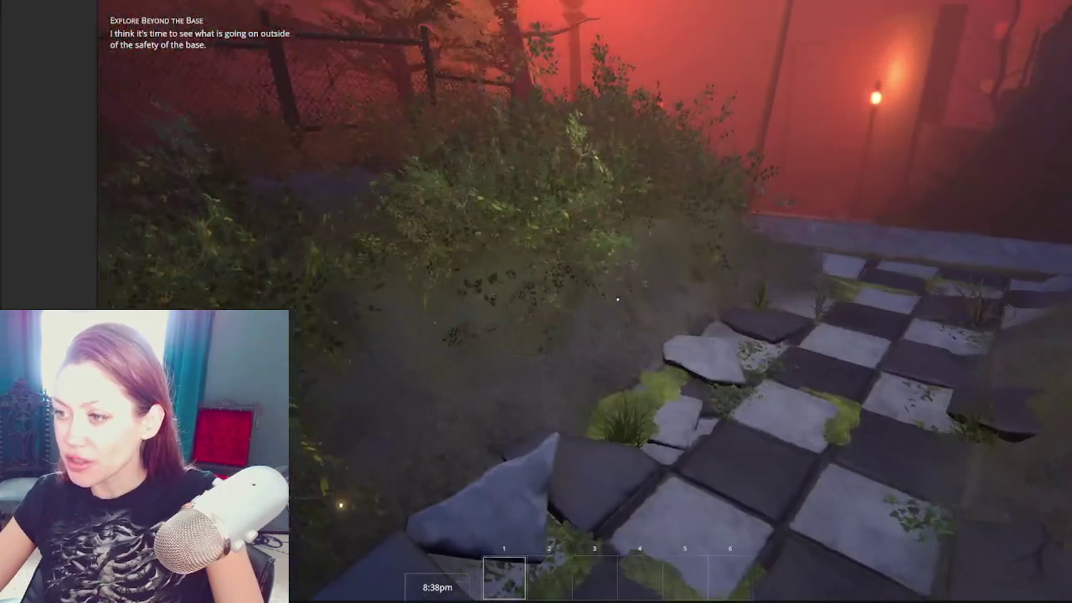
{"action": "key", "text": "w"}
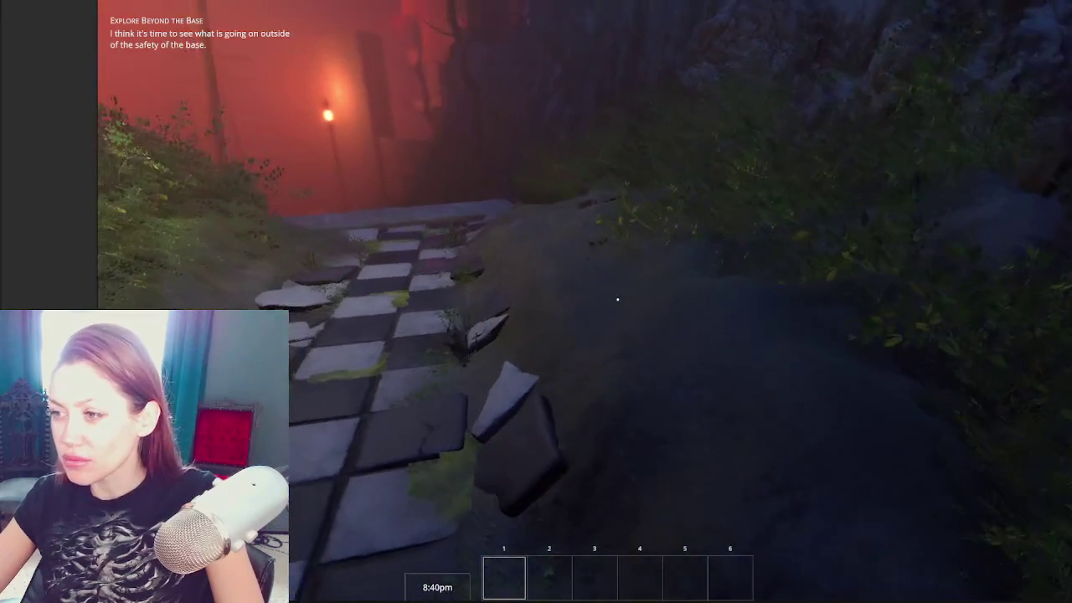
{"action": "key", "text": "w"}
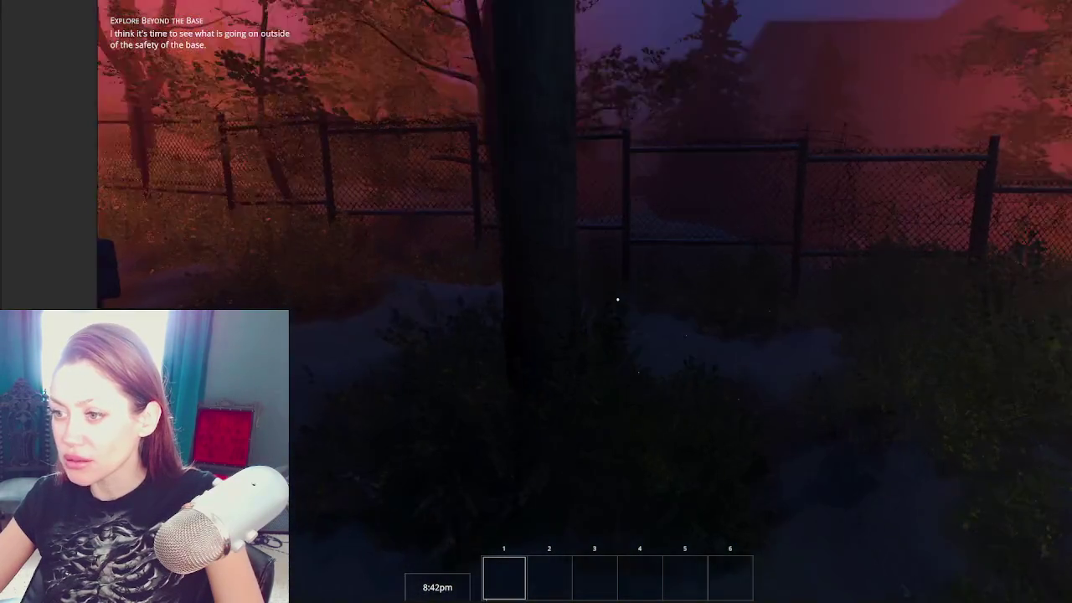
{"action": "key", "text": "w"}
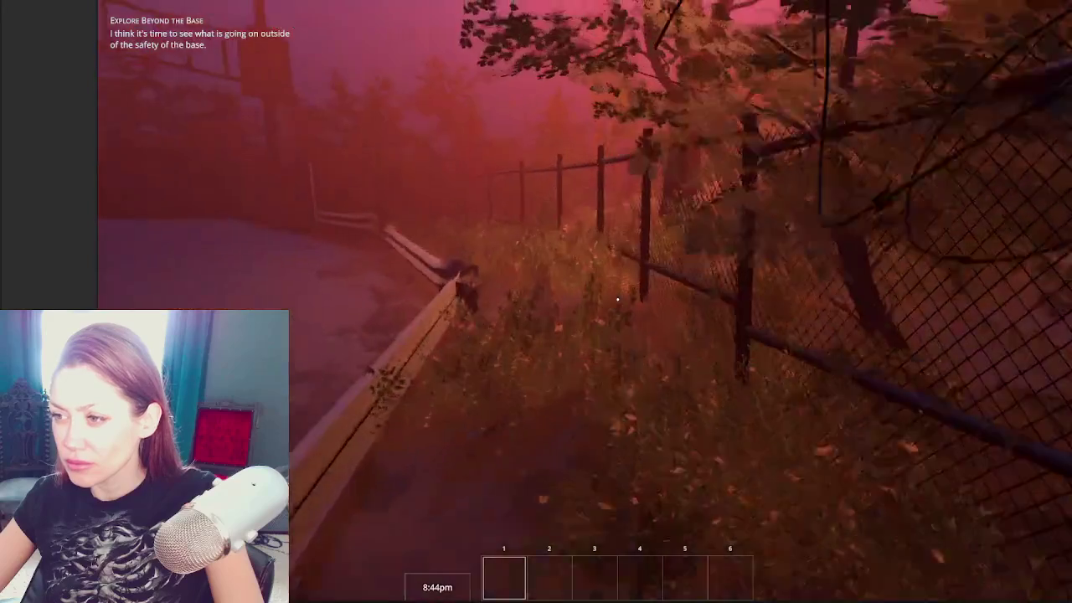
{"action": "key", "text": "w"}
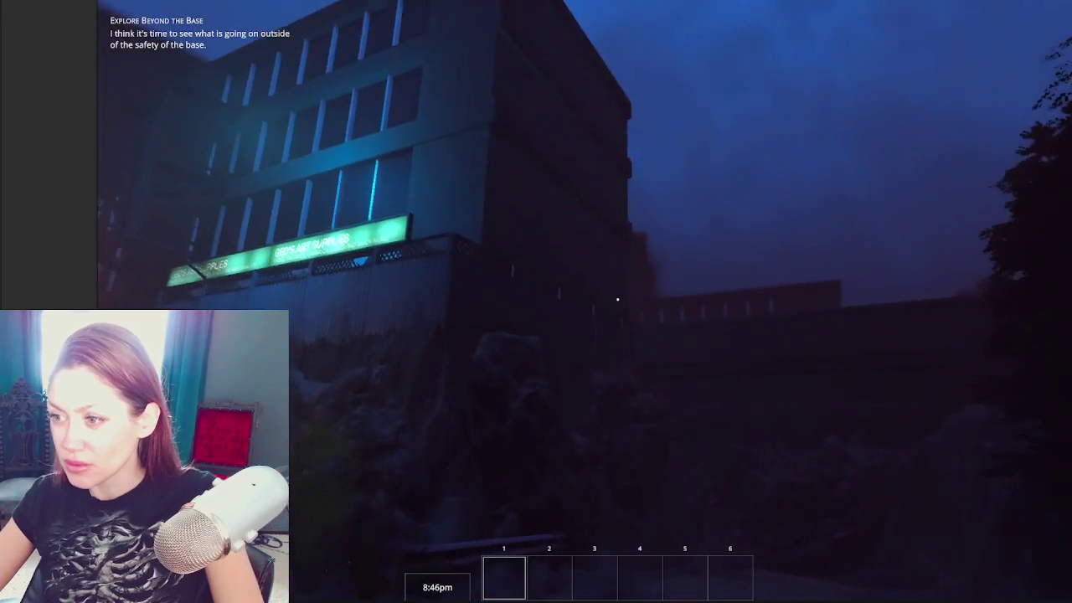
{"action": "key", "text": "s"}
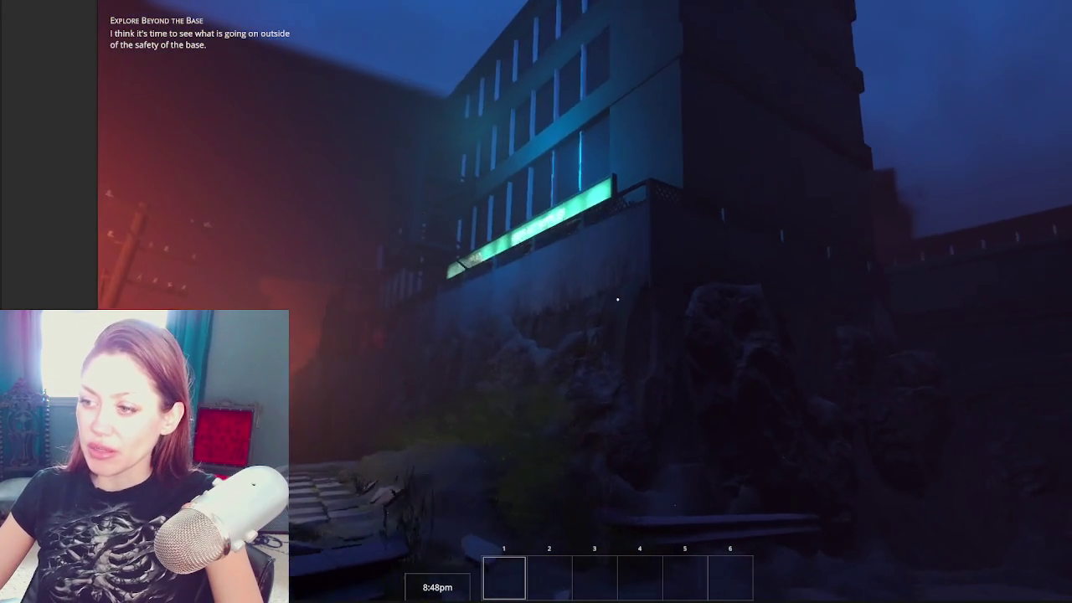
{"action": "key", "text": "w"}
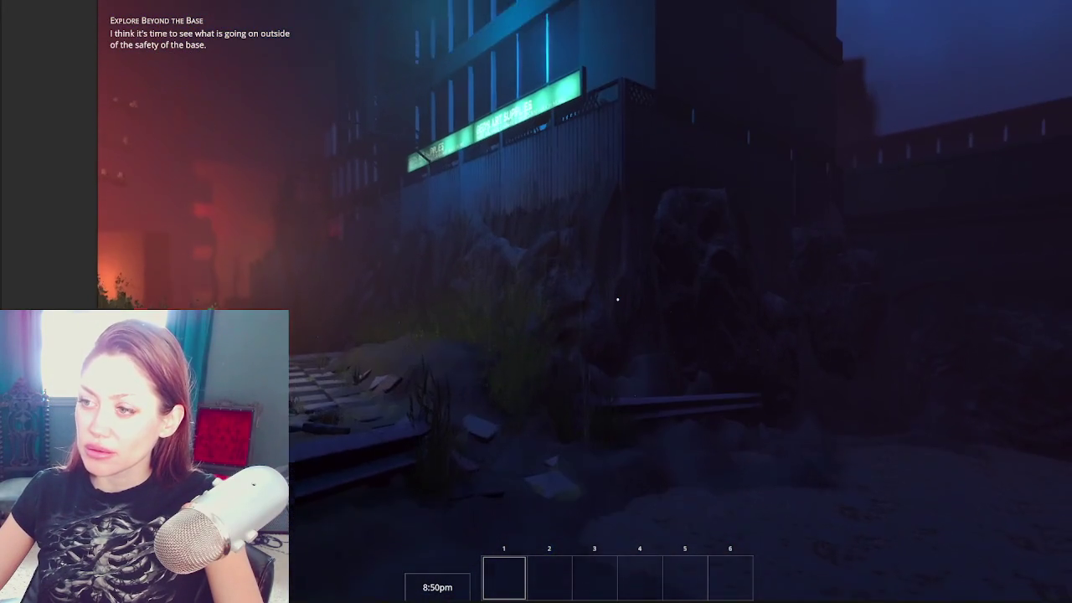
{"action": "mouse_move", "coordinate": [617, 299]}
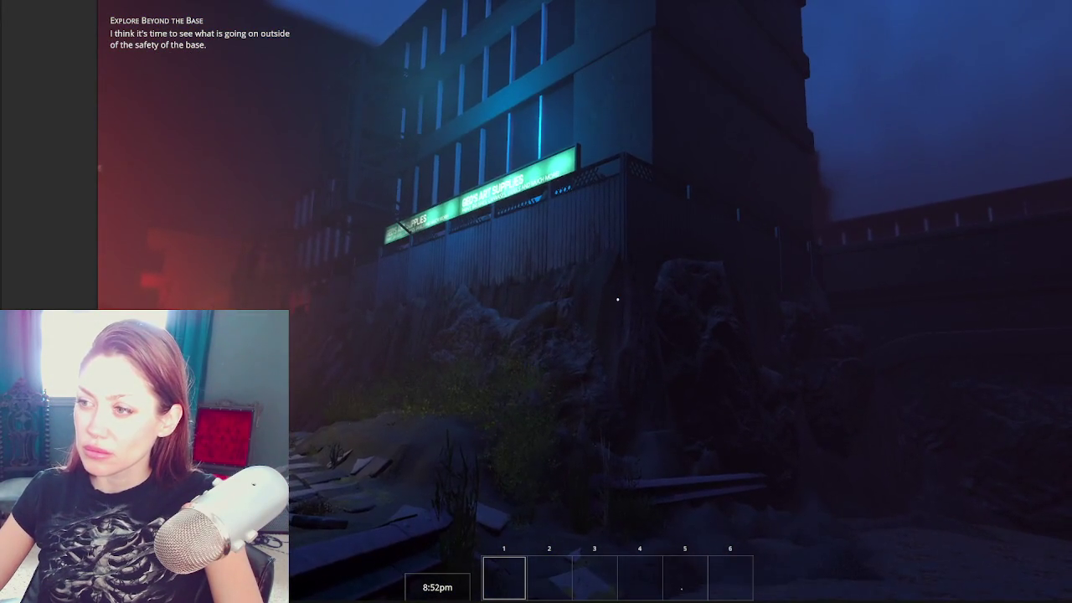
{"action": "key", "text": "Escape"}
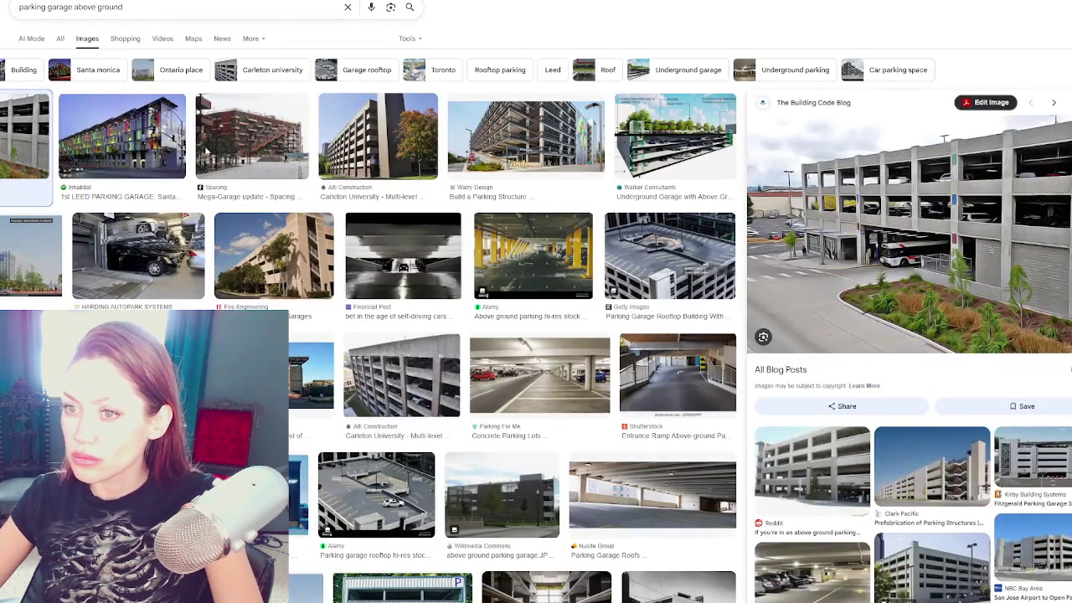
Step: Preview the LEED and Mega-Garage images, then search again with 'on hill' added
{"action": "left_click", "coordinate": [122, 138]}
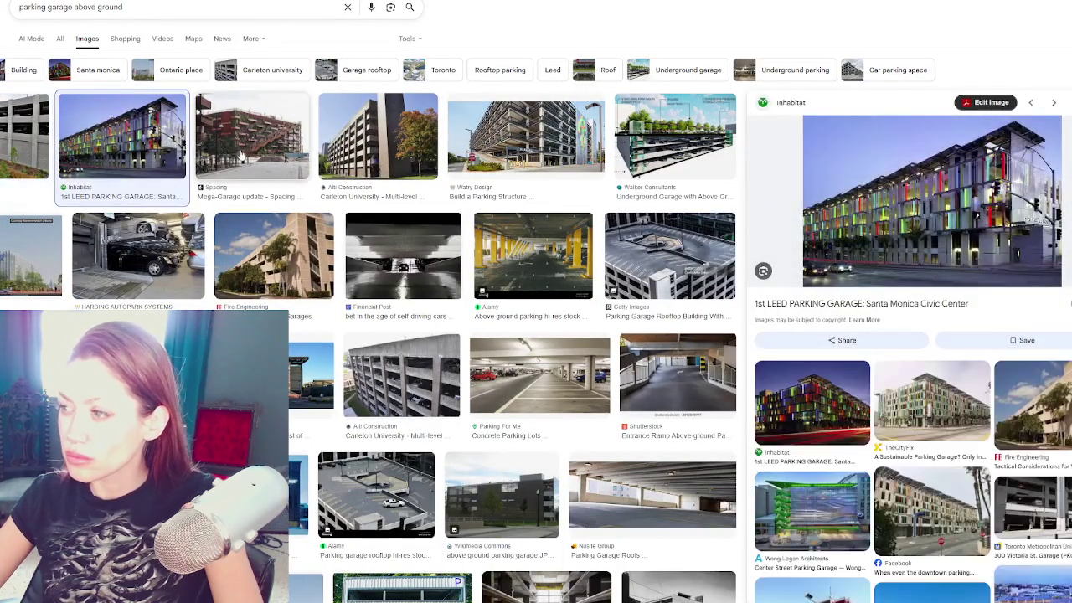
{"action": "left_click", "coordinate": [251, 138]}
{"action": "left_click", "coordinate": [218, 7]}
{"action": "type", "text": "on hill"}
{"action": "key", "text": "Return"}
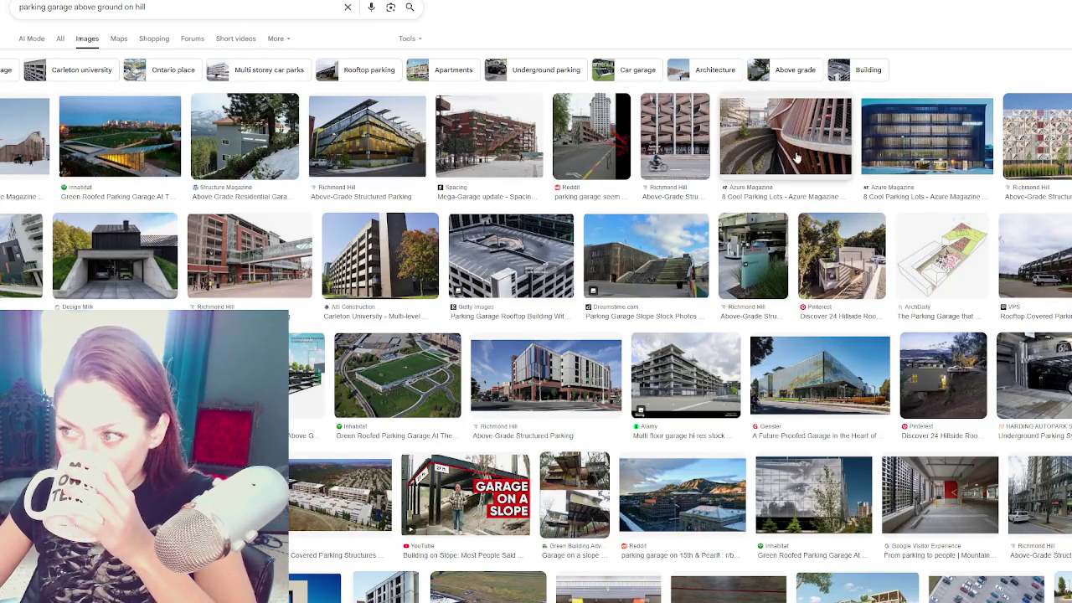
Step: Preview the Parking Garage Slope image, then remove 'on hill' and rerun 'parking garage above ground'
{"action": "left_click", "coordinate": [670, 266]}
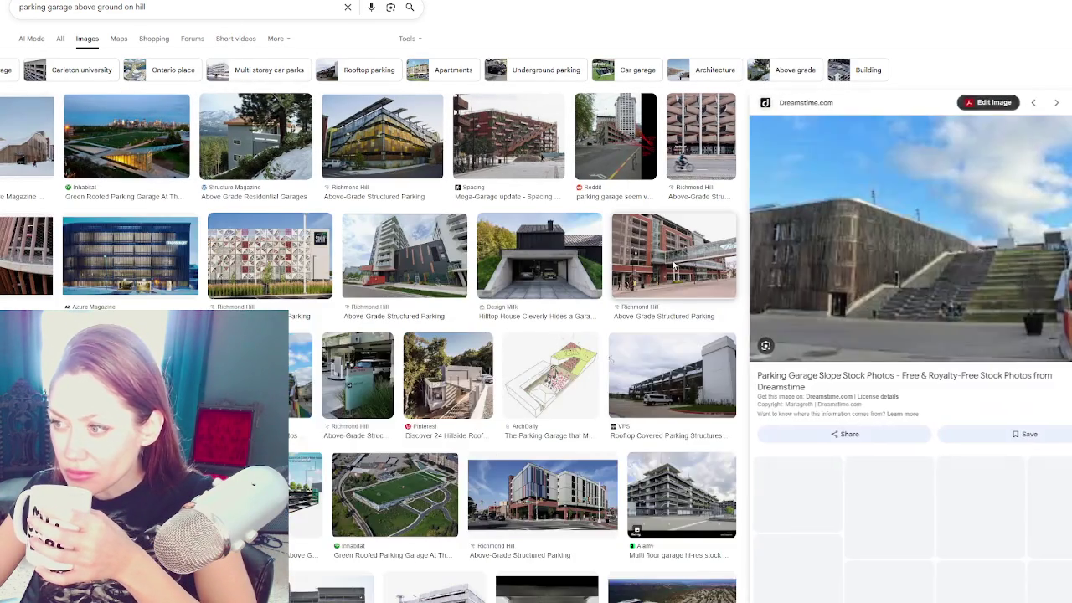
{"action": "scroll", "coordinate": [612, 293], "scroll_direction": "down", "scroll_amount": 1}
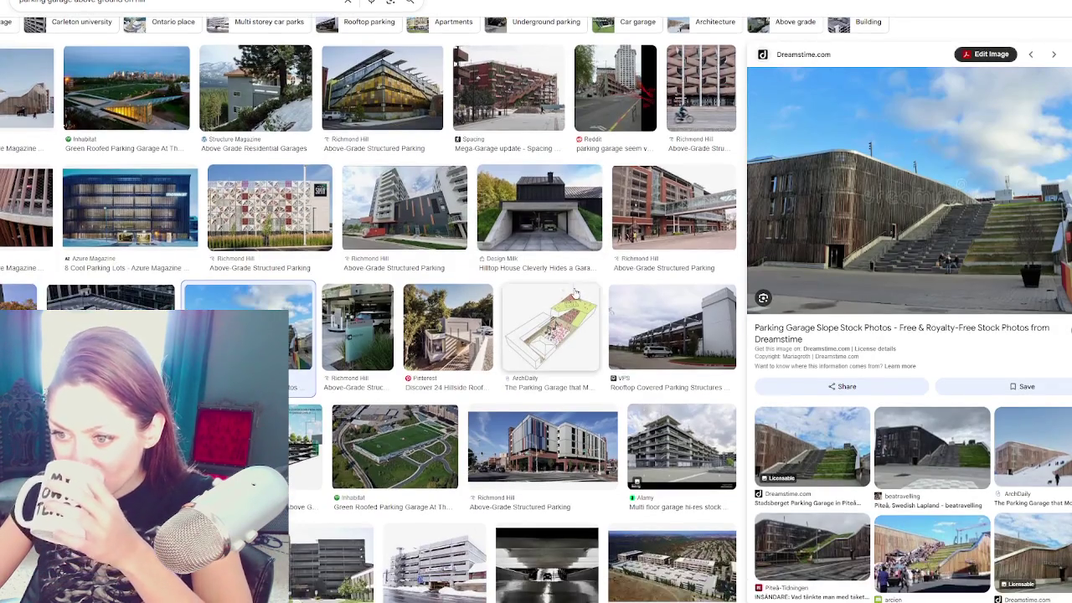
{"action": "scroll", "coordinate": [441, 319], "scroll_direction": "up", "scroll_amount": 1}
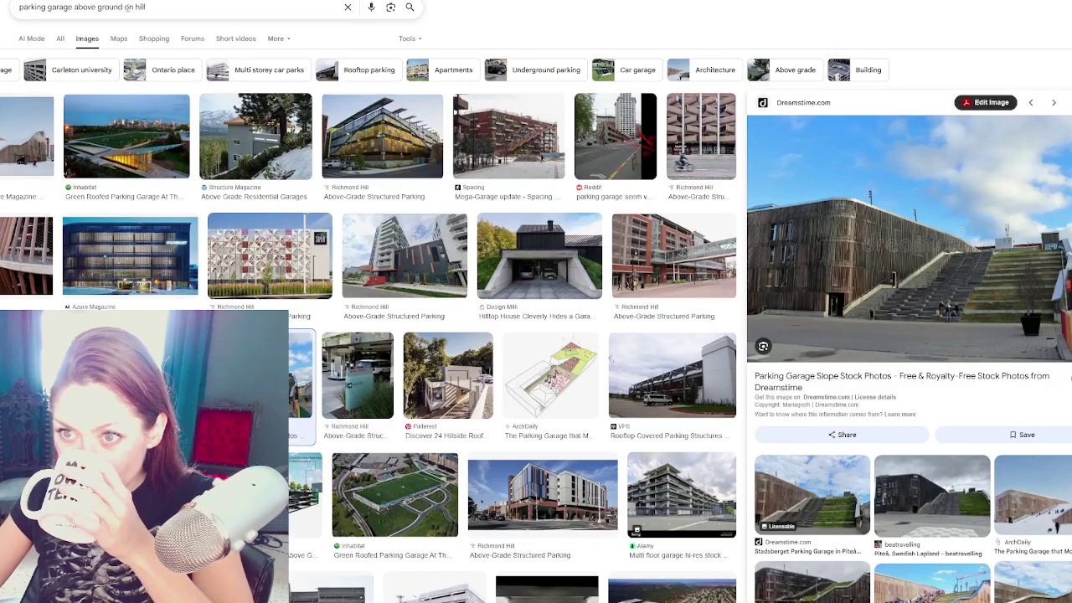
{"action": "left_click_drag", "start_coordinate": [124, 7], "coordinate": [145, 7]}
{"action": "key", "text": "BackSpace"}
{"action": "key", "text": "Return"}
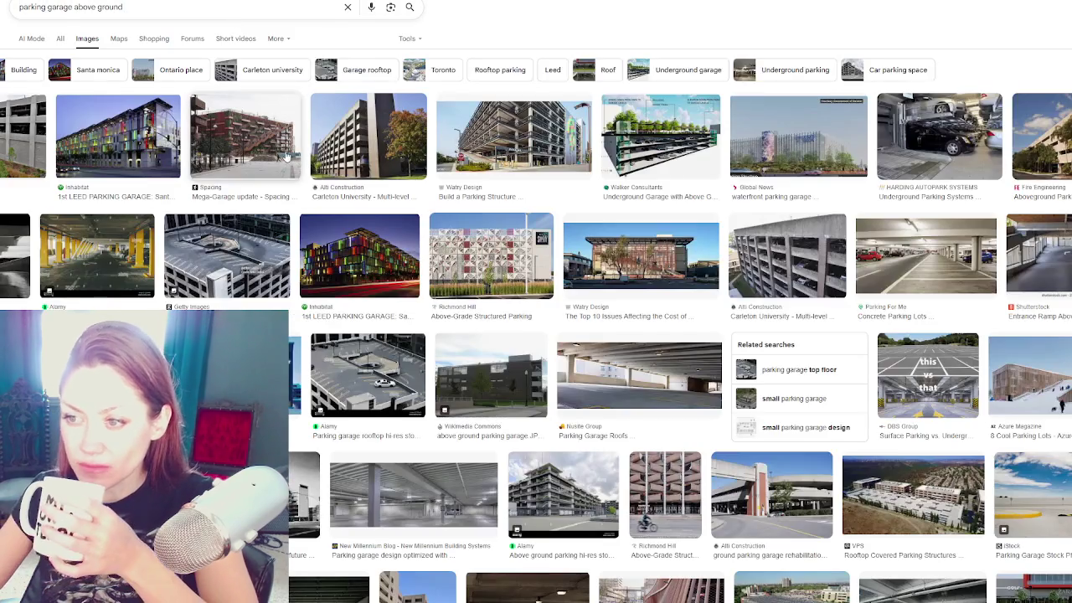
Step: Scroll down the results and open the Multilevel Parking Garage image preview
{"action": "scroll", "coordinate": [362, 165], "scroll_direction": "down", "scroll_amount": 1}
{"action": "scroll", "coordinate": [362, 165], "scroll_direction": "down", "scroll_amount": 1}
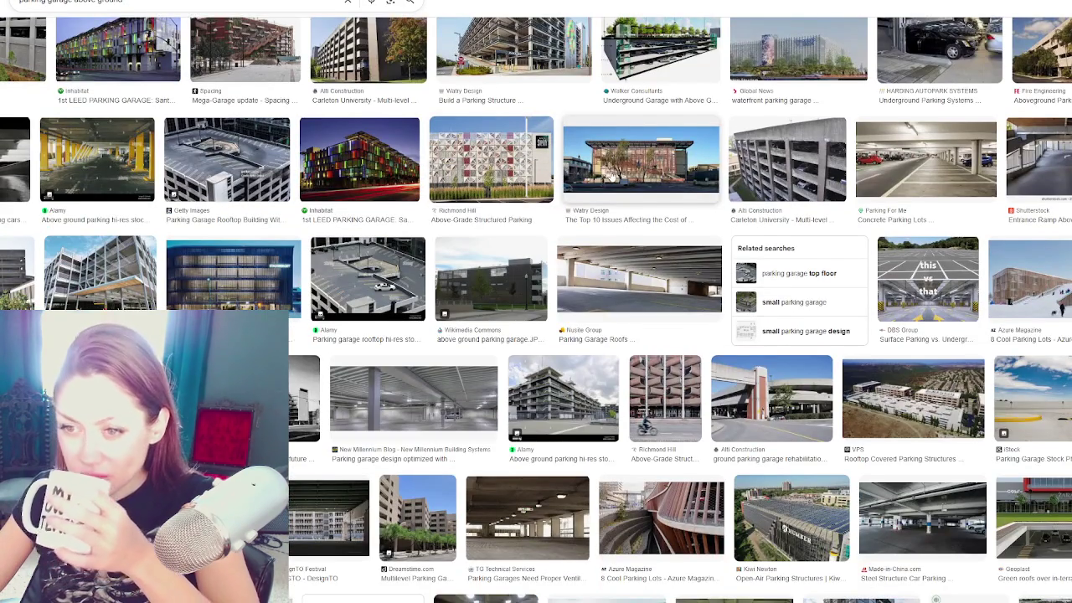
{"action": "scroll", "coordinate": [612, 176], "scroll_direction": "down", "scroll_amount": 1}
{"action": "scroll", "coordinate": [611, 176], "scroll_direction": "down", "scroll_amount": 1}
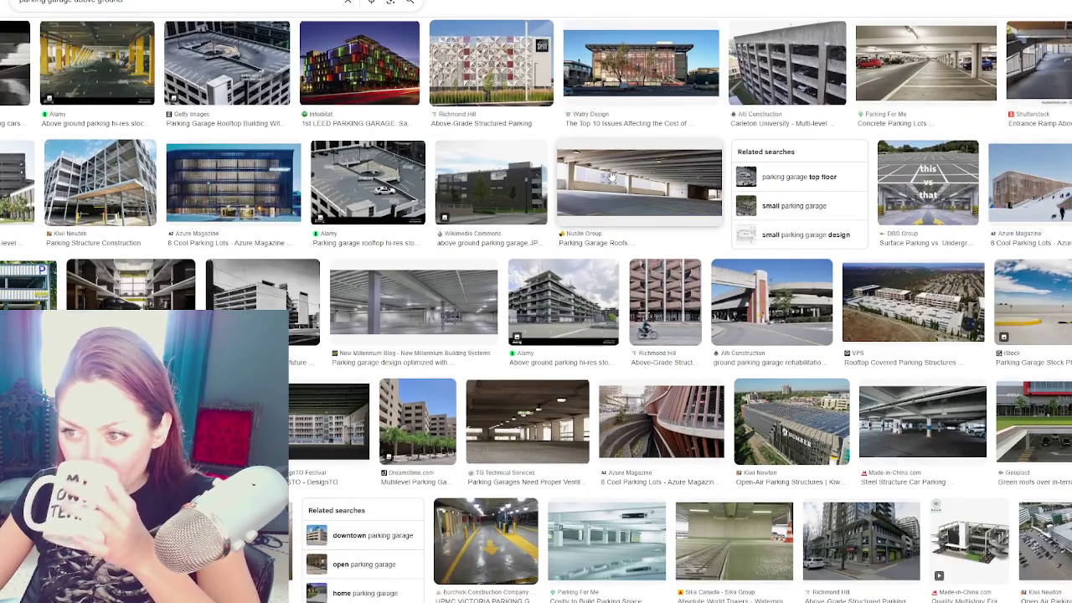
{"action": "scroll", "coordinate": [403, 173], "scroll_direction": "down", "scroll_amount": 3}
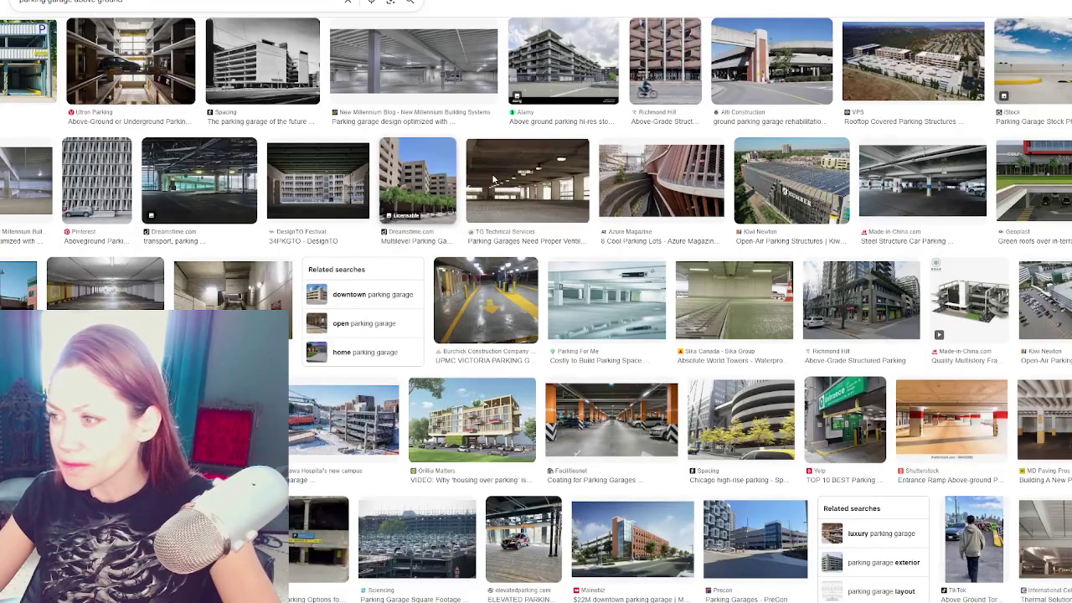
{"action": "left_click", "coordinate": [791, 180]}
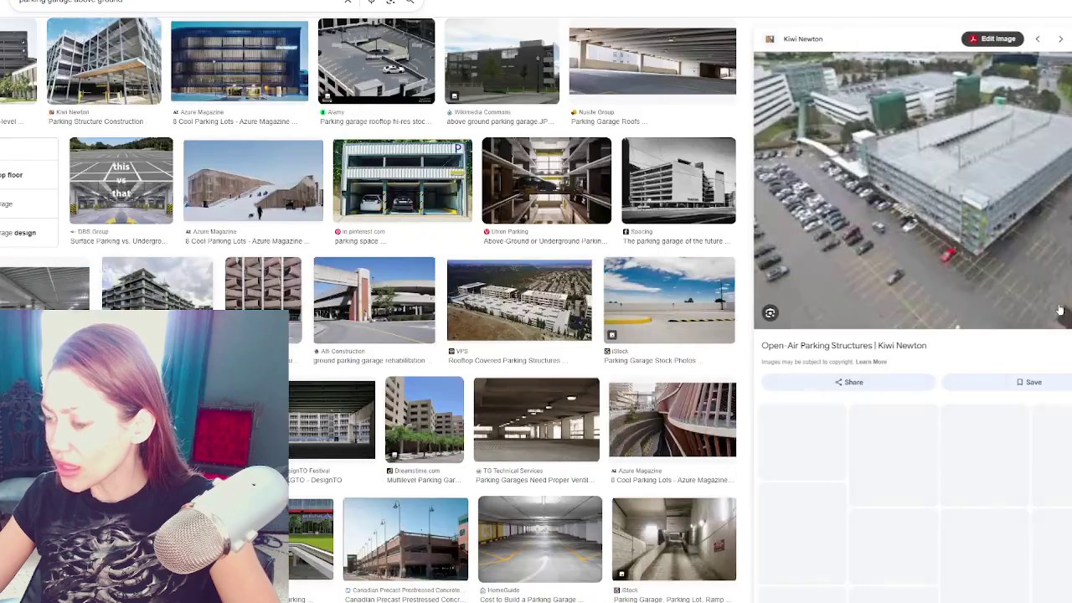
{"action": "left_click", "coordinate": [424, 289]}
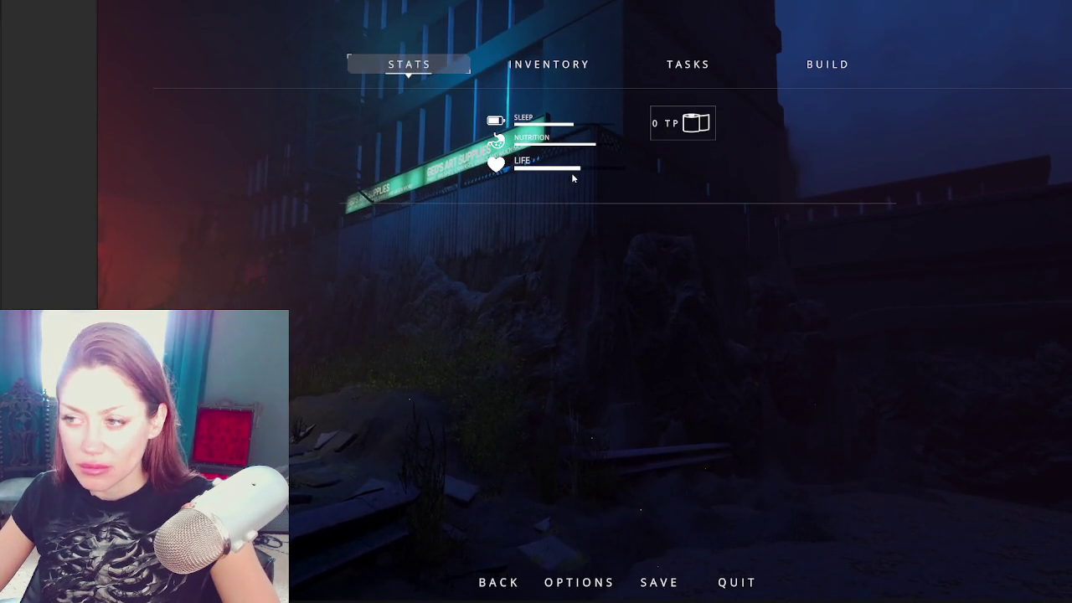
Step: Switch from the image search back to the game and resume play
{"action": "key", "text": "alt+Tab"}
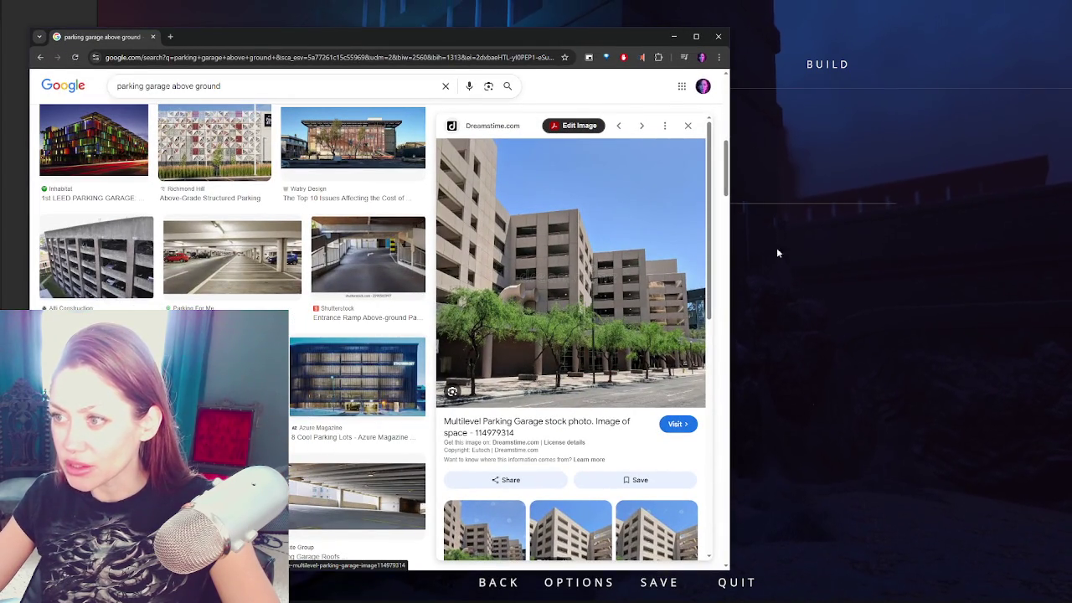
{"action": "key", "text": "alt+Tab"}
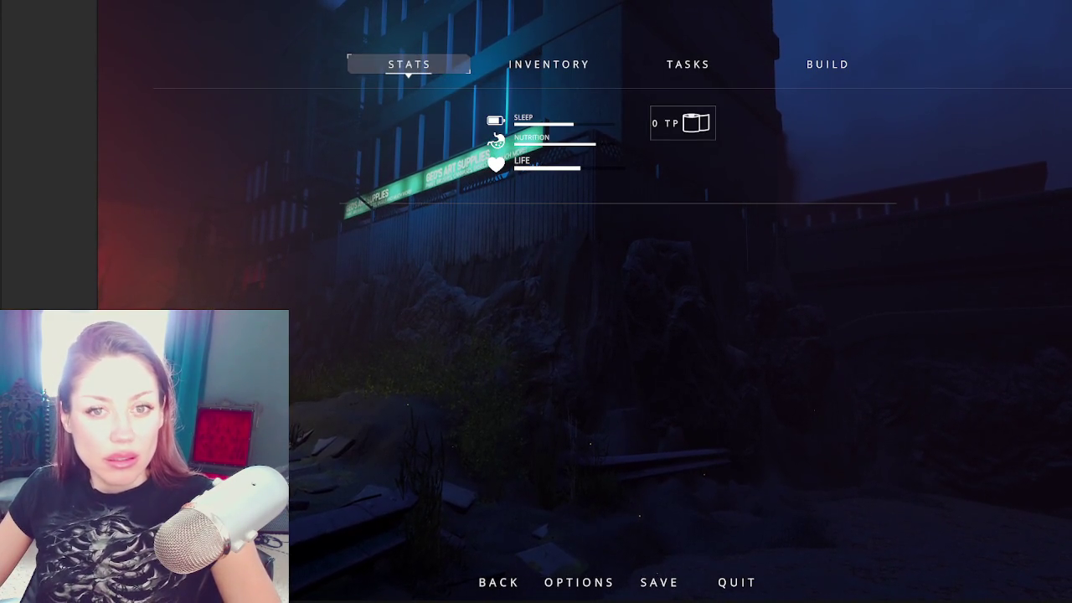
{"action": "key", "text": "Escape"}
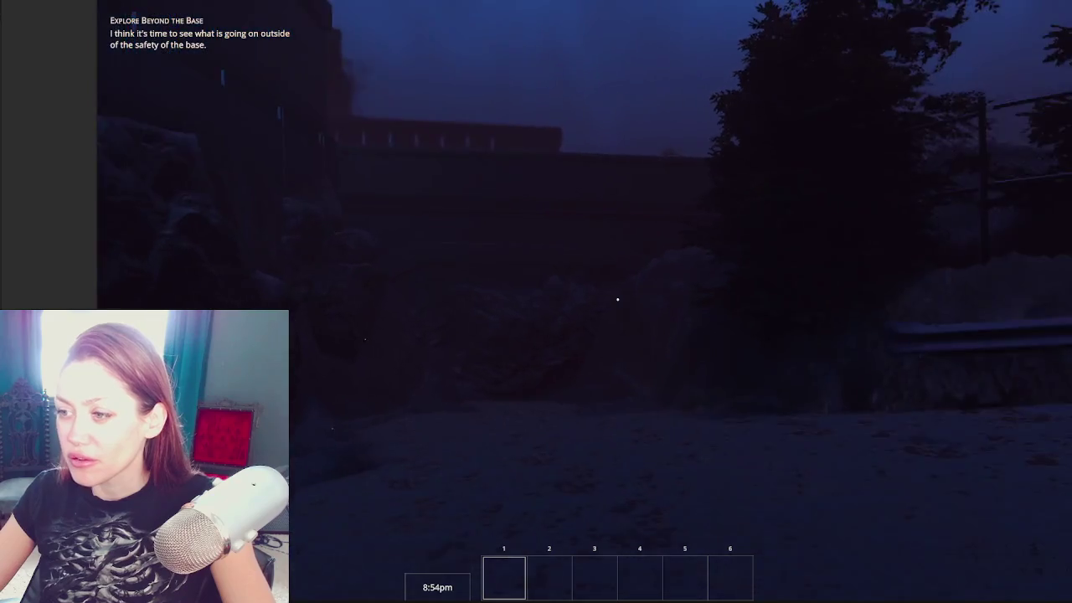
Step: Walk from the building onto the foggy road and up to the gate in the fence
{"action": "key", "text": "s"}
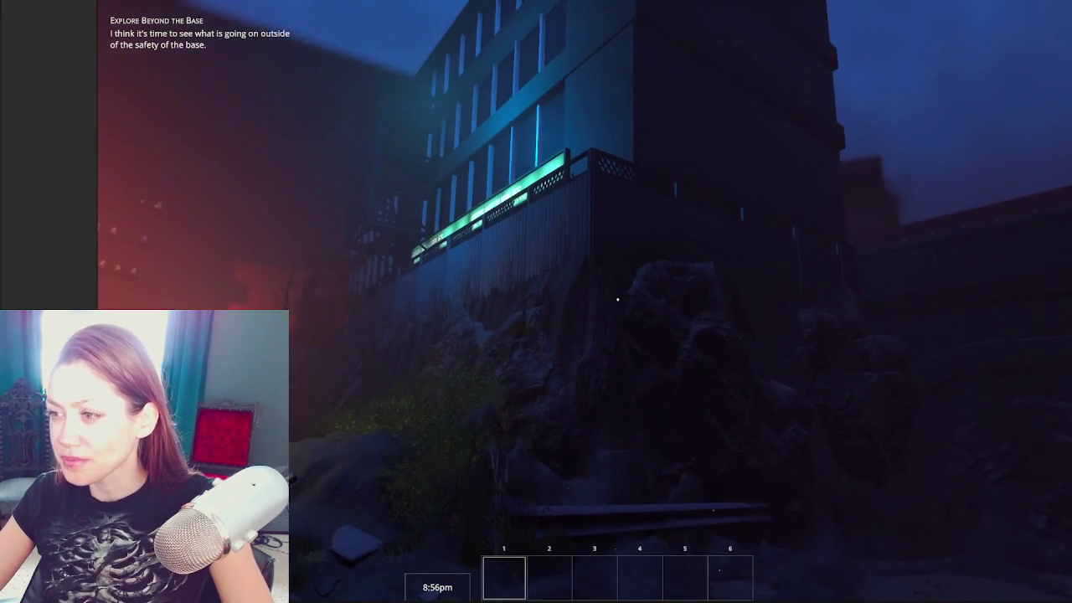
{"action": "key", "text": "w"}
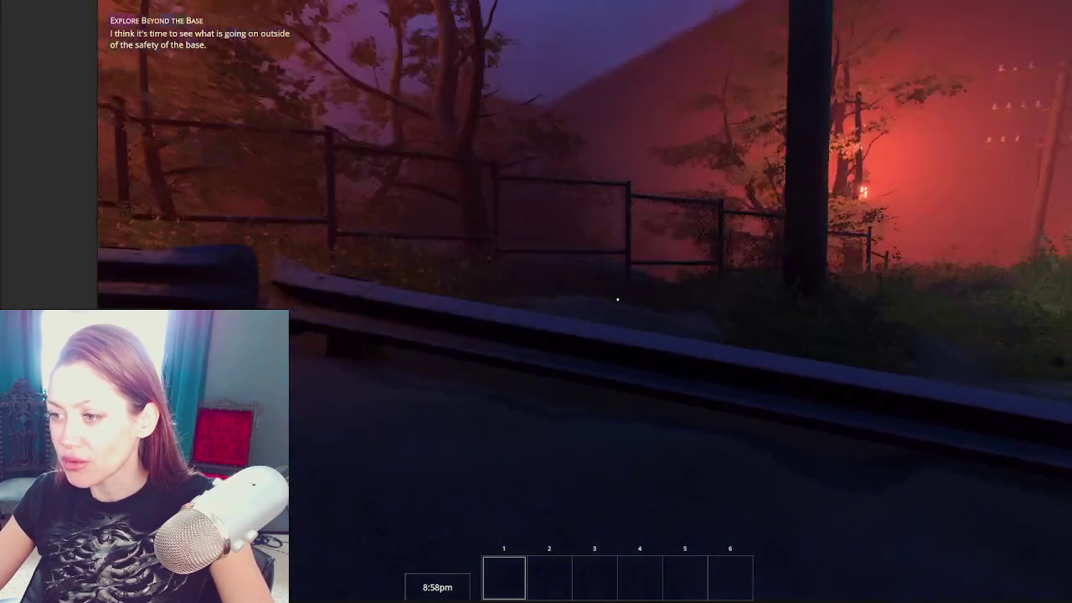
{"action": "key", "text": "w"}
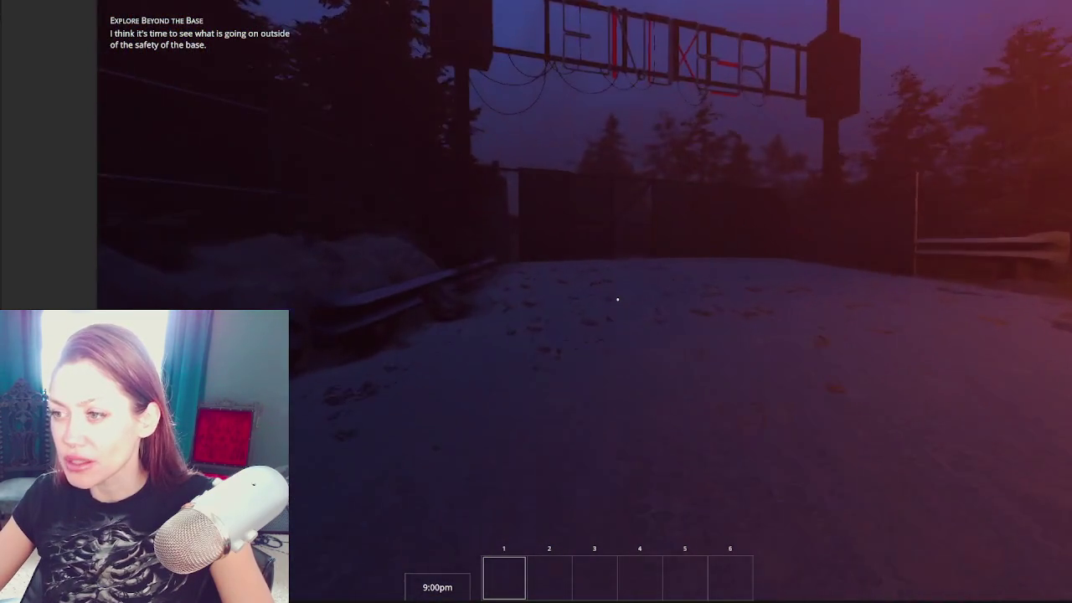
{"action": "key", "text": "w"}
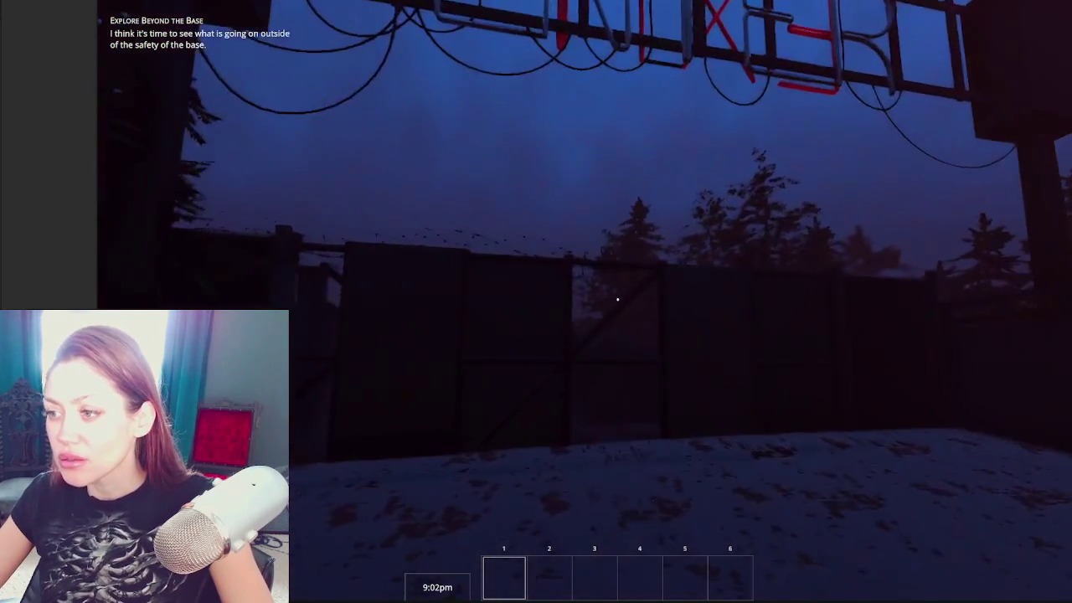
{"action": "key", "text": "w"}
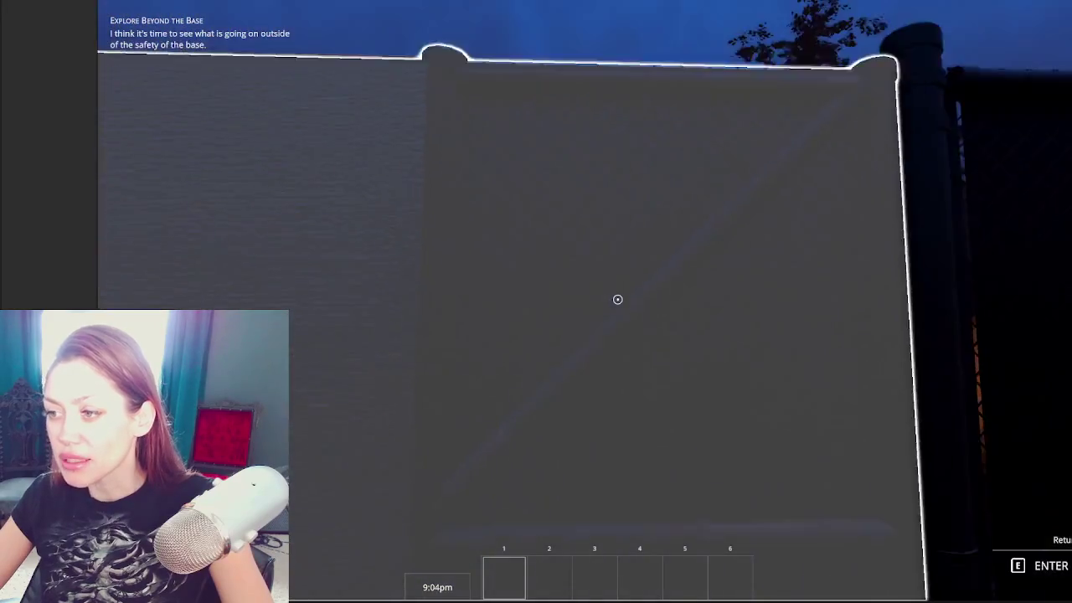
{"action": "key", "text": "s"}
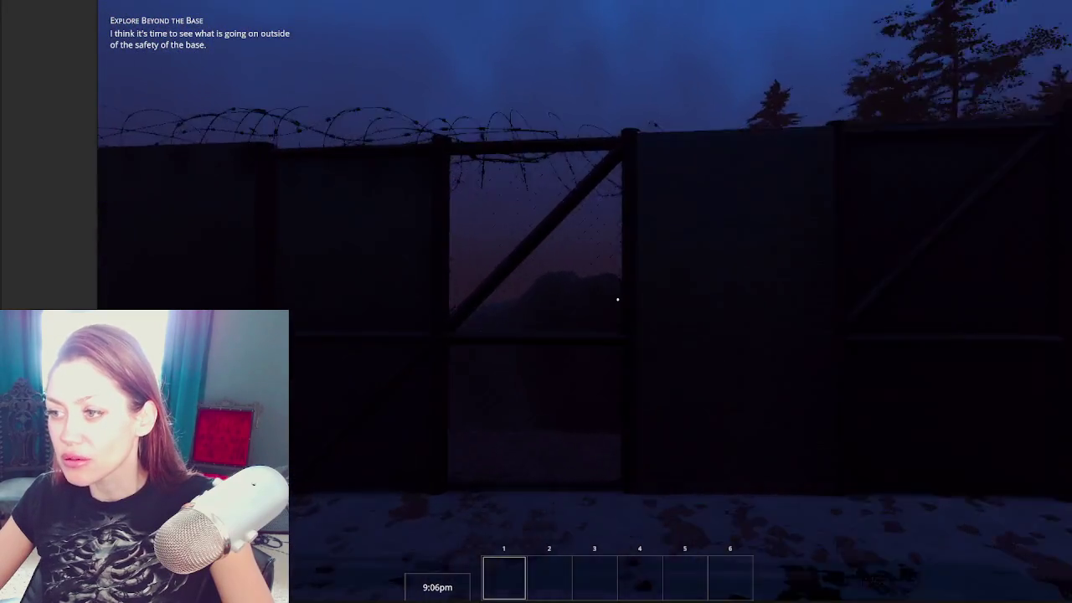
Step: Run into the fence, back off, then walk through the gate onto the road and pause
{"action": "key", "text": "space"}
{"action": "key", "text": "s"}
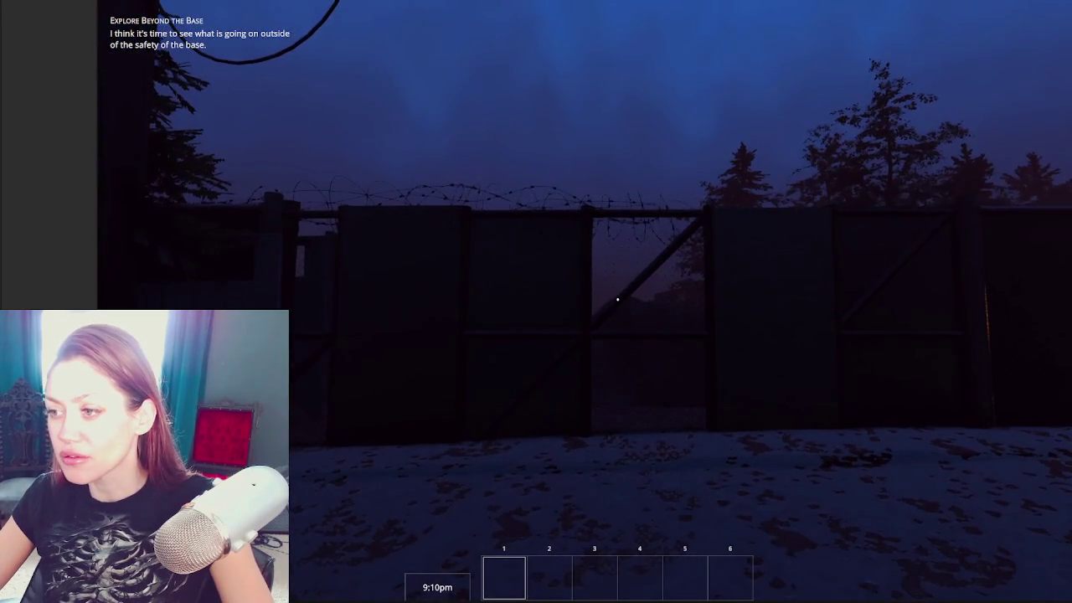
{"action": "mouse_move", "coordinate": [618, 299]}
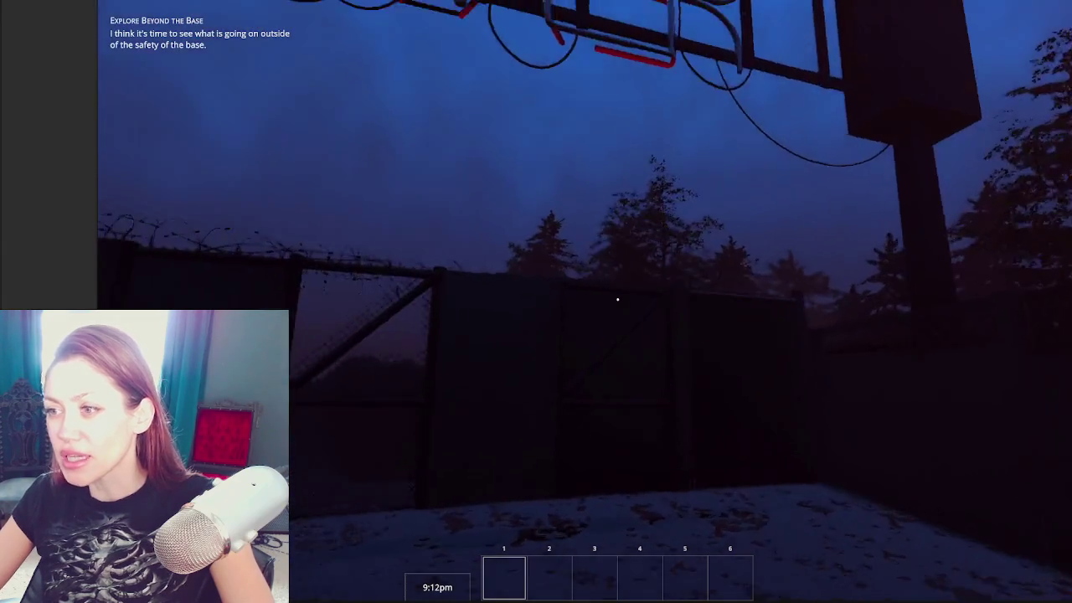
{"action": "key", "text": "w"}
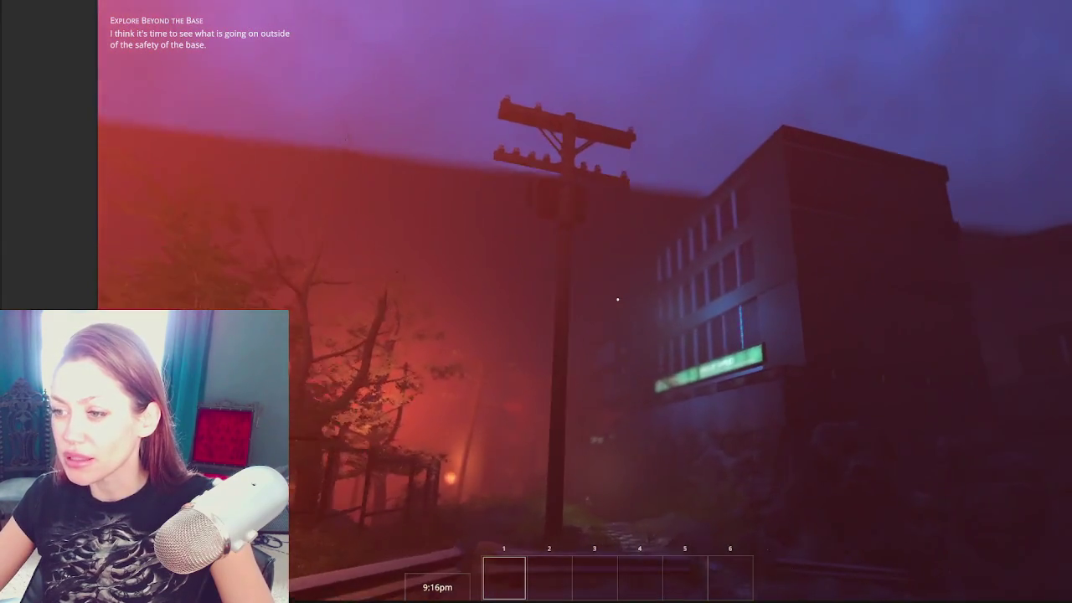
{"action": "key", "text": "Escape"}
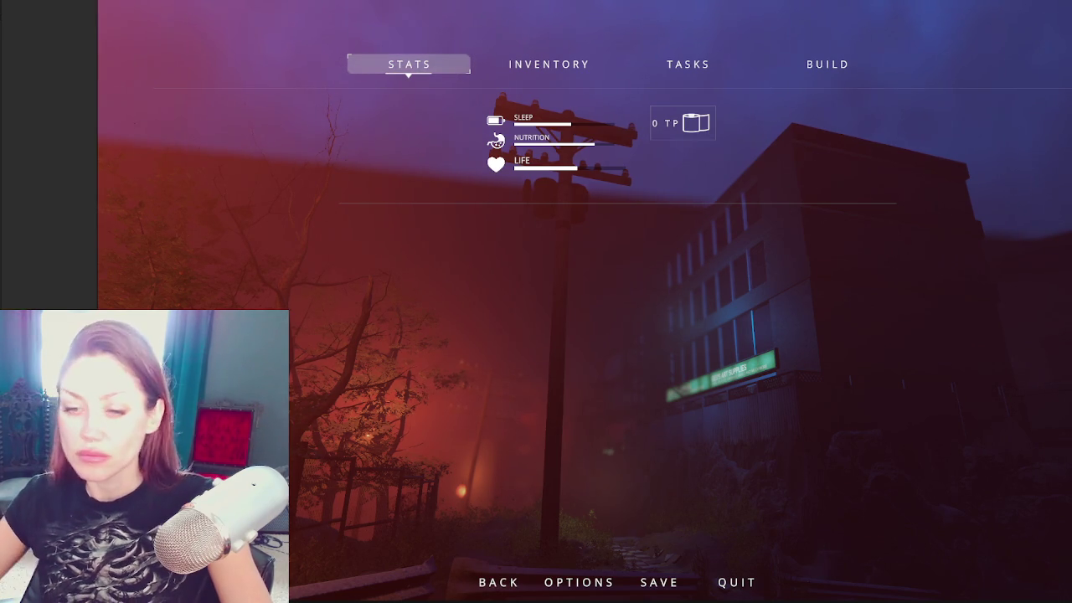
Step: Close, reopen and close the pause menu to resume play
{"action": "key", "text": "Escape"}
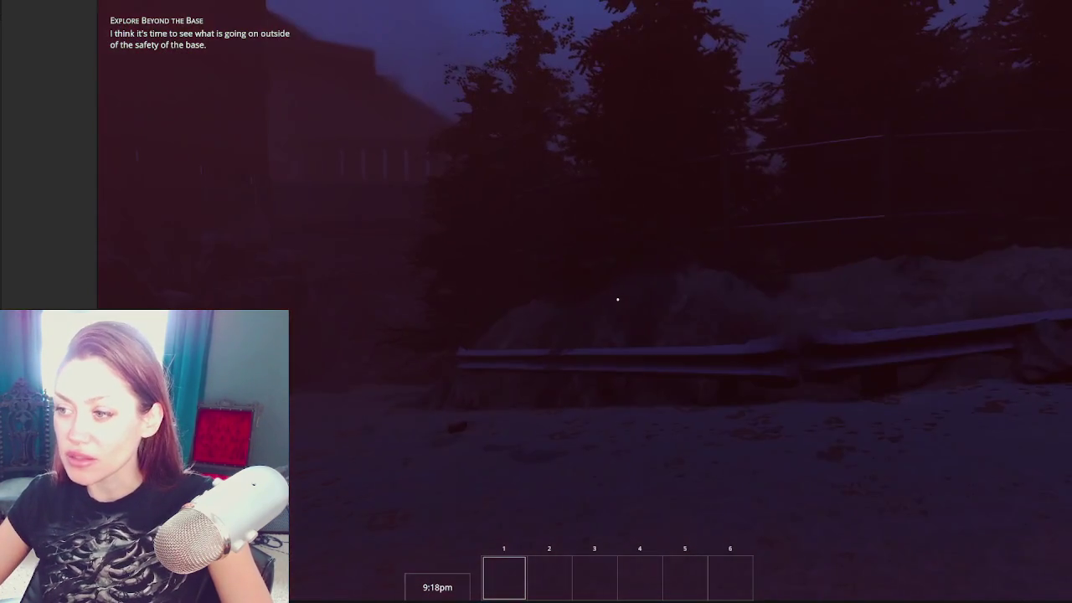
{"action": "key", "text": "Escape"}
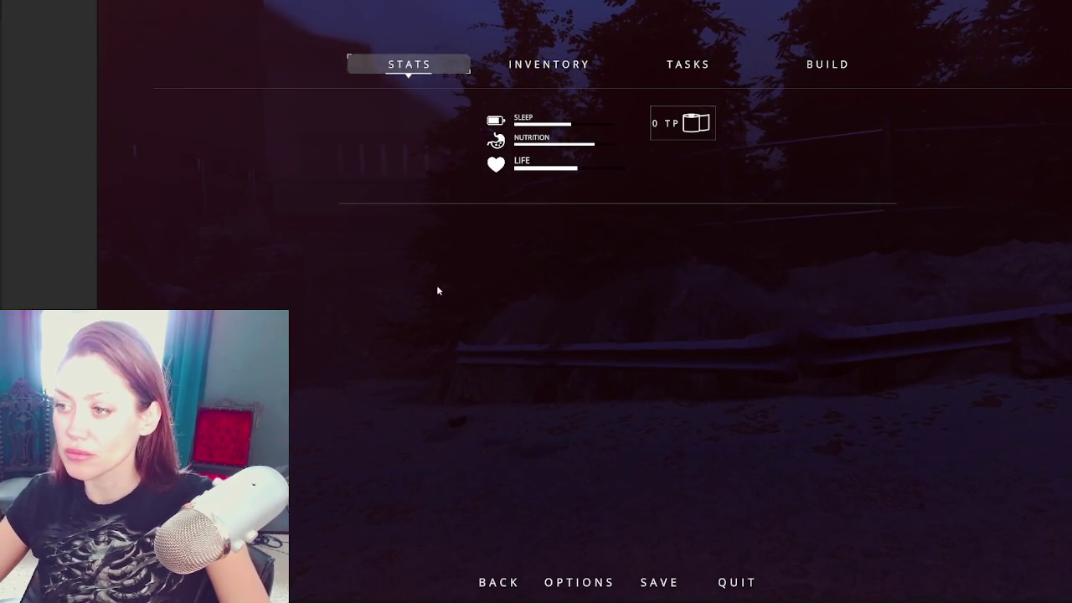
{"action": "key", "text": "Escape"}
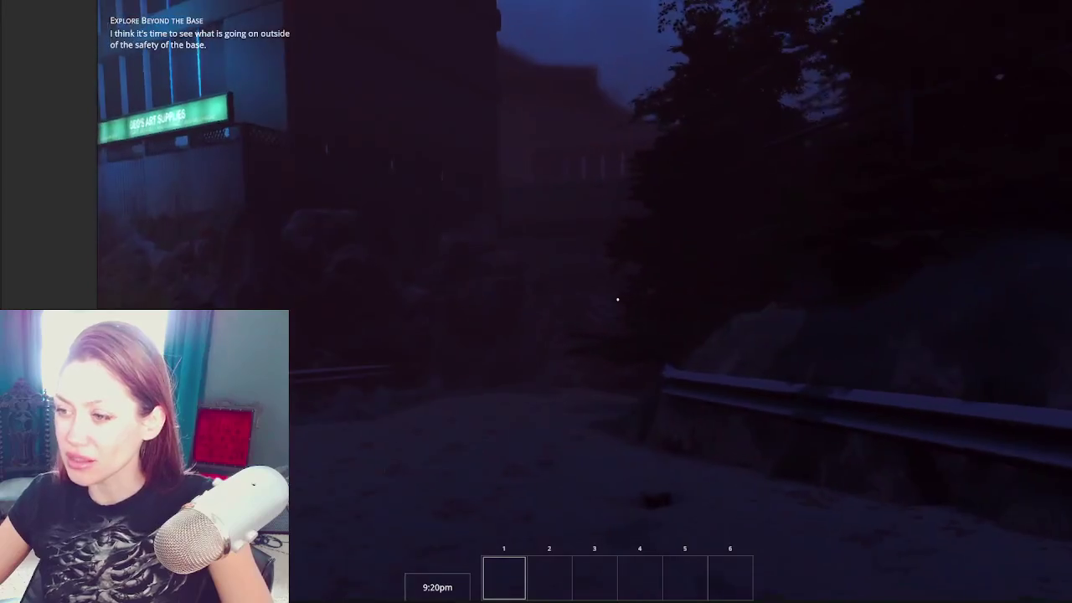
Step: Walk past the art-supplies building up the rocky hillside to the ladder, then pause
{"action": "key", "text": "w"}
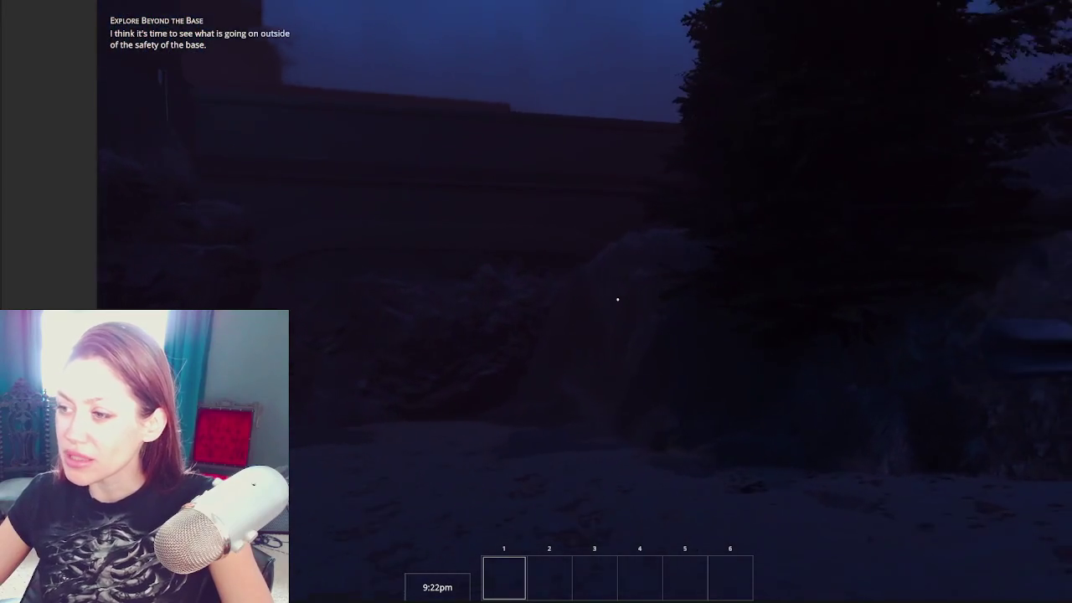
{"action": "key", "text": "w"}
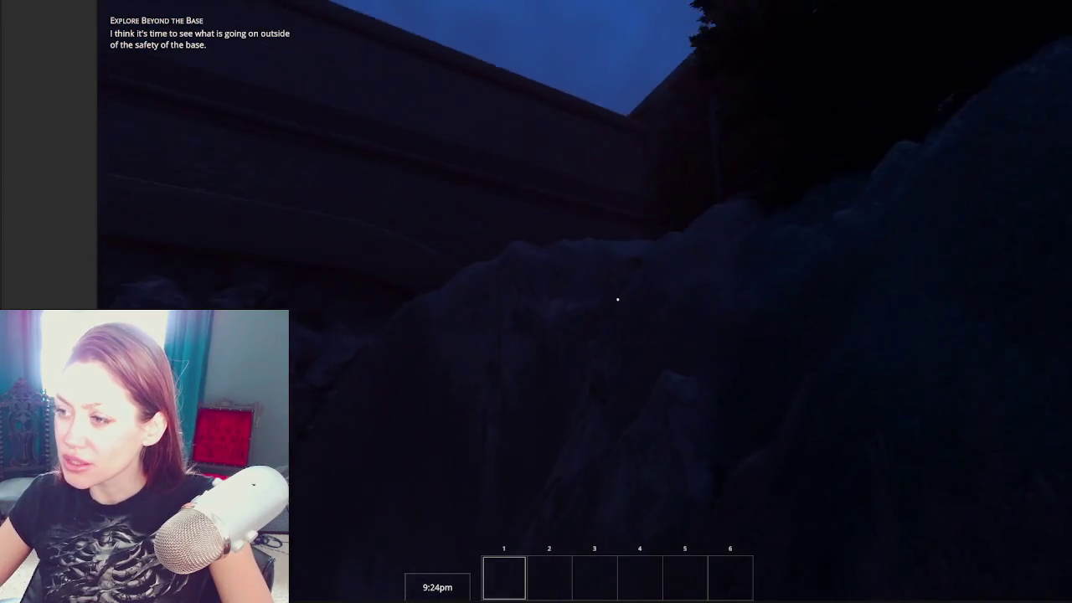
{"action": "key", "text": "w"}
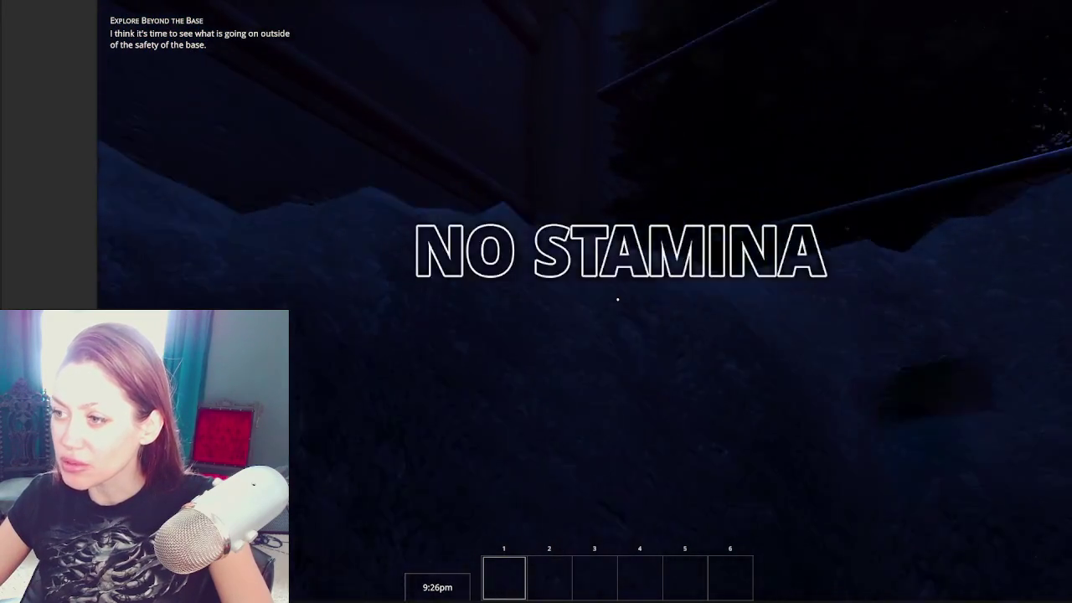
{"action": "key", "text": "w"}
{"action": "key", "text": "w"}
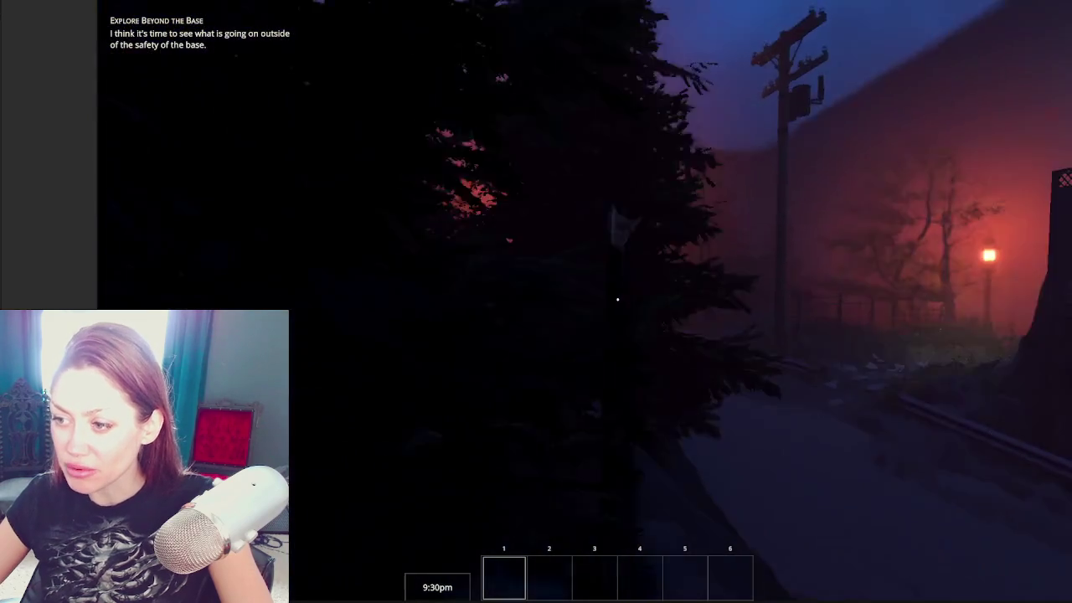
{"action": "key", "text": "w"}
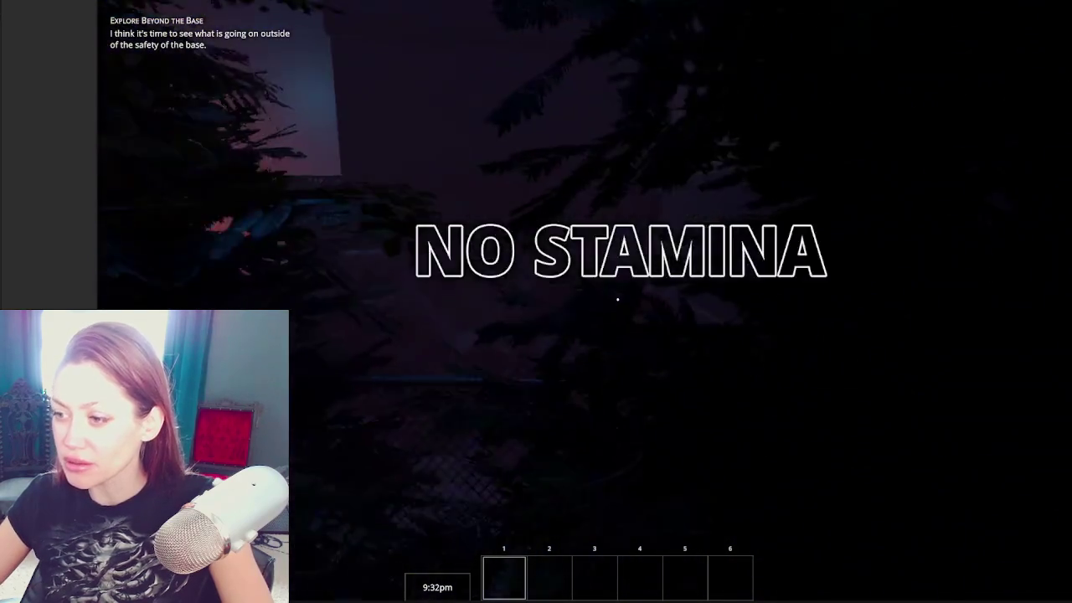
{"action": "key", "text": "w"}
{"action": "key", "text": "w"}
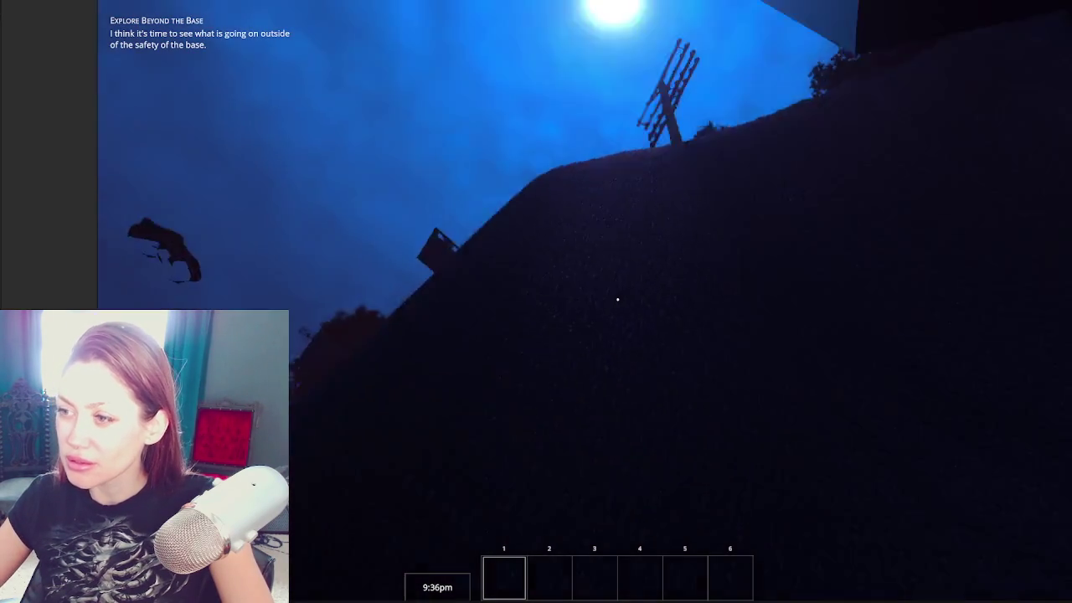
{"action": "key", "text": "w"}
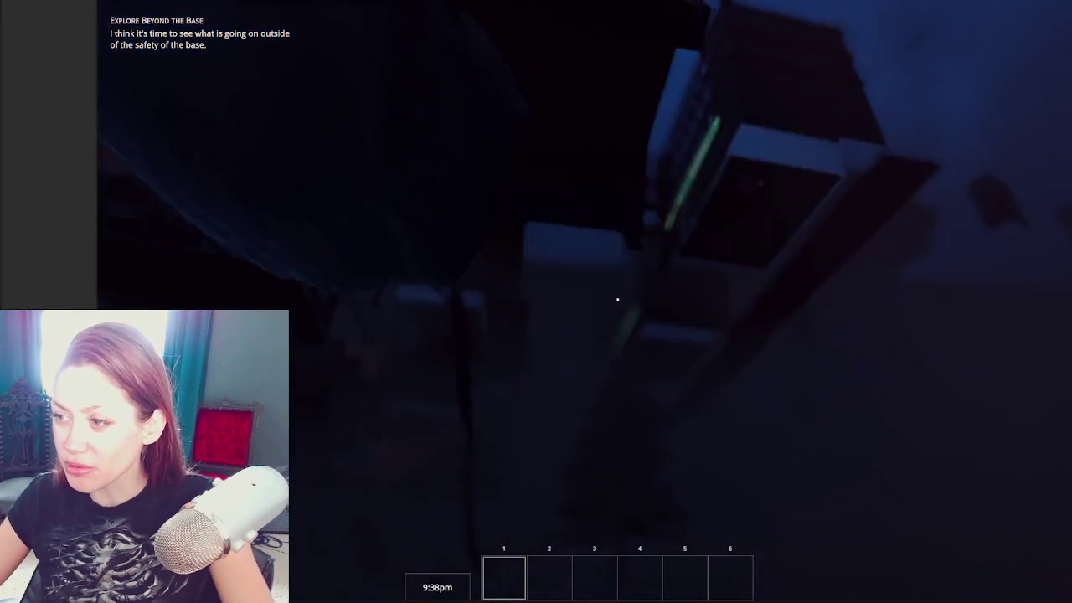
{"action": "key", "text": "w"}
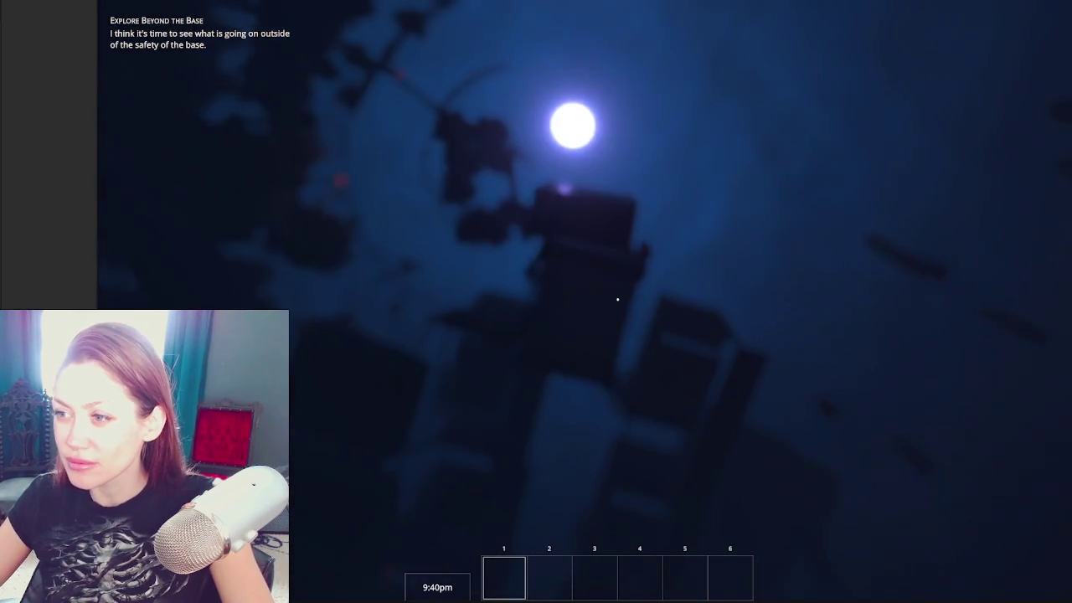
{"action": "key", "text": "Escape"}
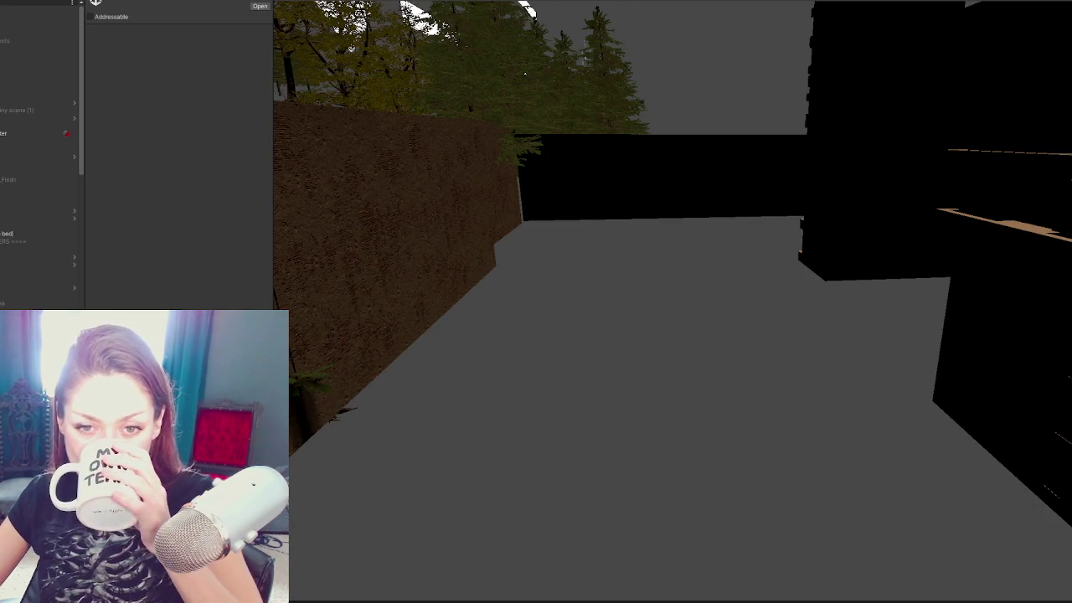
Step: Load the fenced dirt-road scene with Open Scene Additive from the scene's context menu
{"action": "right_click", "coordinate": [5, 224]}
{"action": "left_click", "coordinate": [68, 301]}
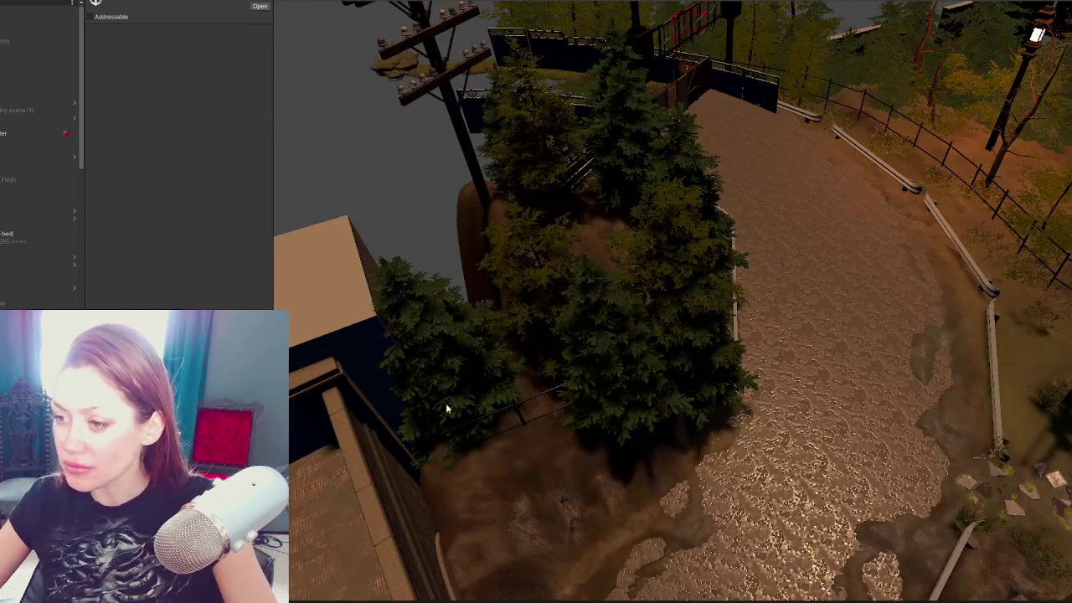
Step: Frame the fence panel, try sliding and deleting it, then undo back to its original place
{"action": "left_click", "coordinate": [505, 408]}
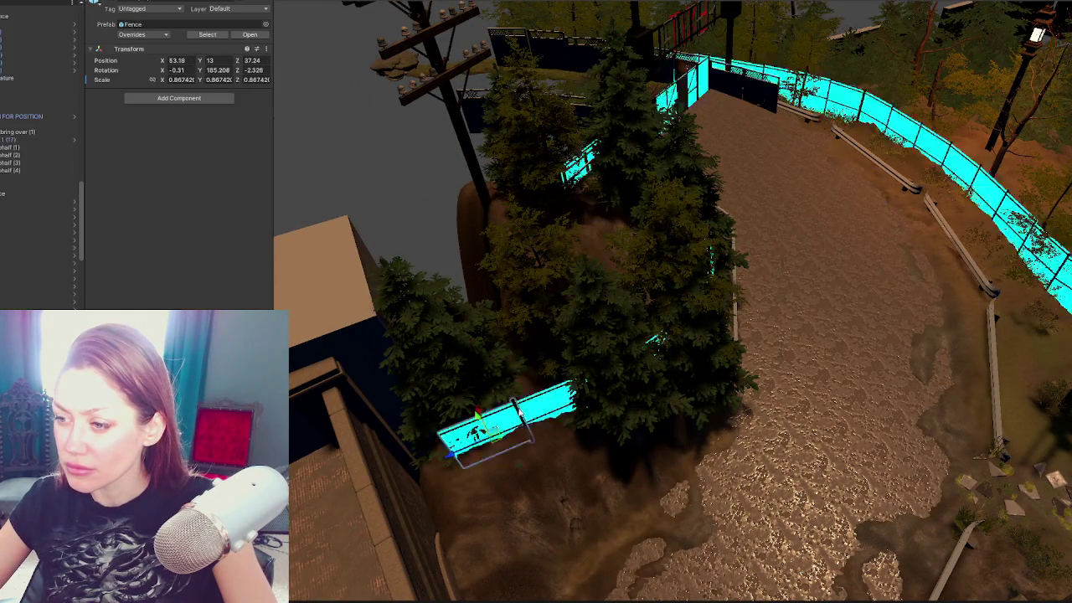
{"action": "key", "text": "f"}
{"action": "mouse_move", "coordinate": [610, 308]}
{"action": "left_mouse_down"}
{"action": "mouse_move", "coordinate": [681, 329]}
{"action": "mouse_move", "coordinate": [268, 299]}
{"action": "mouse_move", "coordinate": [515, 293]}
{"action": "mouse_move", "coordinate": [397, 316]}
{"action": "left_mouse_up"}
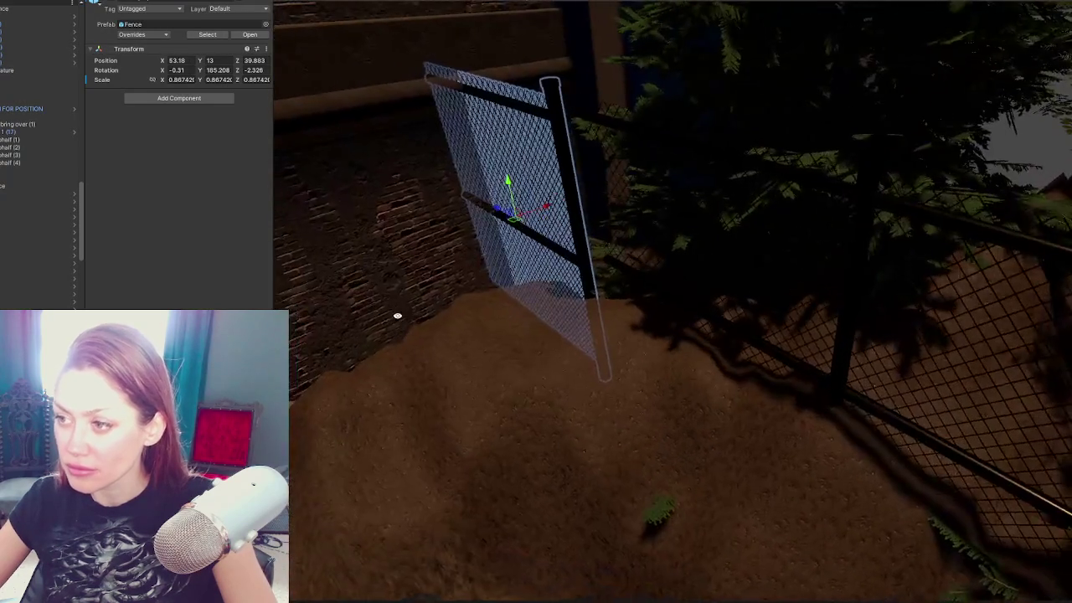
{"action": "left_click_drag", "start_coordinate": [550, 207], "coordinate": [567, 204]}
{"action": "left_click_drag", "start_coordinate": [737, 273], "coordinate": [670, 276]}
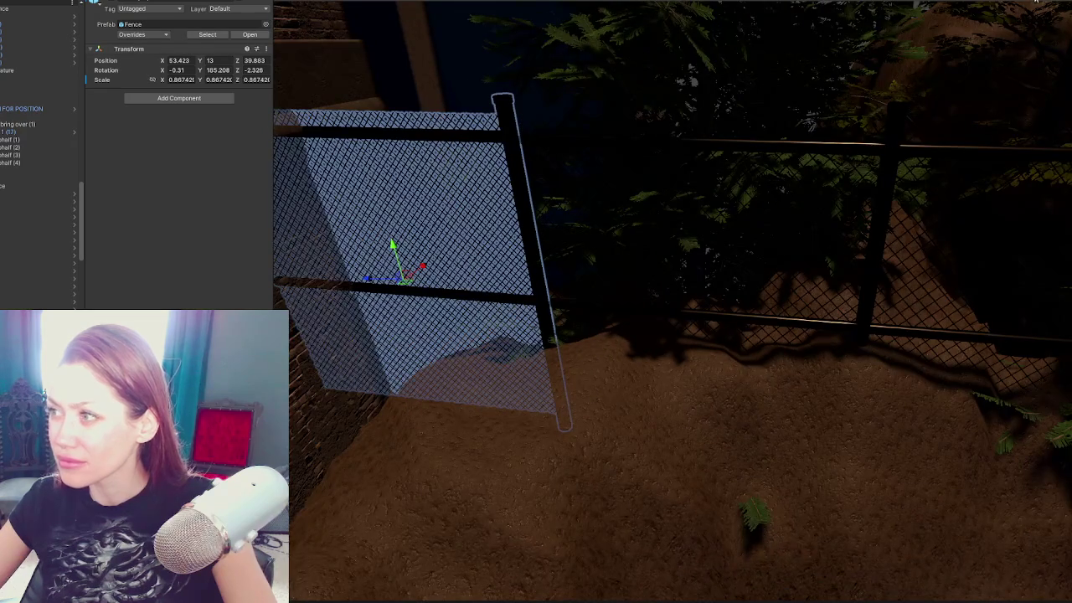
{"action": "mouse_move", "coordinate": [738, 270]}
{"action": "left_mouse_down"}
{"action": "mouse_move", "coordinate": [768, 243]}
{"action": "mouse_move", "coordinate": [659, 233]}
{"action": "mouse_move", "coordinate": [591, 254]}
{"action": "mouse_move", "coordinate": [639, 245]}
{"action": "mouse_move", "coordinate": [581, 187]}
{"action": "mouse_move", "coordinate": [703, 202]}
{"action": "left_mouse_up"}
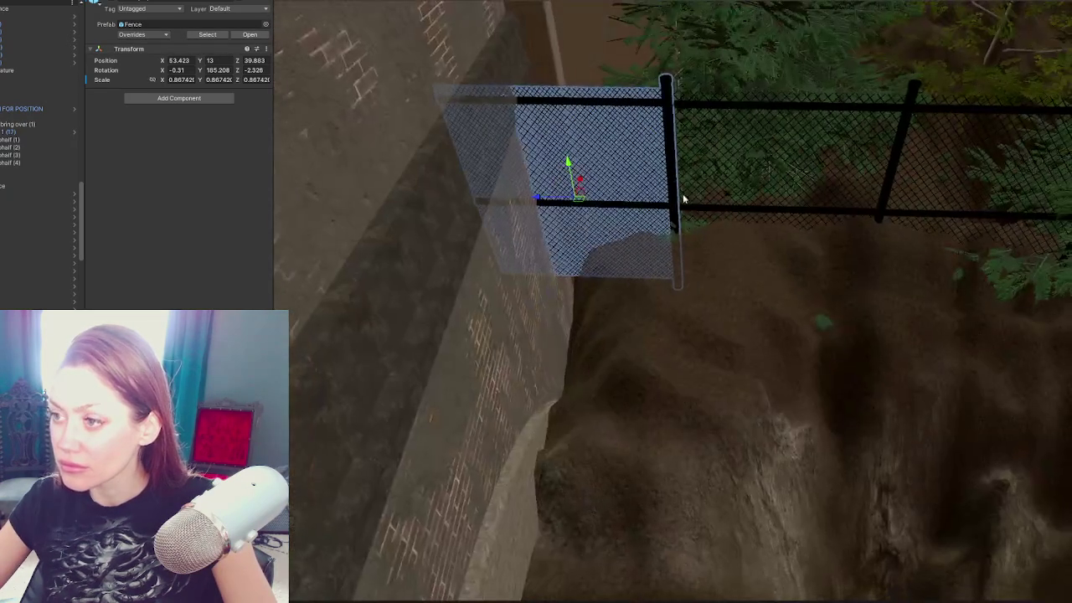
{"action": "left_click_drag", "start_coordinate": [554, 196], "coordinate": [426, 196]}
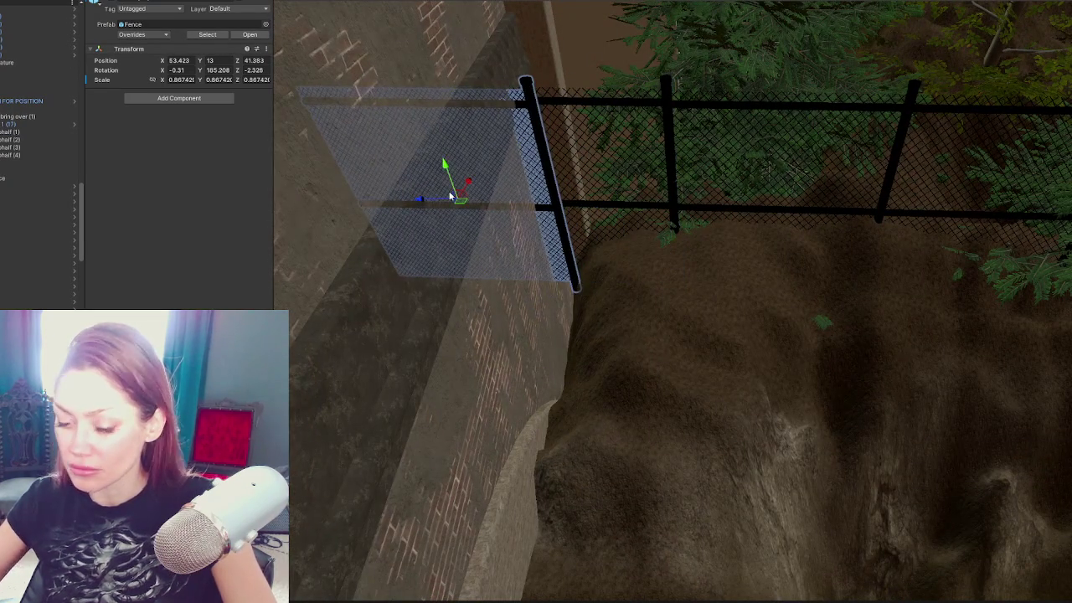
{"action": "key", "text": "Delete"}
{"action": "key", "text": "ctrl+z"}
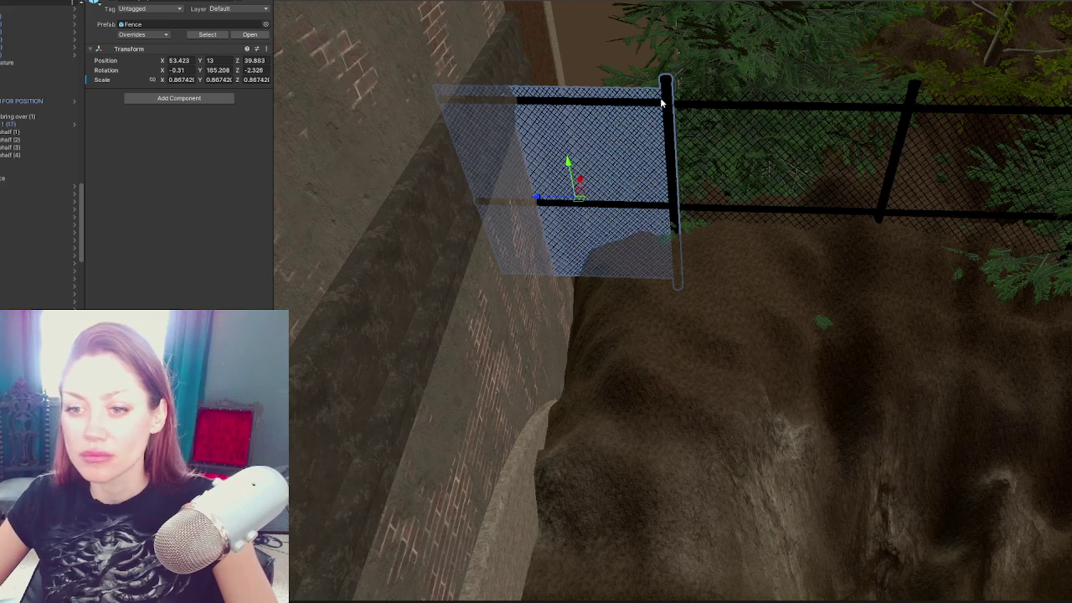
{"action": "key", "text": "ctrl+z"}
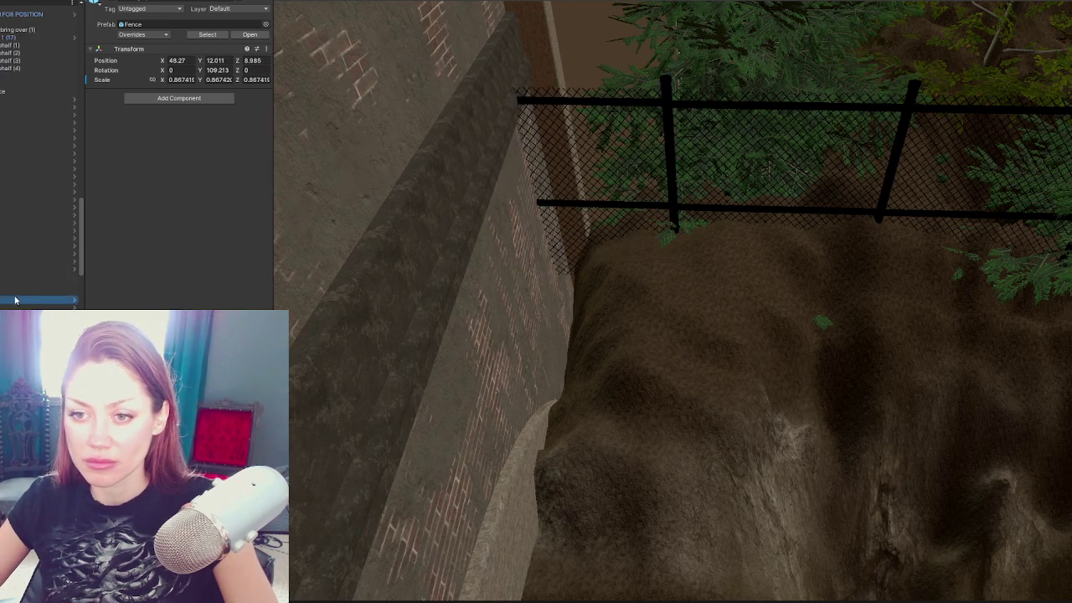
Step: Drag the fence post against the brick wall's edge, to X -0.093, Z -0.488
{"action": "left_click", "coordinate": [486, 179]}
{"action": "mouse_move", "coordinate": [500, 217]}
{"action": "left_mouse_down"}
{"action": "mouse_move", "coordinate": [527, 217]}
{"action": "mouse_move", "coordinate": [625, 350]}
{"action": "left_mouse_up"}
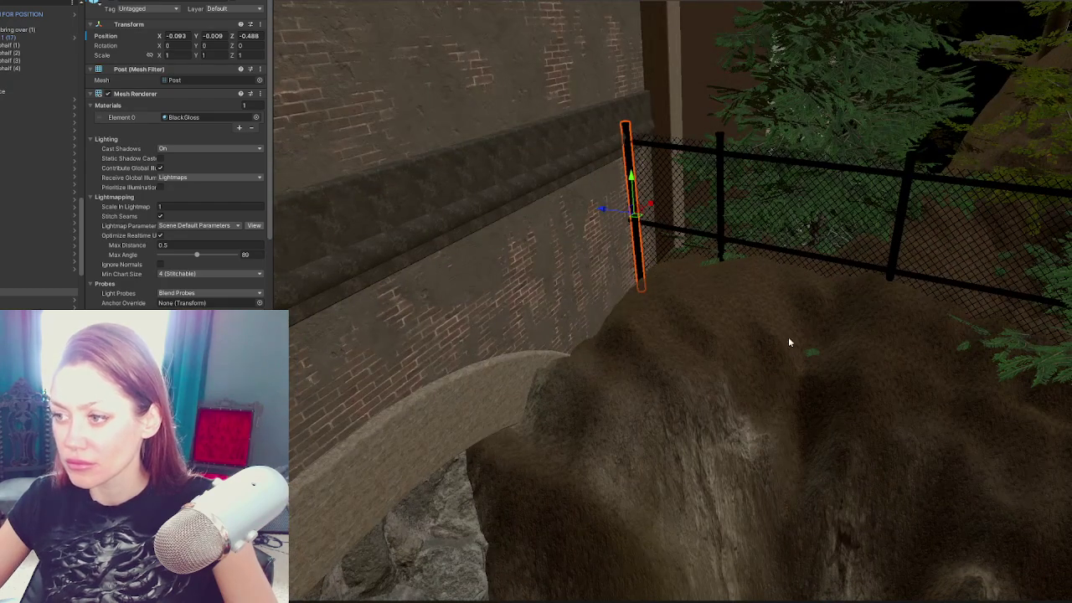
{"action": "left_click", "coordinate": [725, 311]}
{"action": "left_click_drag", "start_coordinate": [725, 311], "coordinate": [692, 289]}
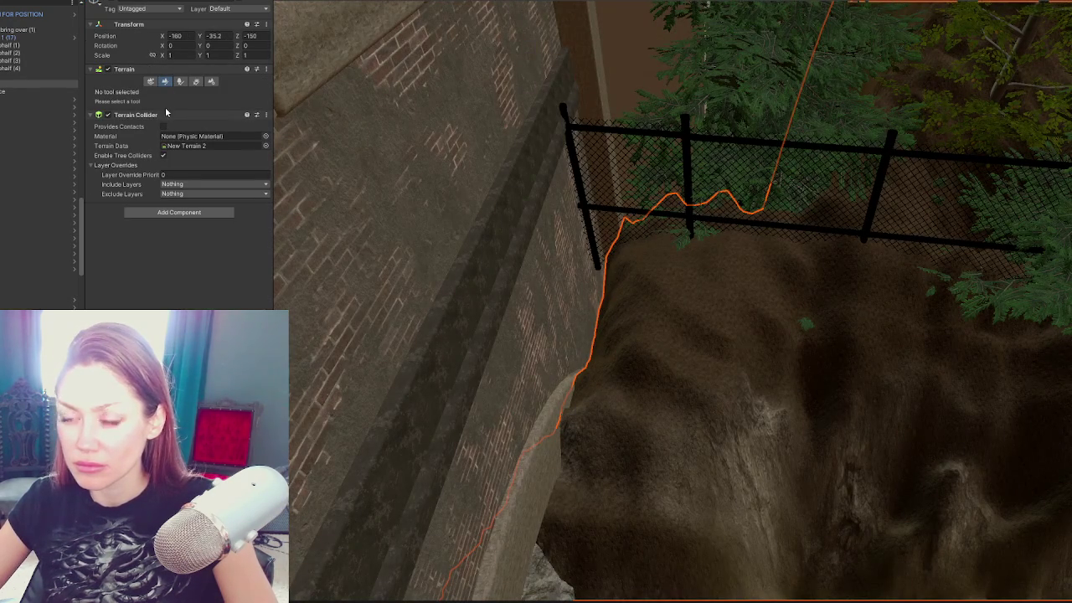
Step: Switch the terrain brush to Set Height and flatten the ground along the fence edge into a bank
{"action": "left_click", "coordinate": [165, 81]}
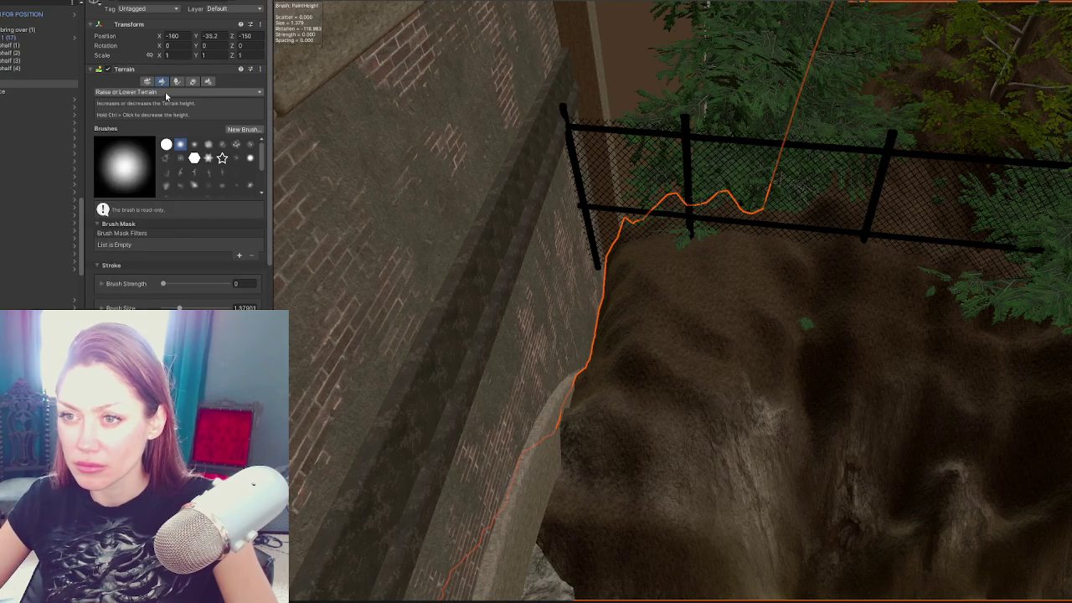
{"action": "left_click", "coordinate": [159, 92]}
{"action": "left_click", "coordinate": [159, 124]}
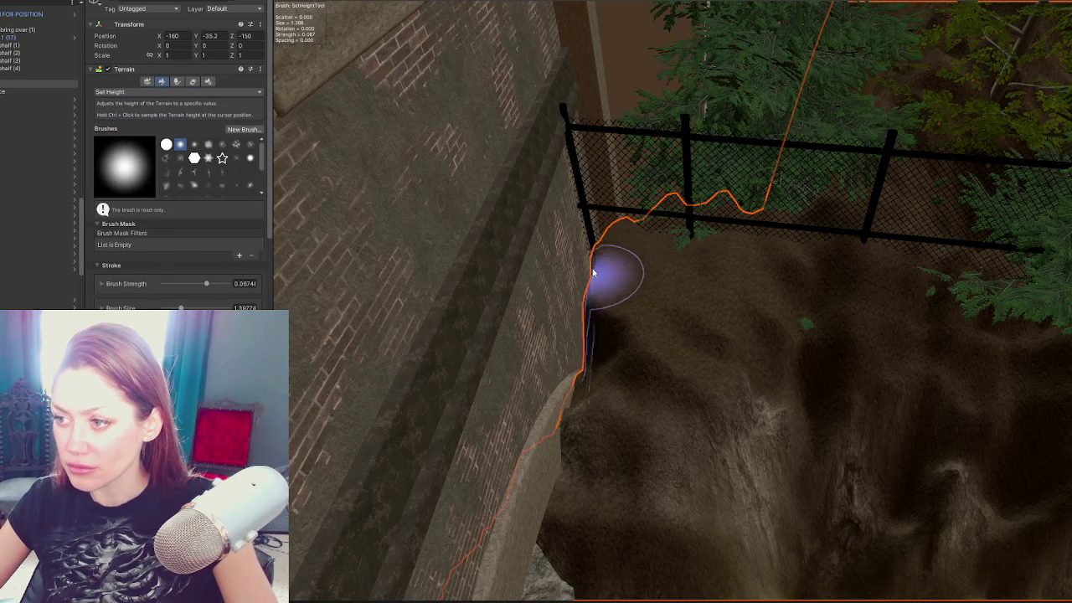
{"action": "mouse_move", "coordinate": [570, 334]}
{"action": "left_mouse_down"}
{"action": "mouse_move", "coordinate": [581, 350]}
{"action": "mouse_move", "coordinate": [569, 289]}
{"action": "mouse_move", "coordinate": [586, 237]}
{"action": "mouse_move", "coordinate": [599, 241]}
{"action": "mouse_move", "coordinate": [587, 235]}
{"action": "mouse_move", "coordinate": [595, 222]}
{"action": "mouse_move", "coordinate": [701, 241]}
{"action": "left_mouse_up"}
{"action": "mouse_move", "coordinate": [612, 311]}
{"action": "left_mouse_down"}
{"action": "mouse_move", "coordinate": [551, 354]}
{"action": "mouse_move", "coordinate": [642, 239]}
{"action": "mouse_move", "coordinate": [735, 335]}
{"action": "mouse_move", "coordinate": [533, 305]}
{"action": "mouse_move", "coordinate": [778, 335]}
{"action": "mouse_move", "coordinate": [742, 232]}
{"action": "left_mouse_up"}
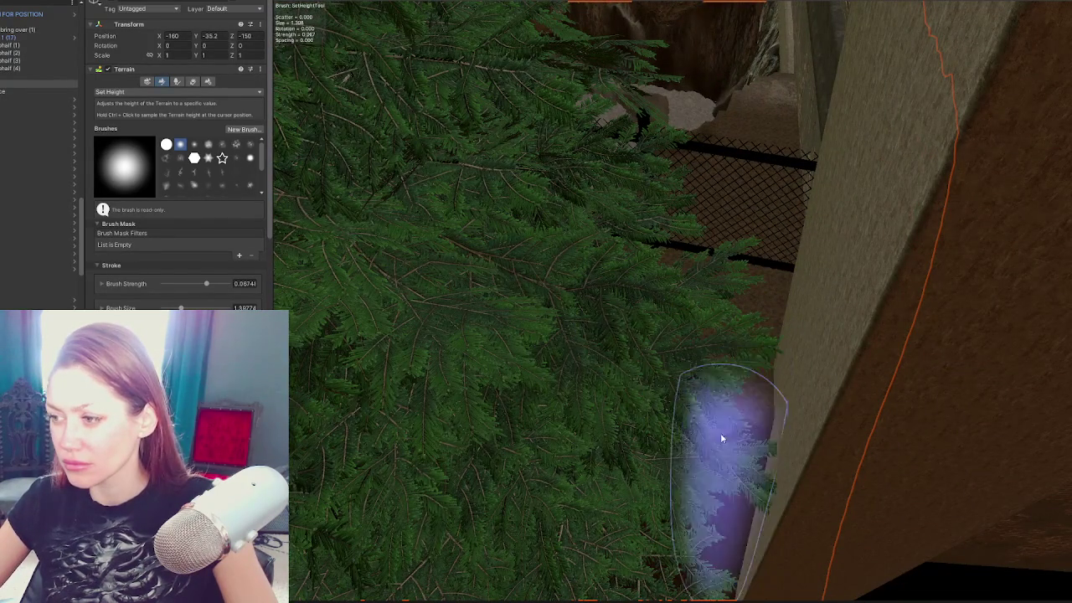
{"action": "mouse_move", "coordinate": [558, 335]}
{"action": "left_mouse_down"}
{"action": "mouse_move", "coordinate": [500, 363]}
{"action": "mouse_move", "coordinate": [579, 288]}
{"action": "mouse_move", "coordinate": [628, 433]}
{"action": "left_mouse_up"}
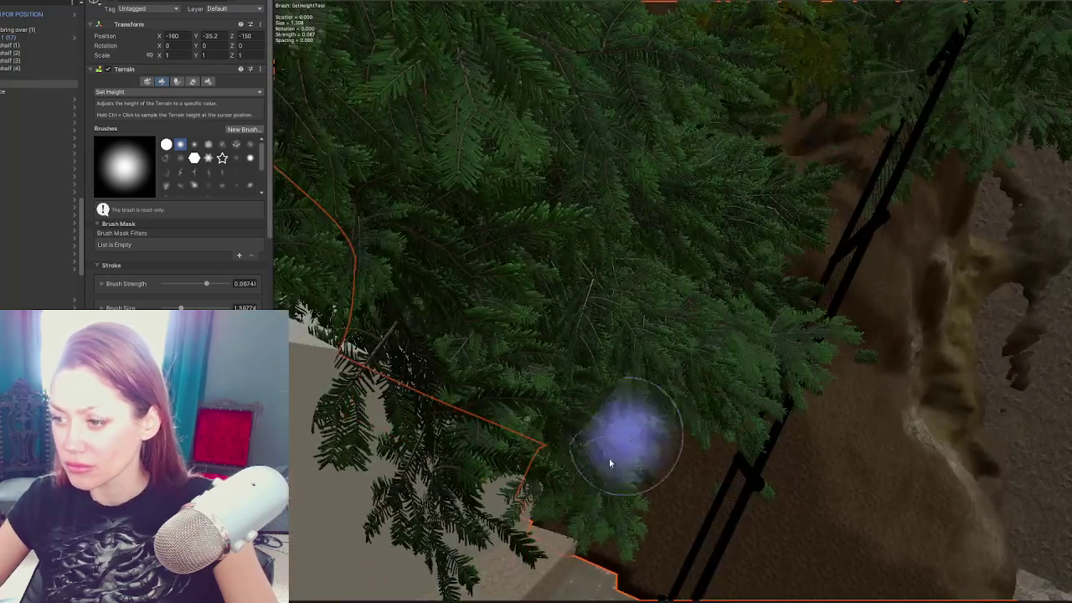
Step: Orbit along the fence and rock wall to the bank below the Geo's Art Supplies sign
{"action": "mouse_move", "coordinate": [634, 570]}
{"action": "left_mouse_down"}
{"action": "mouse_move", "coordinate": [625, 447]}
{"action": "mouse_move", "coordinate": [455, 412]}
{"action": "mouse_move", "coordinate": [762, 318]}
{"action": "mouse_move", "coordinate": [666, 270]}
{"action": "left_mouse_up"}
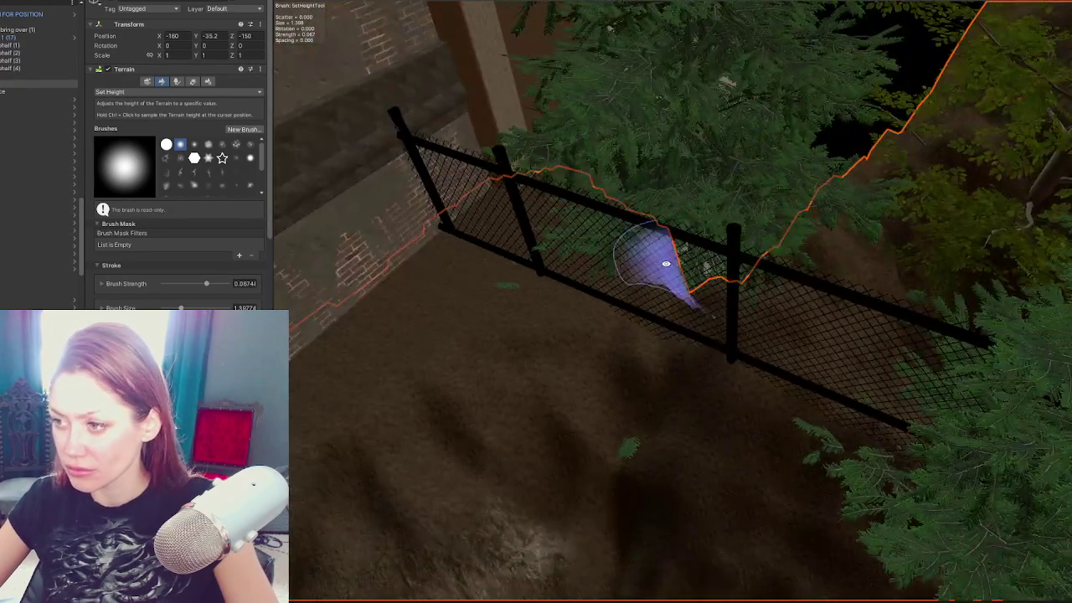
{"action": "mouse_move", "coordinate": [843, 359]}
{"action": "left_mouse_down"}
{"action": "mouse_move", "coordinate": [885, 128]}
{"action": "mouse_move", "coordinate": [721, 126]}
{"action": "mouse_move", "coordinate": [845, 167]}
{"action": "mouse_move", "coordinate": [682, 179]}
{"action": "mouse_move", "coordinate": [648, 155]}
{"action": "mouse_move", "coordinate": [721, 103]}
{"action": "mouse_move", "coordinate": [692, 103]}
{"action": "mouse_move", "coordinate": [584, 168]}
{"action": "mouse_move", "coordinate": [610, 227]}
{"action": "mouse_move", "coordinate": [605, 191]}
{"action": "mouse_move", "coordinate": [586, 229]}
{"action": "mouse_move", "coordinate": [491, 263]}
{"action": "mouse_move", "coordinate": [550, 240]}
{"action": "mouse_move", "coordinate": [868, 199]}
{"action": "left_mouse_up"}
{"action": "mouse_move", "coordinate": [306, 441]}
{"action": "left_mouse_down"}
{"action": "mouse_move", "coordinate": [695, 283]}
{"action": "mouse_move", "coordinate": [762, 96]}
{"action": "left_mouse_up"}
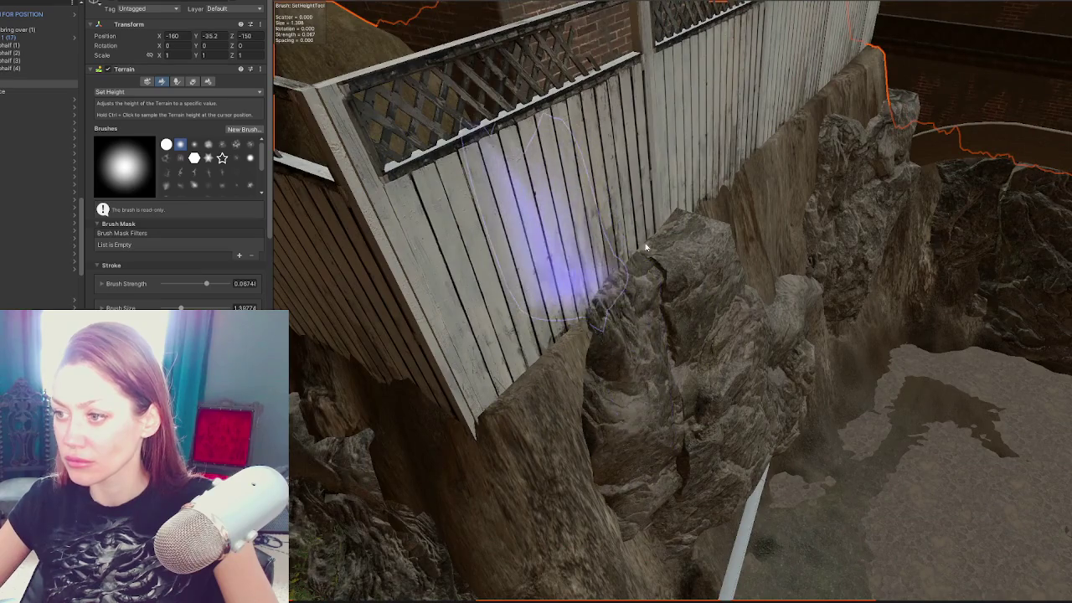
{"action": "left_click_drag", "start_coordinate": [562, 251], "coordinate": [491, 335]}
{"action": "left_click_drag", "start_coordinate": [536, 277], "coordinate": [827, 341]}
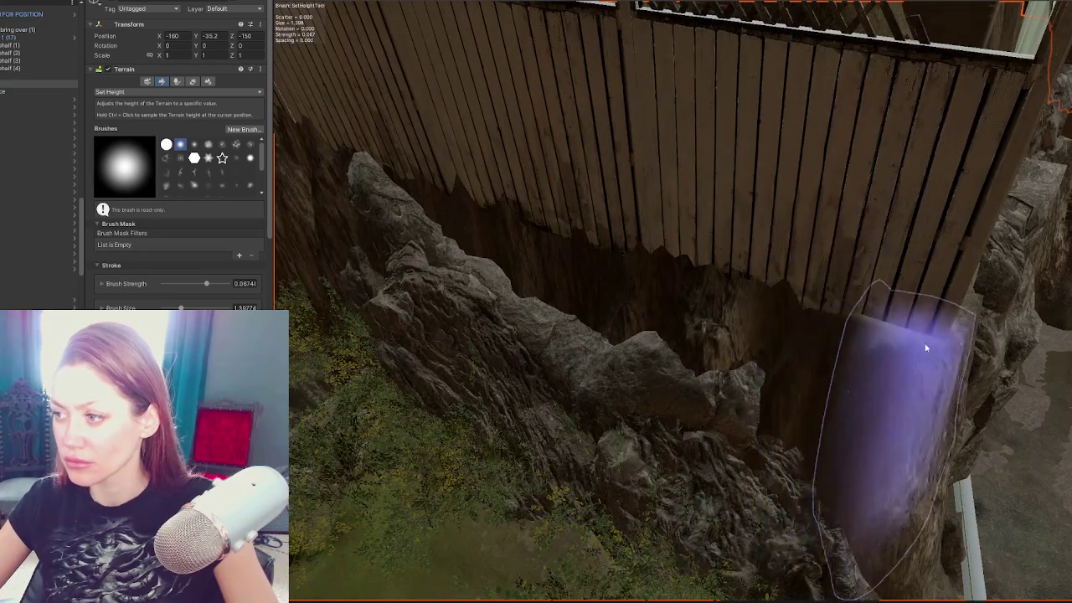
{"action": "left_click_drag", "start_coordinate": [599, 255], "coordinate": [592, 233]}
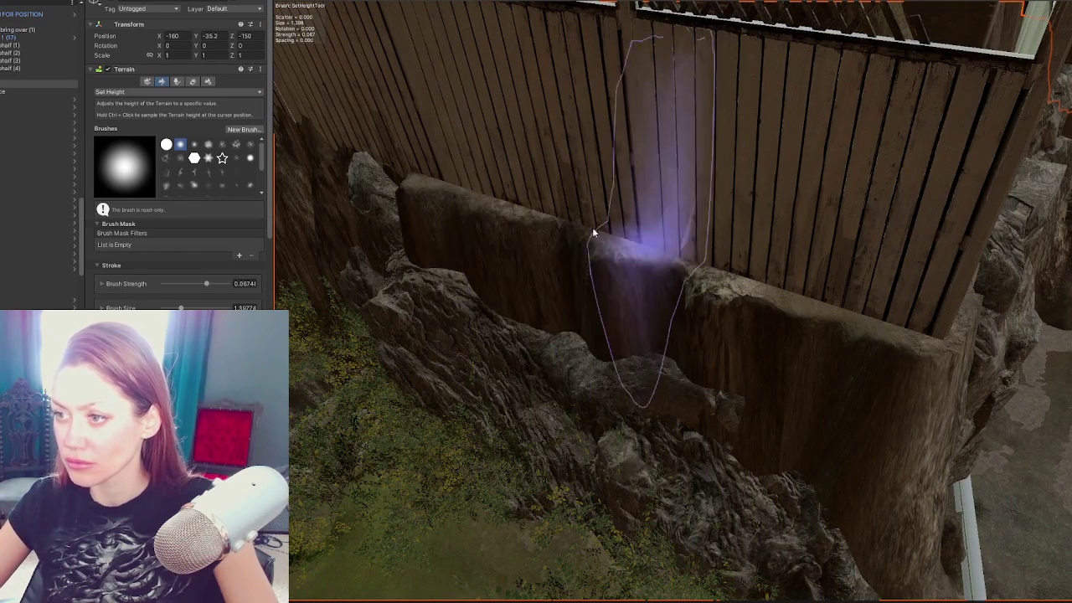
{"action": "mouse_move", "coordinate": [400, 181]}
{"action": "left_mouse_down"}
{"action": "mouse_move", "coordinate": [730, 179]}
{"action": "mouse_move", "coordinate": [828, 204]}
{"action": "left_mouse_up"}
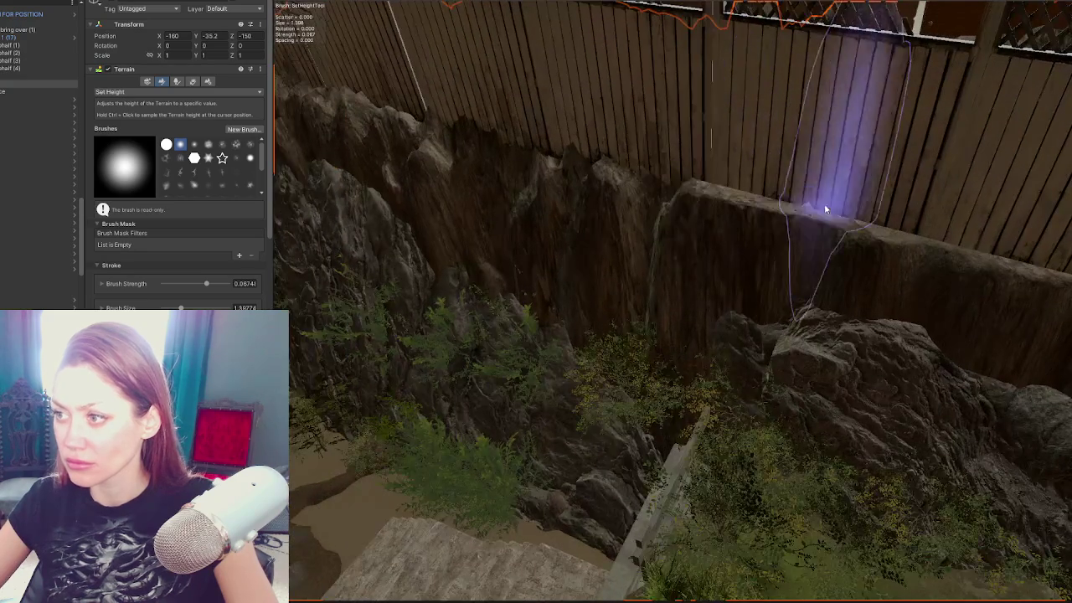
{"action": "mouse_move", "coordinate": [418, 179]}
{"action": "left_mouse_down"}
{"action": "mouse_move", "coordinate": [950, 203]}
{"action": "mouse_move", "coordinate": [695, 95]}
{"action": "mouse_move", "coordinate": [662, 212]}
{"action": "left_mouse_up"}
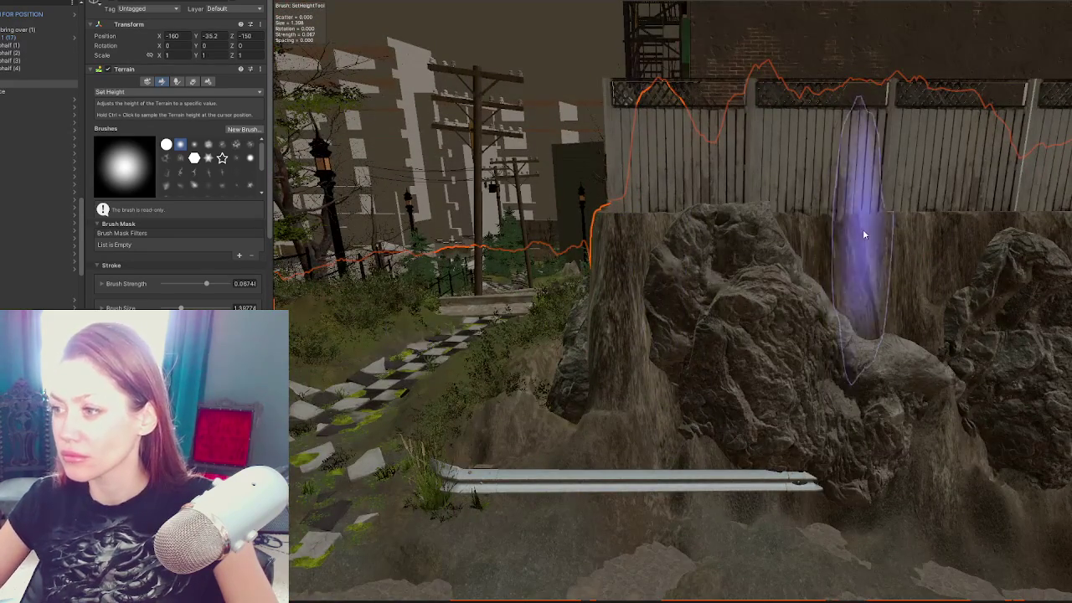
{"action": "mouse_move", "coordinate": [521, 288]}
{"action": "left_mouse_down"}
{"action": "mouse_move", "coordinate": [694, 268]}
{"action": "mouse_move", "coordinate": [849, 276]}
{"action": "mouse_move", "coordinate": [646, 299]}
{"action": "mouse_move", "coordinate": [531, 283]}
{"action": "left_mouse_up"}
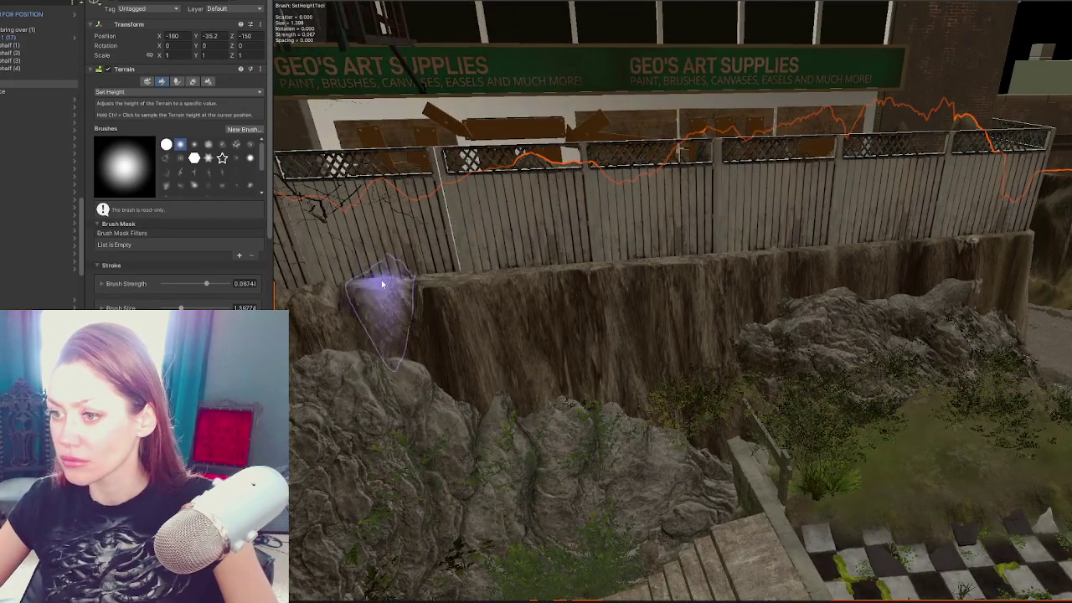
{"action": "mouse_move", "coordinate": [450, 282]}
{"action": "left_mouse_down"}
{"action": "mouse_move", "coordinate": [634, 259]}
{"action": "mouse_move", "coordinate": [646, 233]}
{"action": "mouse_move", "coordinate": [502, 287]}
{"action": "mouse_move", "coordinate": [527, 323]}
{"action": "mouse_move", "coordinate": [680, 243]}
{"action": "left_mouse_up"}
{"action": "scroll", "coordinate": [679, 244], "scroll_direction": "down", "scroll_amount": 2}
Step: Switch the terrain sculpting tool to Raise or Lower Terrain
{"action": "left_click", "coordinate": [126, 92]}
{"action": "left_click", "coordinate": [140, 139]}
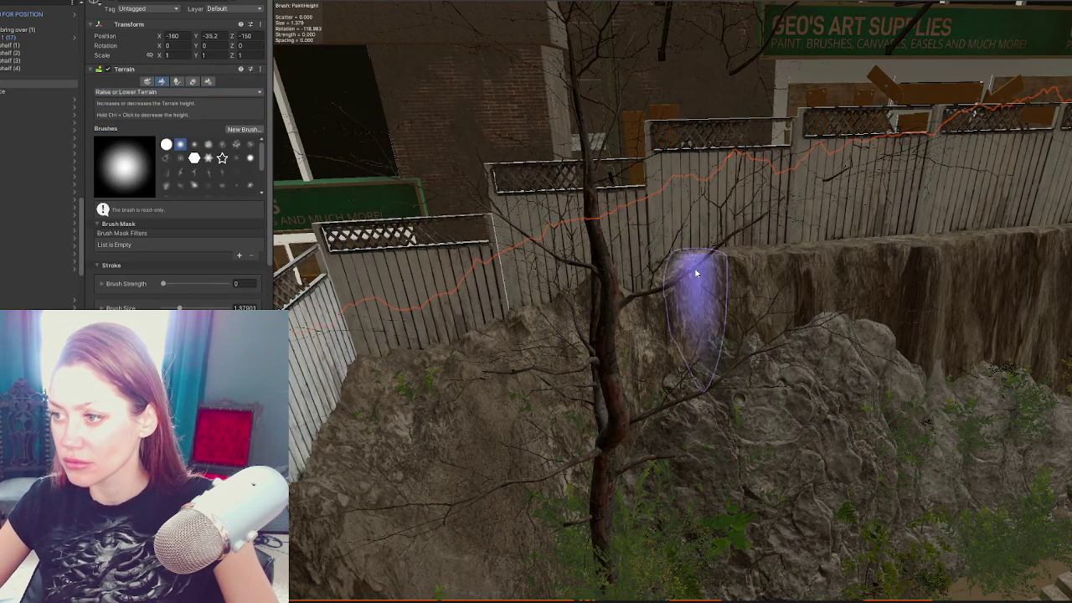
{"action": "mouse_move", "coordinate": [712, 311]}
{"action": "left_mouse_down"}
{"action": "mouse_move", "coordinate": [809, 369]}
{"action": "mouse_move", "coordinate": [849, 368]}
{"action": "mouse_move", "coordinate": [843, 377]}
{"action": "left_mouse_up"}
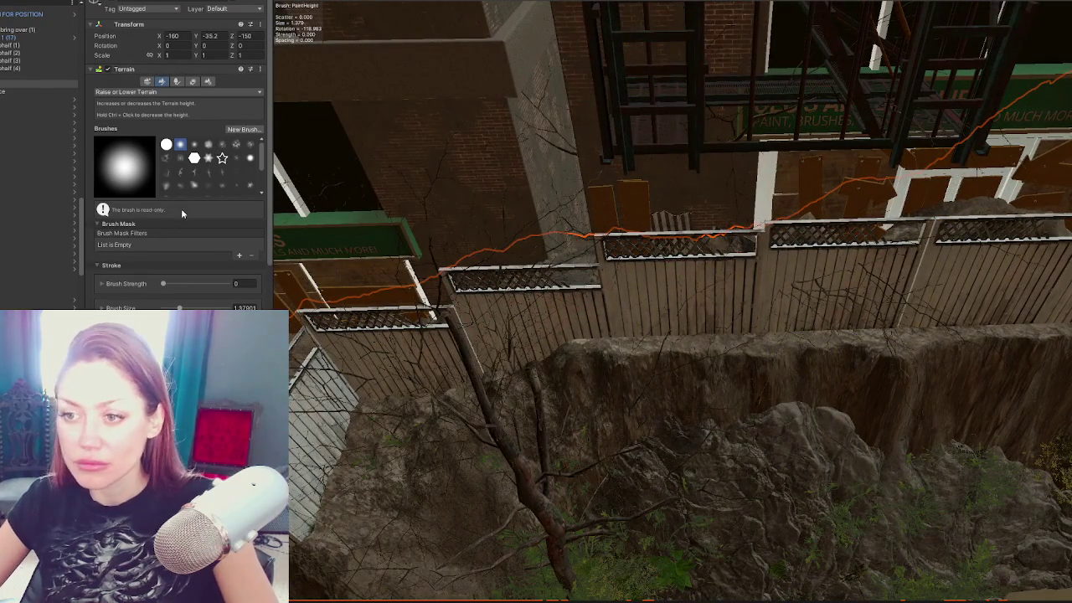
{"action": "scroll", "coordinate": [177, 219], "scroll_direction": "down", "scroll_amount": 3}
Step: Expand the brush settings and shrink the Raise or Lower brush size to 0.6469
{"action": "left_click", "coordinate": [156, 180]}
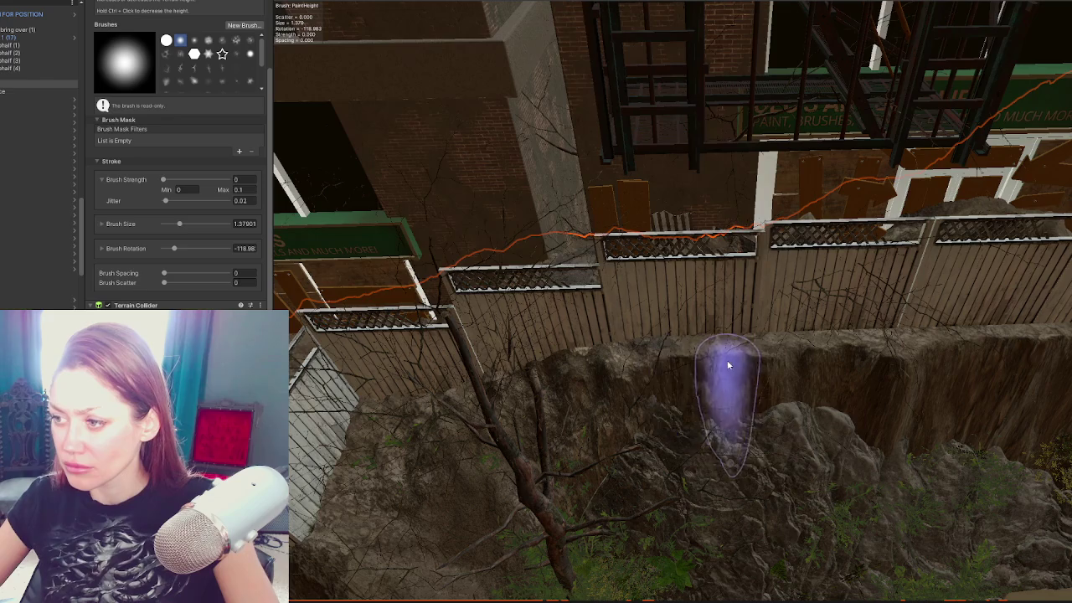
{"action": "left_click_drag", "start_coordinate": [1030, 407], "coordinate": [844, 350]}
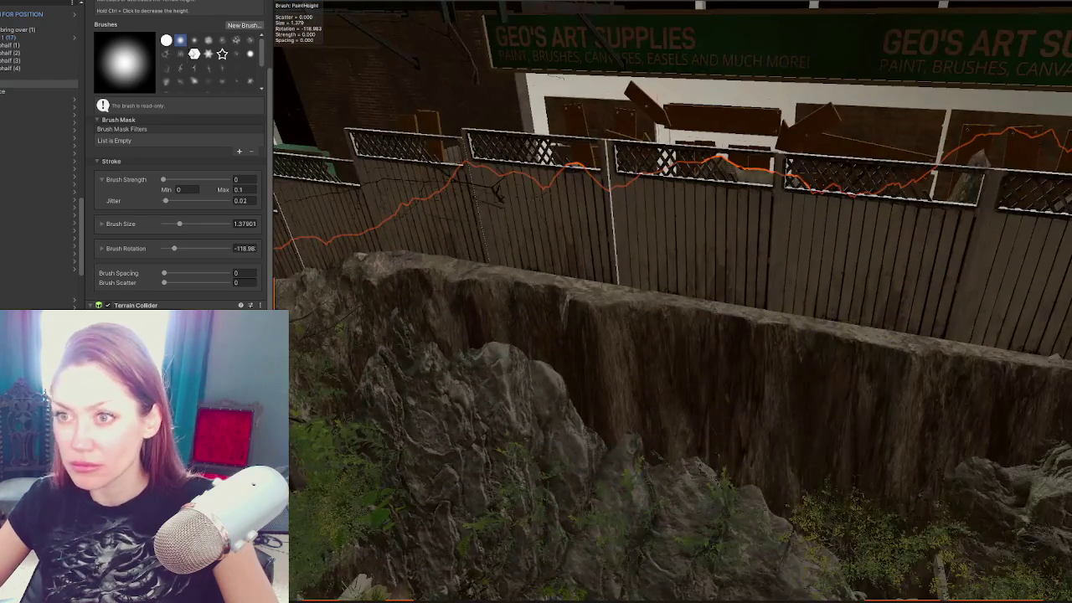
{"action": "left_click_drag", "start_coordinate": [180, 219], "coordinate": [170, 222]}
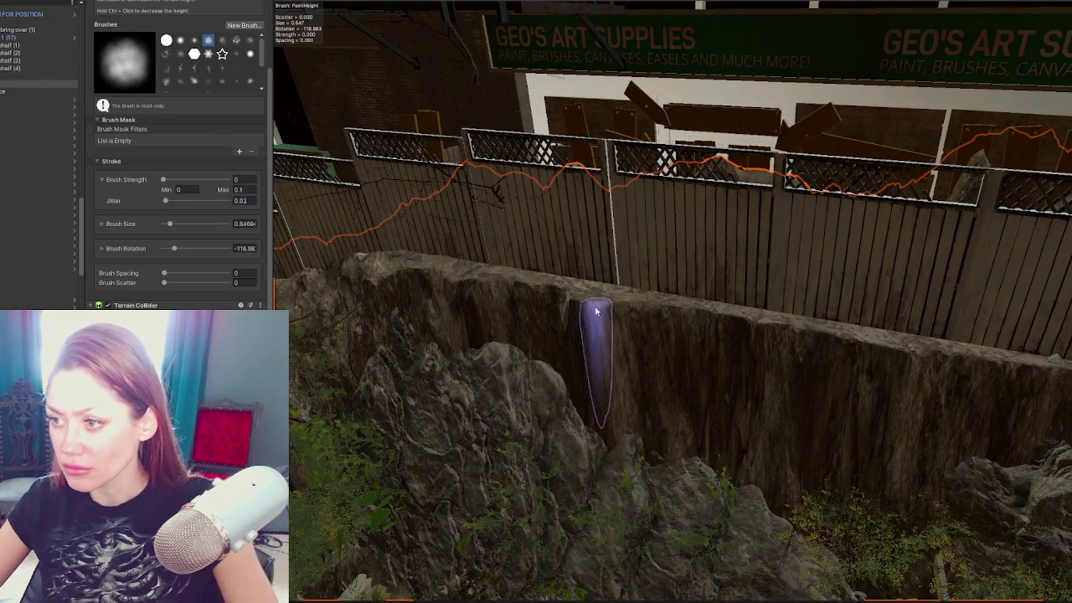
{"action": "scroll", "coordinate": [622, 321], "scroll_direction": "up", "scroll_amount": 2}
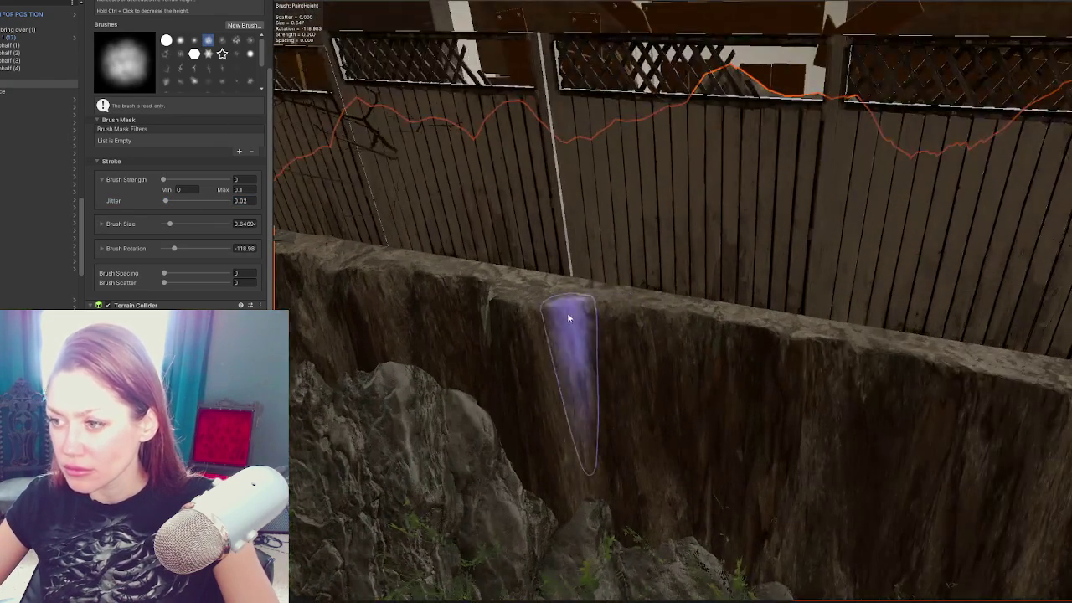
{"action": "scroll", "coordinate": [536, 306], "scroll_direction": "up", "scroll_amount": 2}
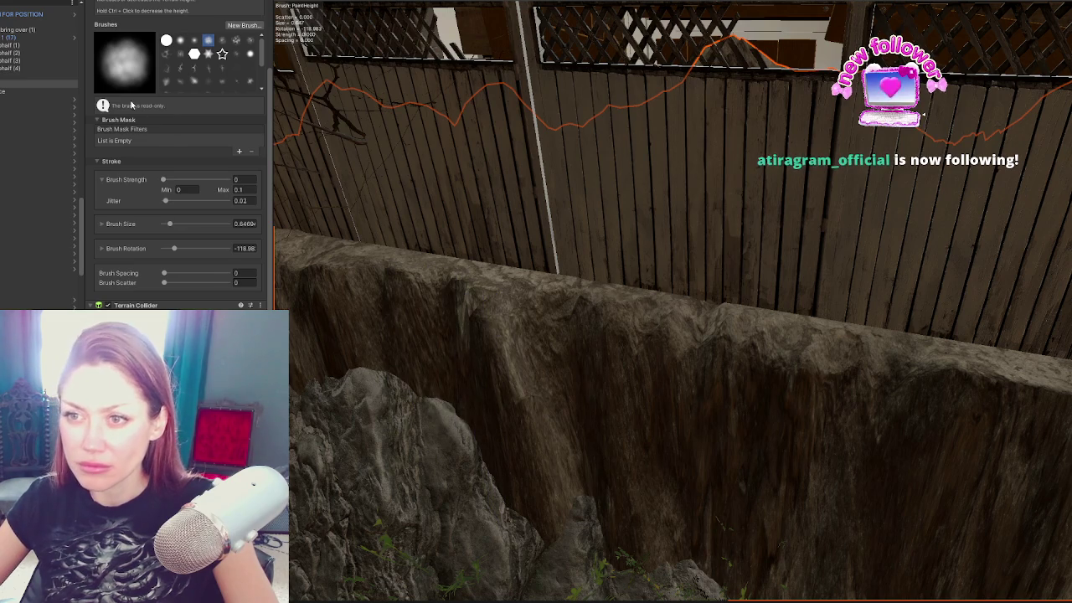
{"action": "scroll", "coordinate": [131, 119], "scroll_direction": "up", "scroll_amount": 3}
{"action": "left_click", "coordinate": [139, 66]}
Step: Use Smooth Height to soften the earth wall below the fence into flowing slopes
{"action": "left_click", "coordinate": [129, 162]}
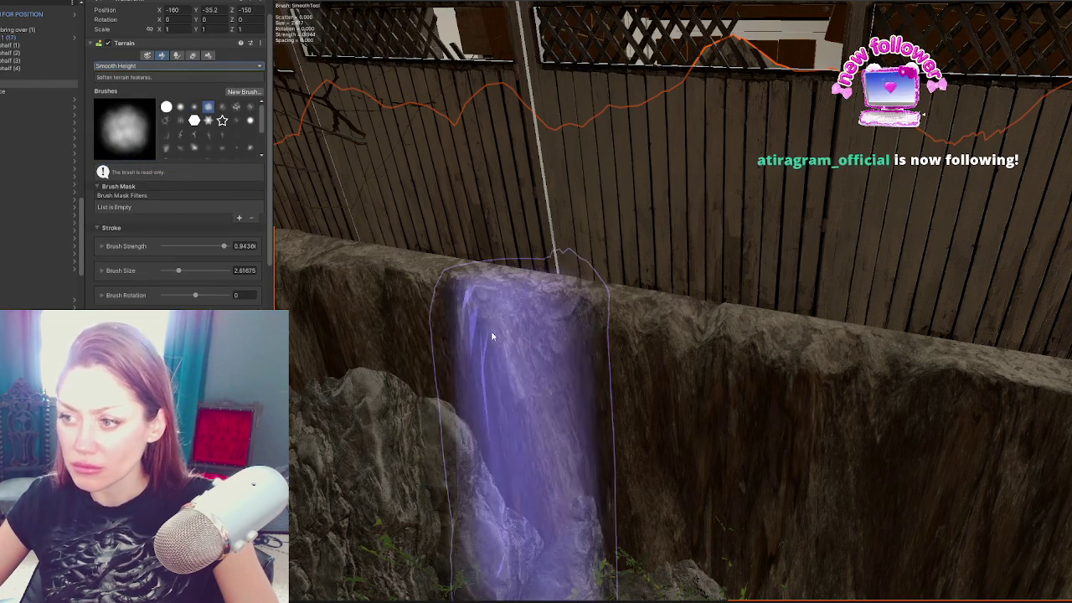
{"action": "scroll", "coordinate": [467, 358], "scroll_direction": "down", "scroll_amount": 5}
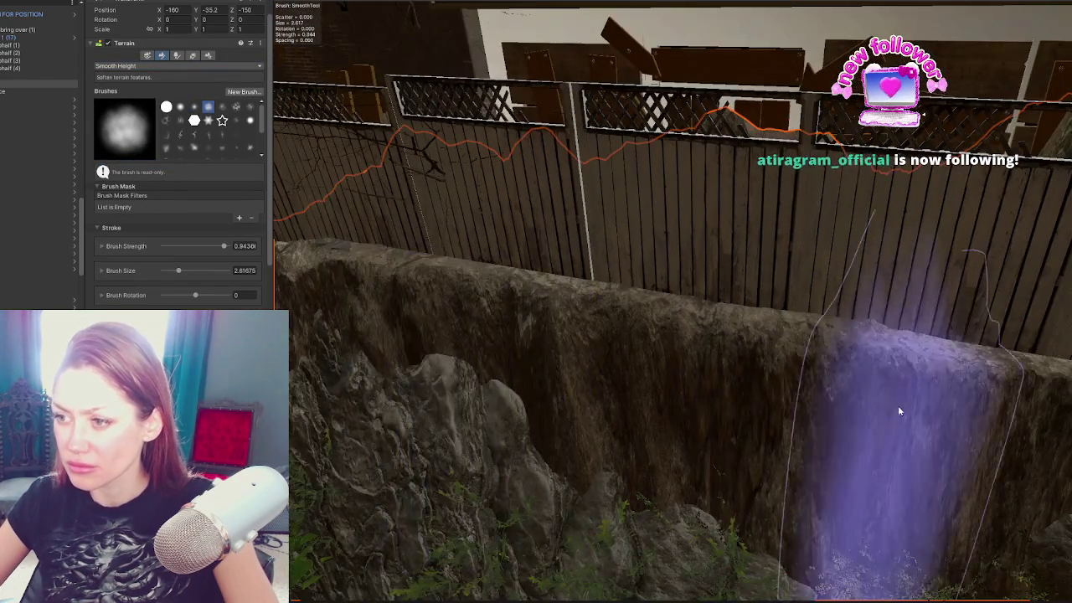
{"action": "mouse_move", "coordinate": [899, 411]}
{"action": "left_mouse_down"}
{"action": "mouse_move", "coordinate": [500, 294]}
{"action": "mouse_move", "coordinate": [335, 271]}
{"action": "mouse_move", "coordinate": [730, 311]}
{"action": "mouse_move", "coordinate": [557, 377]}
{"action": "mouse_move", "coordinate": [503, 276]}
{"action": "left_mouse_up"}
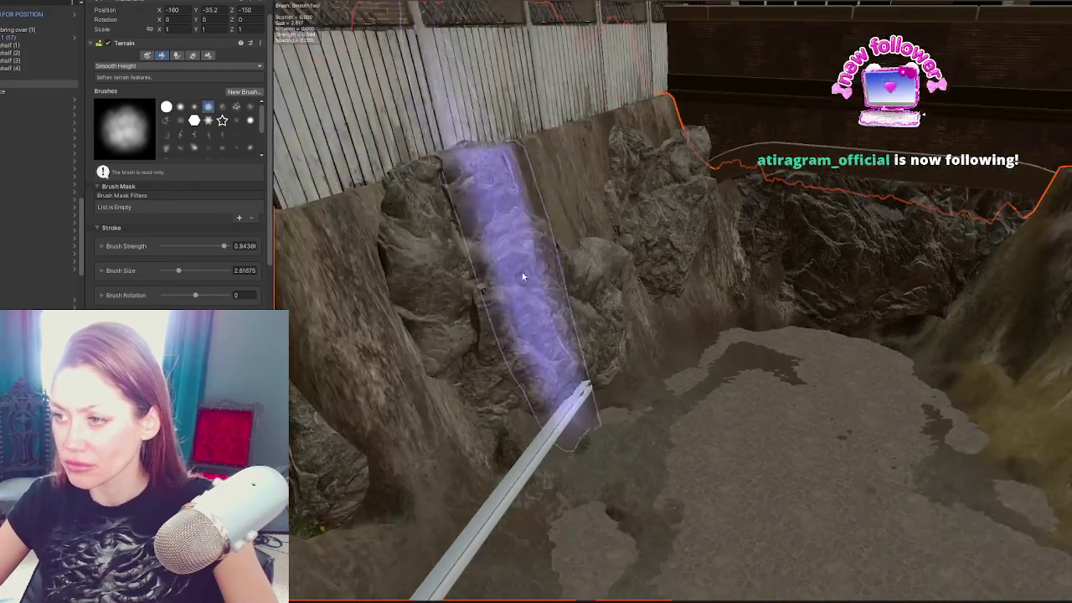
{"action": "mouse_move", "coordinate": [618, 227]}
{"action": "left_mouse_down"}
{"action": "mouse_move", "coordinate": [587, 313]}
{"action": "mouse_move", "coordinate": [749, 354]}
{"action": "mouse_move", "coordinate": [708, 369]}
{"action": "mouse_move", "coordinate": [598, 352]}
{"action": "mouse_move", "coordinate": [867, 356]}
{"action": "mouse_move", "coordinate": [662, 306]}
{"action": "mouse_move", "coordinate": [666, 252]}
{"action": "mouse_move", "coordinate": [863, 245]}
{"action": "mouse_move", "coordinate": [868, 129]}
{"action": "mouse_move", "coordinate": [873, 178]}
{"action": "mouse_move", "coordinate": [493, 318]}
{"action": "mouse_move", "coordinate": [843, 363]}
{"action": "mouse_move", "coordinate": [745, 388]}
{"action": "mouse_move", "coordinate": [823, 302]}
{"action": "mouse_move", "coordinate": [797, 284]}
{"action": "mouse_move", "coordinate": [818, 282]}
{"action": "mouse_move", "coordinate": [797, 137]}
{"action": "mouse_move", "coordinate": [609, 282]}
{"action": "mouse_move", "coordinate": [692, 125]}
{"action": "mouse_move", "coordinate": [615, 157]}
{"action": "left_mouse_up"}
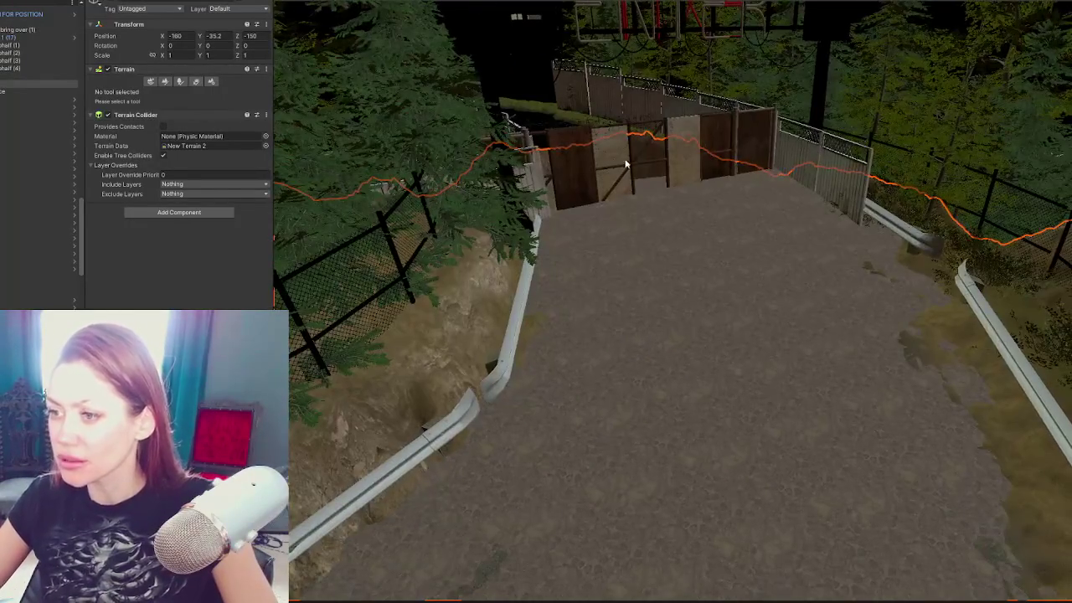
Step: Reselect the terrain and set the sculpting tool to Set Height
{"action": "left_click", "coordinate": [973, 342]}
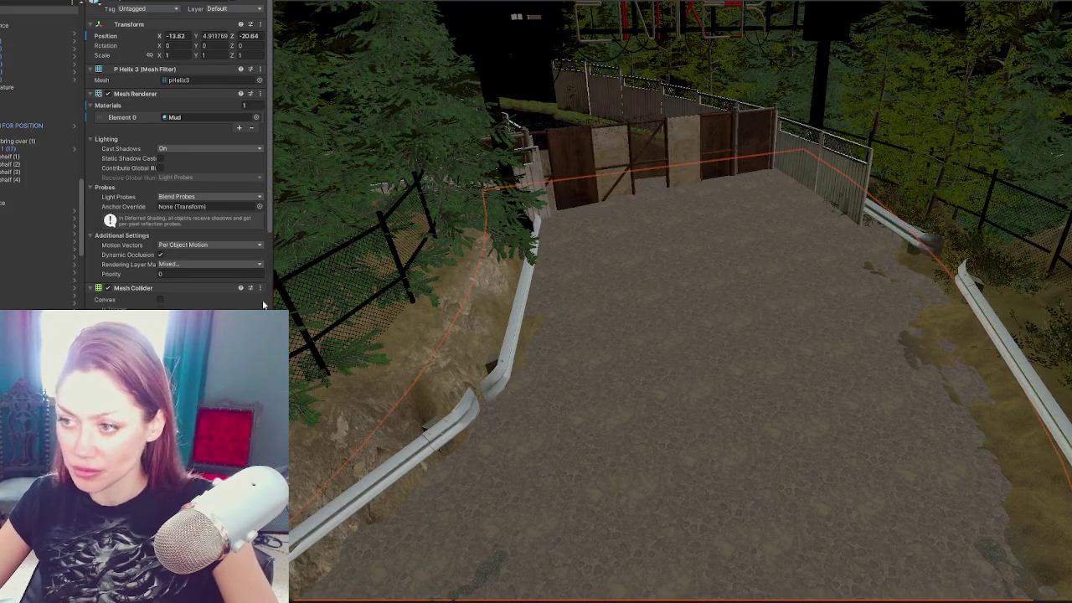
{"action": "left_click", "coordinate": [1028, 513]}
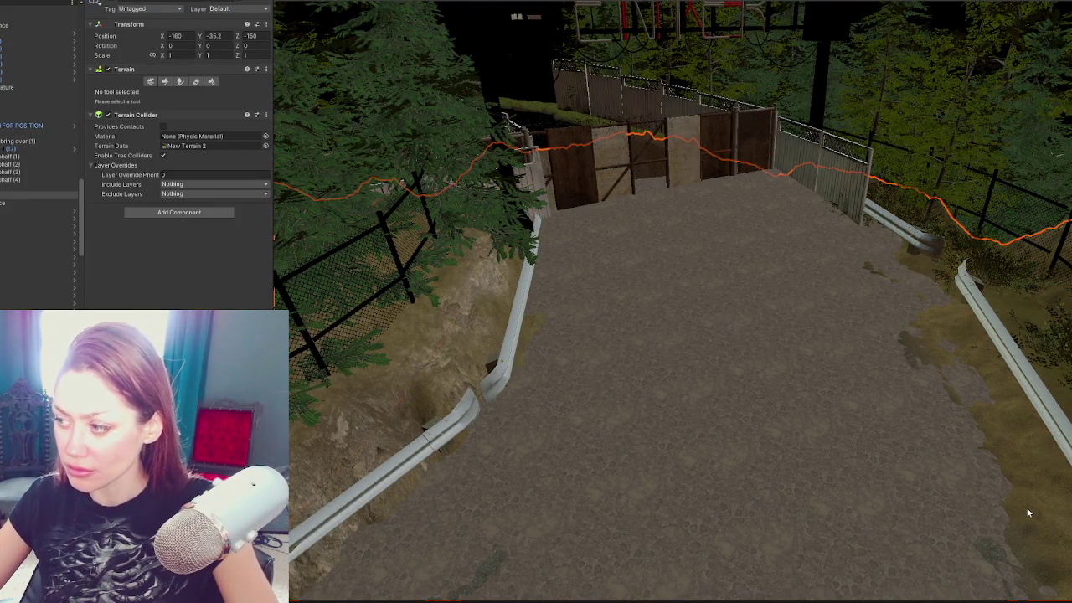
{"action": "left_click", "coordinate": [166, 82]}
{"action": "left_click", "coordinate": [178, 91]}
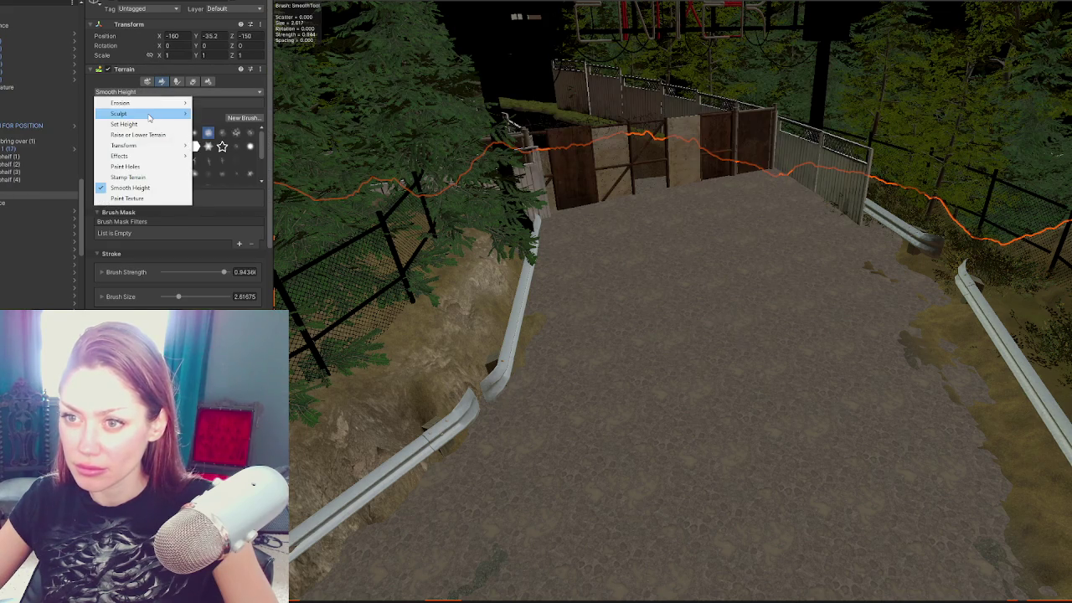
{"action": "left_click", "coordinate": [126, 124]}
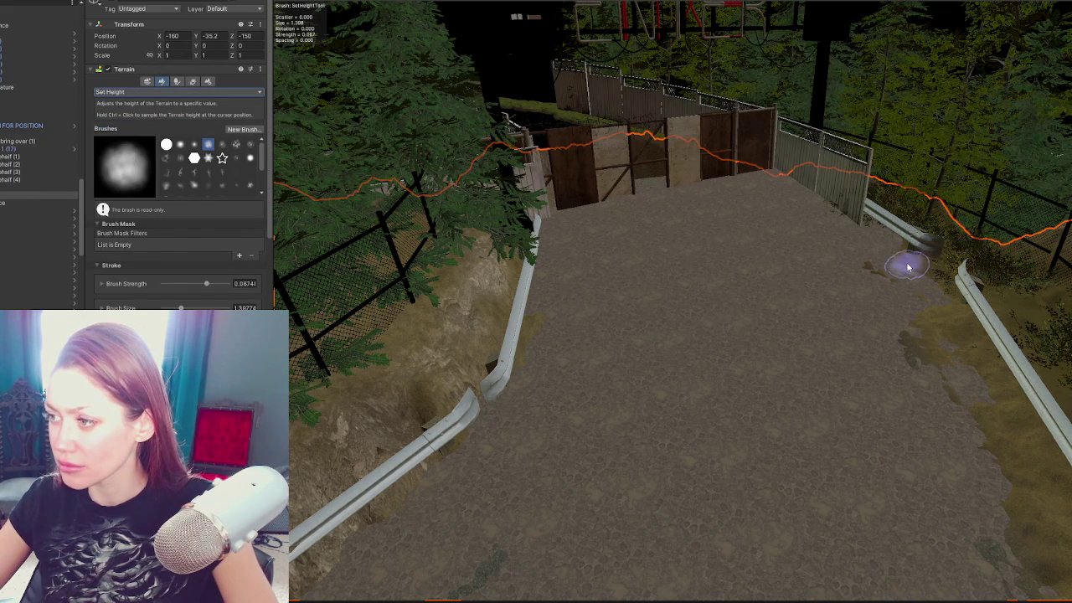
Step: Lower a dark sunken trench across the dirt road in front of the fenced gate
{"action": "scroll", "coordinate": [879, 279], "scroll_direction": "up", "scroll_amount": 5}
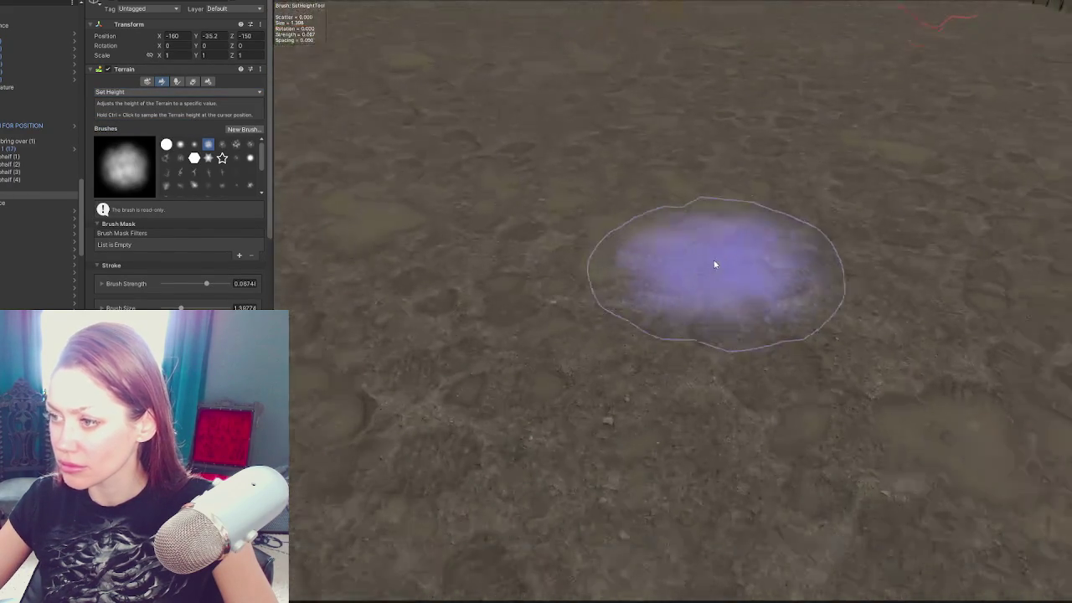
{"action": "scroll", "coordinate": [718, 263], "scroll_direction": "down", "scroll_amount": 5}
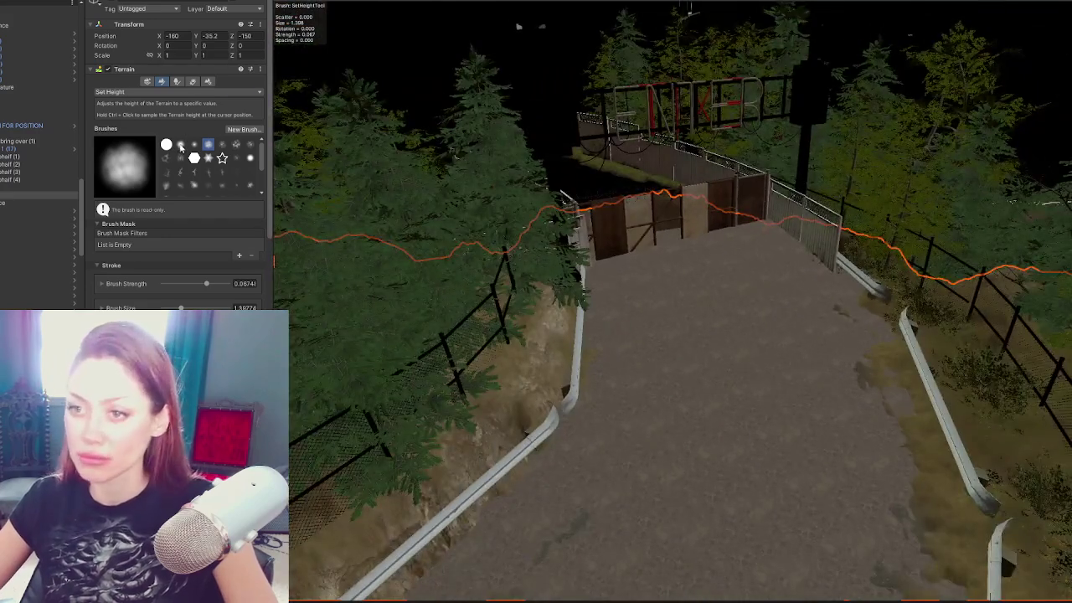
{"action": "scroll", "coordinate": [783, 294], "scroll_direction": "up", "scroll_amount": 5}
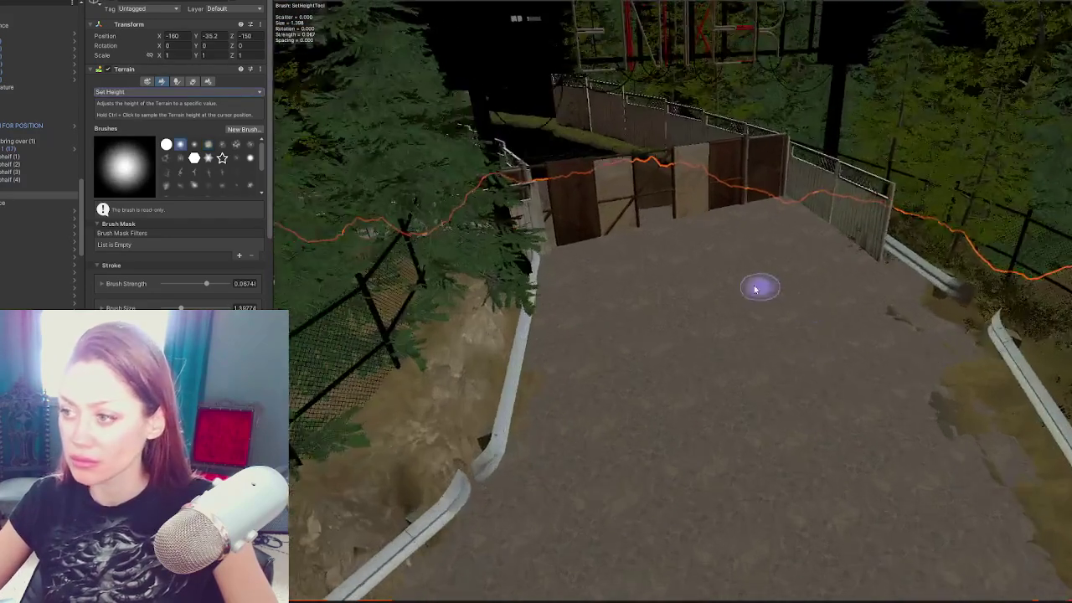
{"action": "scroll", "coordinate": [220, 214], "scroll_direction": "down", "scroll_amount": 2}
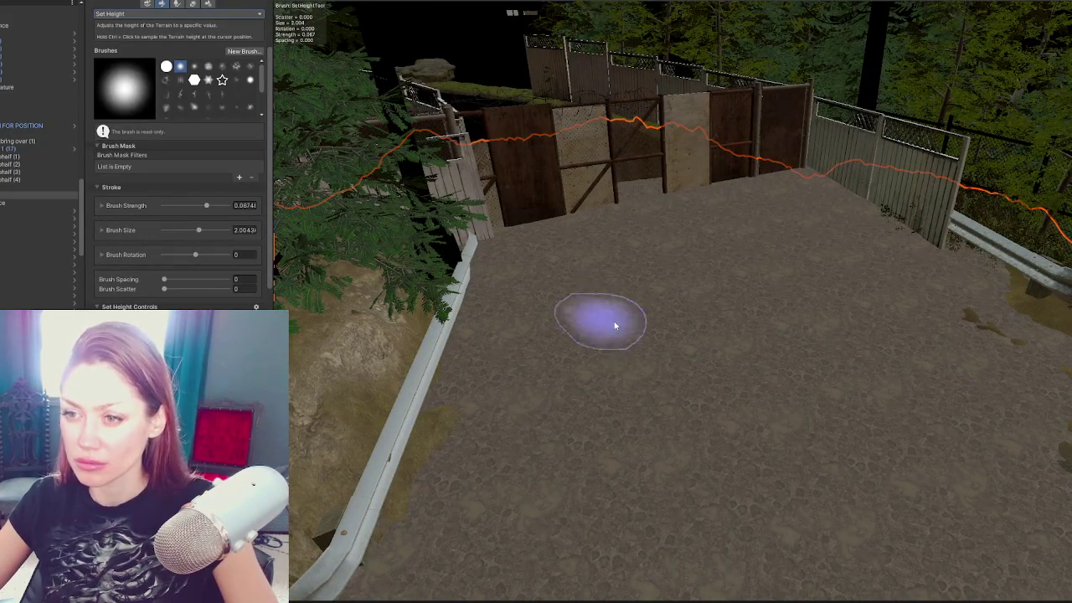
{"action": "mouse_move", "coordinate": [605, 340]}
{"action": "left_mouse_down"}
{"action": "mouse_move", "coordinate": [614, 383]}
{"action": "mouse_move", "coordinate": [957, 319]}
{"action": "mouse_move", "coordinate": [1035, 328]}
{"action": "left_mouse_up"}
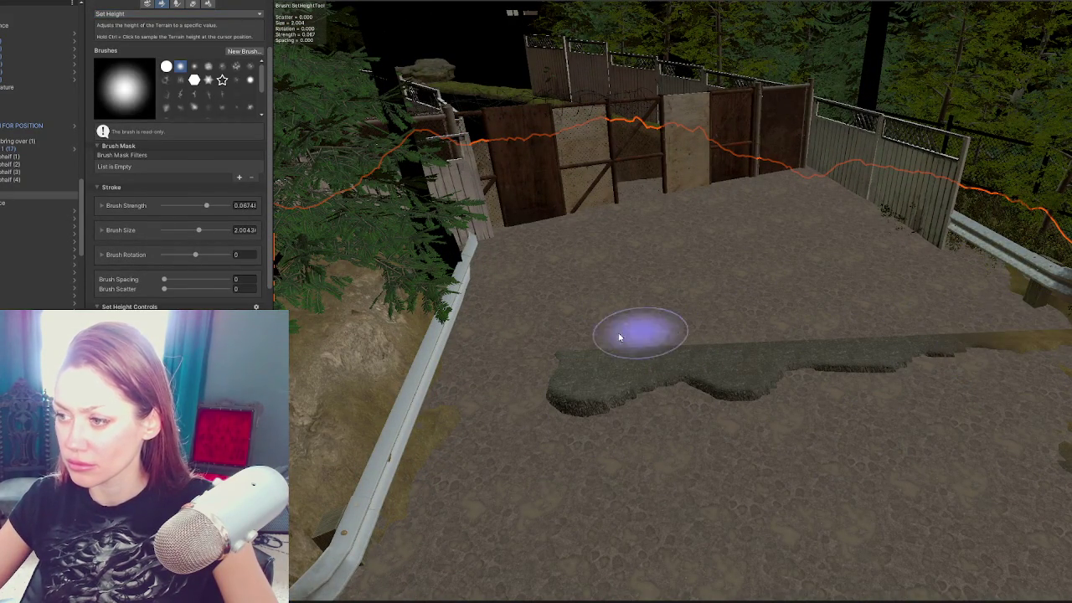
{"action": "scroll", "coordinate": [963, 383], "scroll_direction": "up", "scroll_amount": 4}
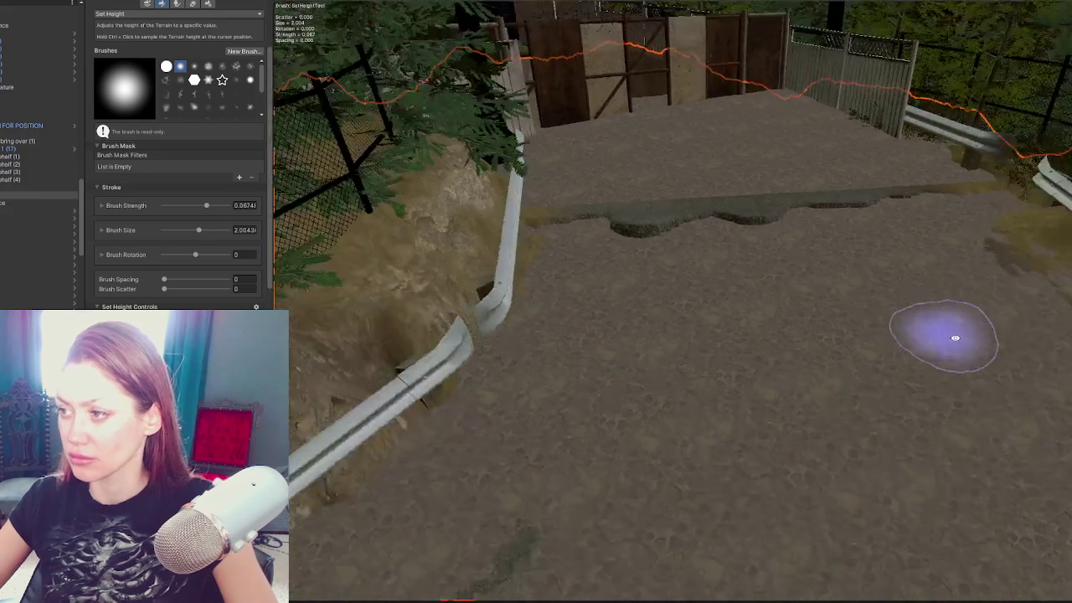
{"action": "scroll", "coordinate": [931, 333], "scroll_direction": "up", "scroll_amount": 3}
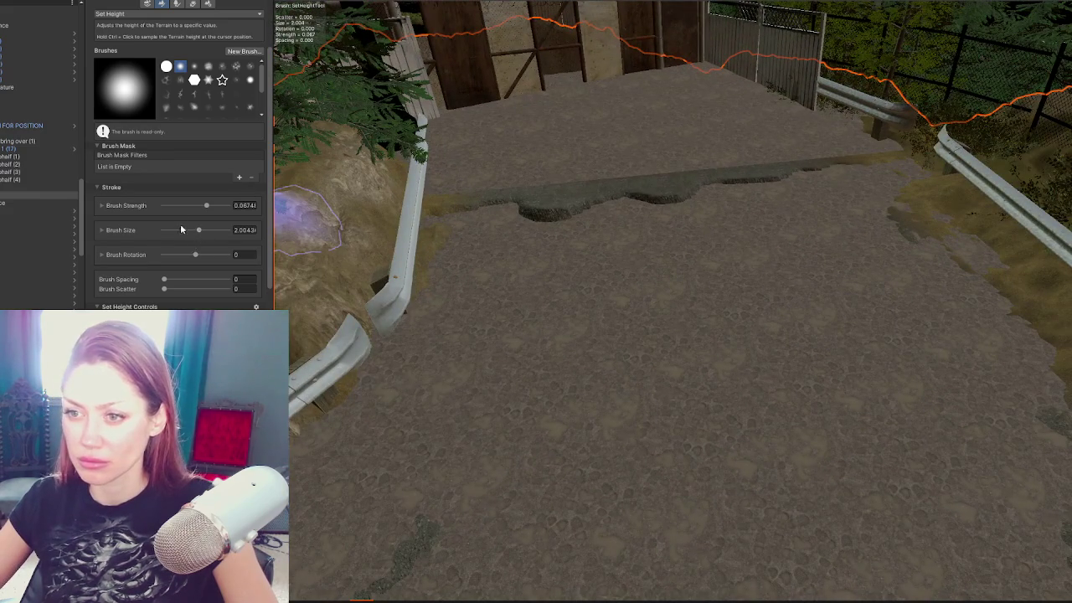
Step: Flatten and darken the upper ledge along the trench, adding rows of small raised bumps
{"action": "left_click", "coordinate": [136, 231]}
{"action": "mouse_move", "coordinate": [575, 234]}
{"action": "left_mouse_down"}
{"action": "mouse_move", "coordinate": [641, 215]}
{"action": "mouse_move", "coordinate": [756, 206]}
{"action": "left_mouse_up"}
{"action": "mouse_move", "coordinate": [421, 219]}
{"action": "left_mouse_down"}
{"action": "mouse_move", "coordinate": [826, 187]}
{"action": "mouse_move", "coordinate": [673, 210]}
{"action": "mouse_move", "coordinate": [533, 159]}
{"action": "left_mouse_up"}
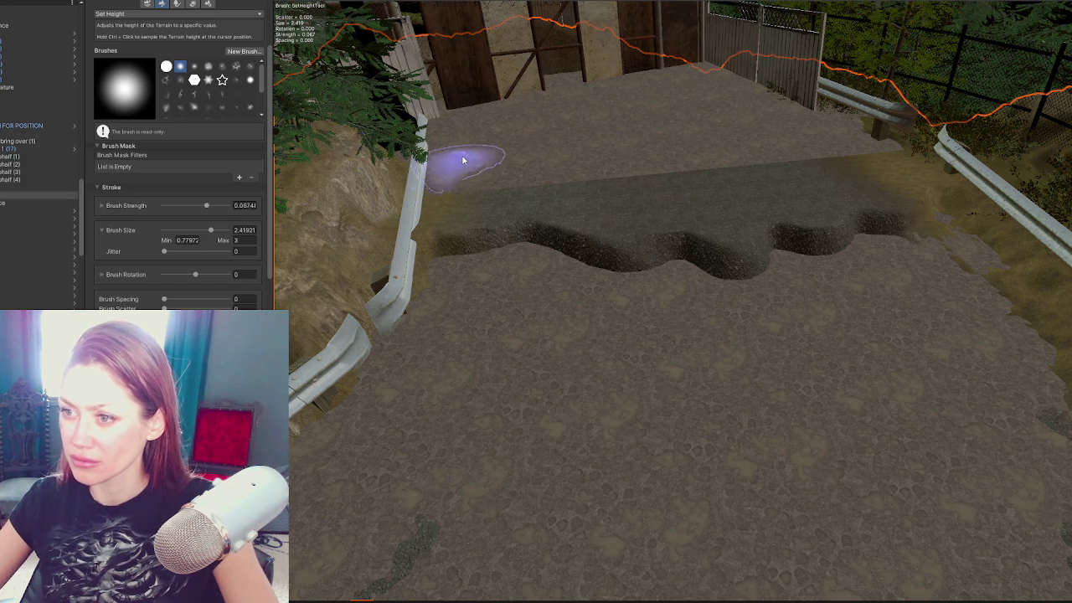
{"action": "left_click_drag", "start_coordinate": [551, 160], "coordinate": [764, 139]}
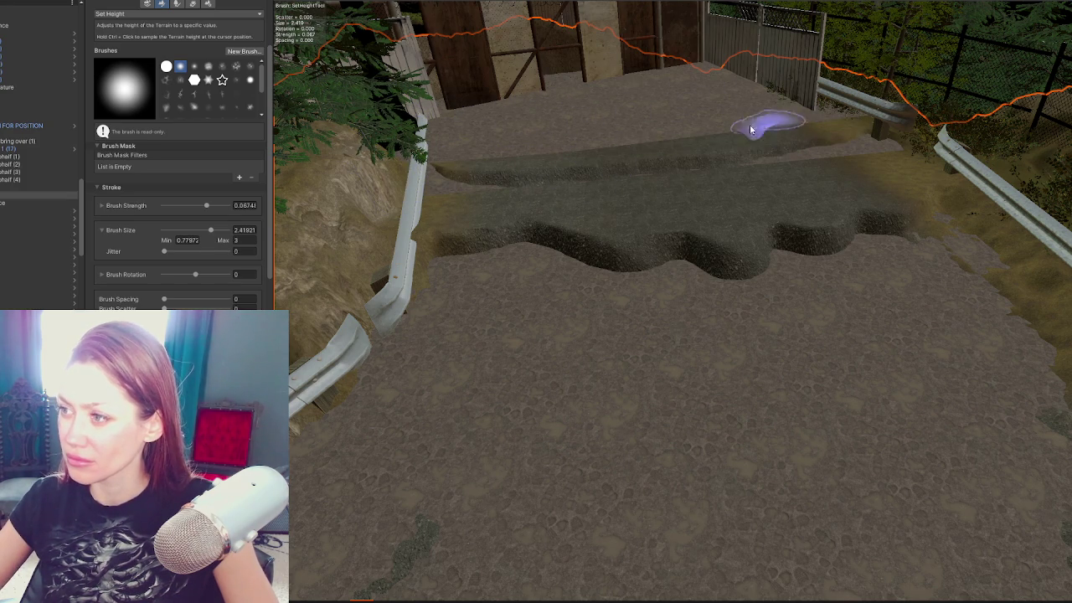
{"action": "mouse_move", "coordinate": [873, 145]}
{"action": "left_mouse_down"}
{"action": "mouse_move", "coordinate": [700, 167]}
{"action": "mouse_move", "coordinate": [506, 173]}
{"action": "left_mouse_up"}
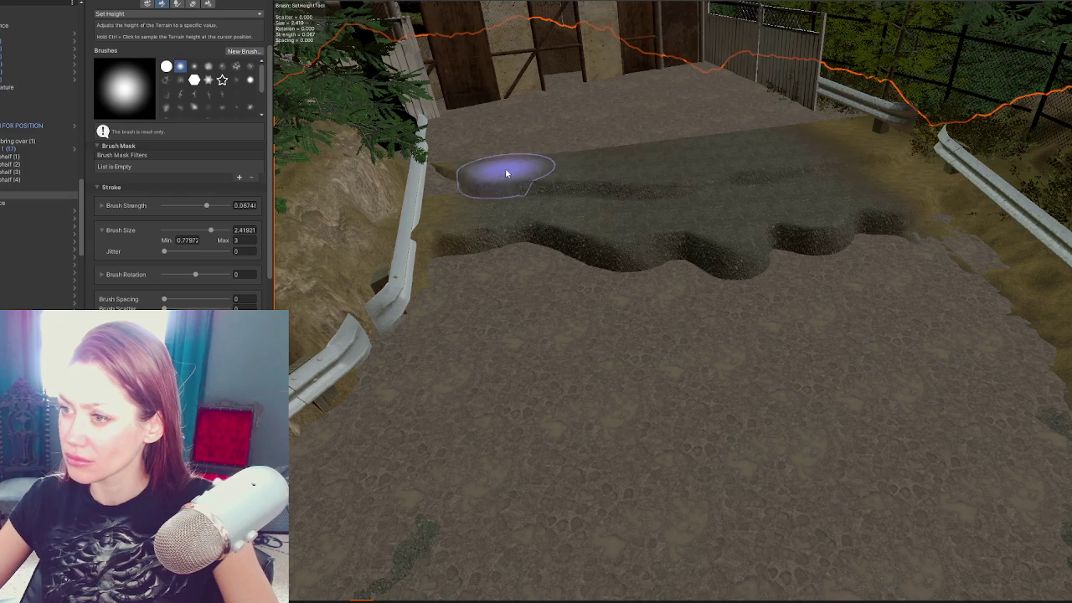
{"action": "mouse_move", "coordinate": [470, 113]}
{"action": "left_mouse_down"}
{"action": "mouse_move", "coordinate": [634, 120]}
{"action": "mouse_move", "coordinate": [501, 146]}
{"action": "mouse_move", "coordinate": [697, 127]}
{"action": "left_mouse_up"}
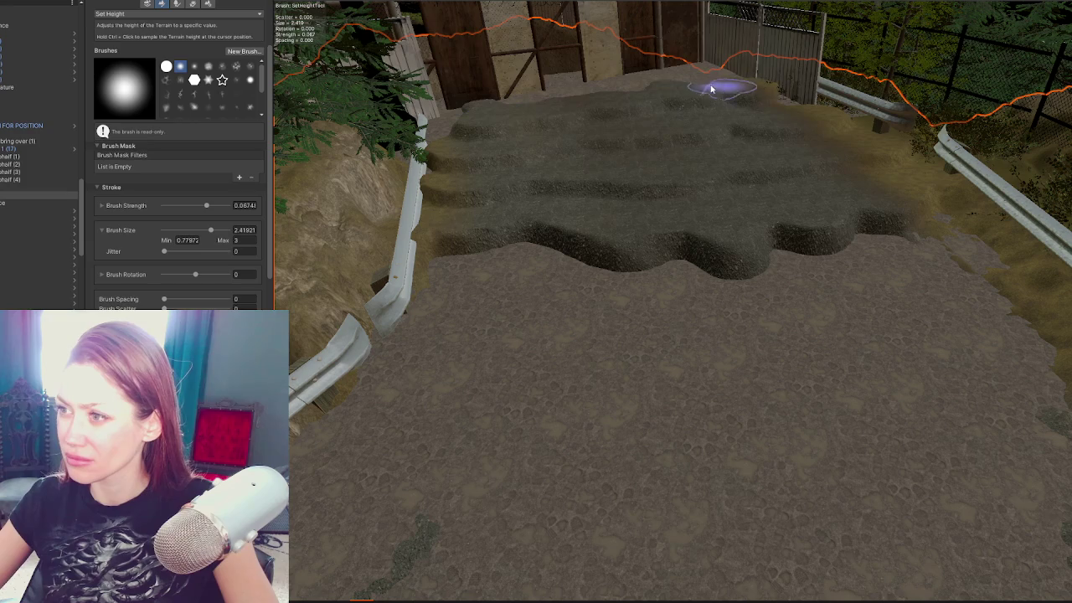
Step: Orbit and fly the Scene view forward toward the fenced gate
{"action": "scroll", "coordinate": [711, 162], "scroll_direction": "down", "scroll_amount": 5}
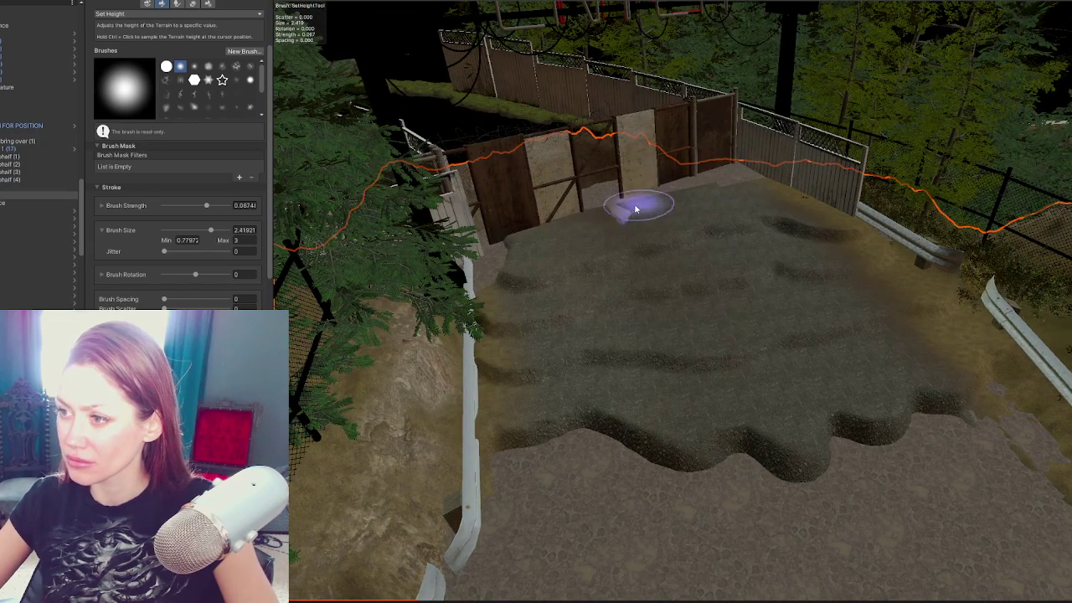
{"action": "left_click_drag", "start_coordinate": [496, 270], "coordinate": [587, 249]}
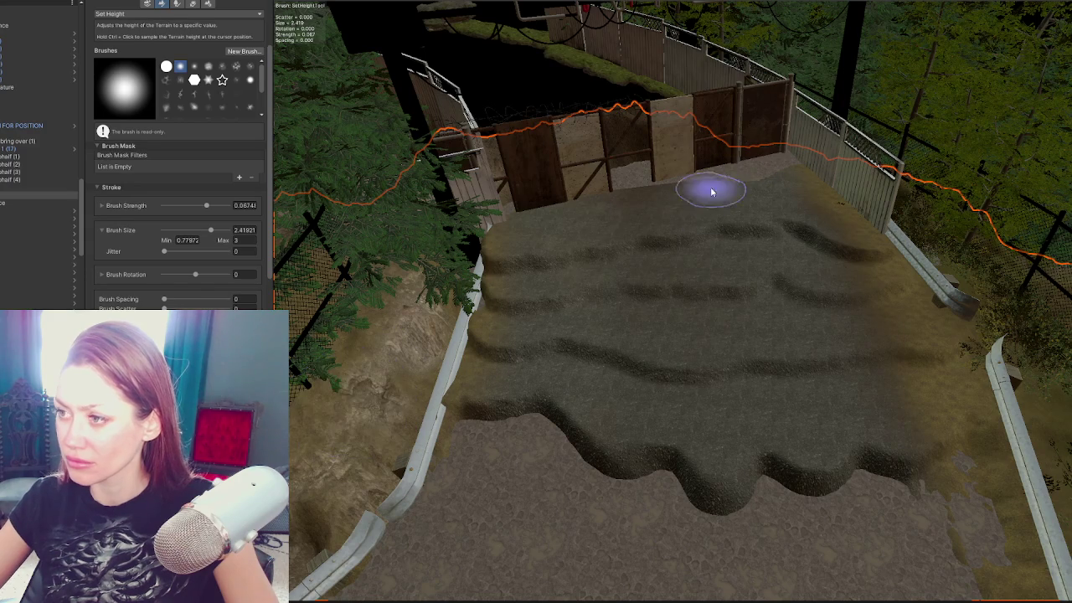
{"action": "mouse_move", "coordinate": [814, 299]}
{"action": "left_mouse_down"}
{"action": "mouse_move", "coordinate": [802, 240]}
{"action": "mouse_move", "coordinate": [749, 246]}
{"action": "mouse_move", "coordinate": [988, 352]}
{"action": "mouse_move", "coordinate": [426, 344]}
{"action": "mouse_move", "coordinate": [809, 411]}
{"action": "mouse_move", "coordinate": [882, 352]}
{"action": "mouse_move", "coordinate": [723, 359]}
{"action": "mouse_move", "coordinate": [827, 309]}
{"action": "left_mouse_up"}
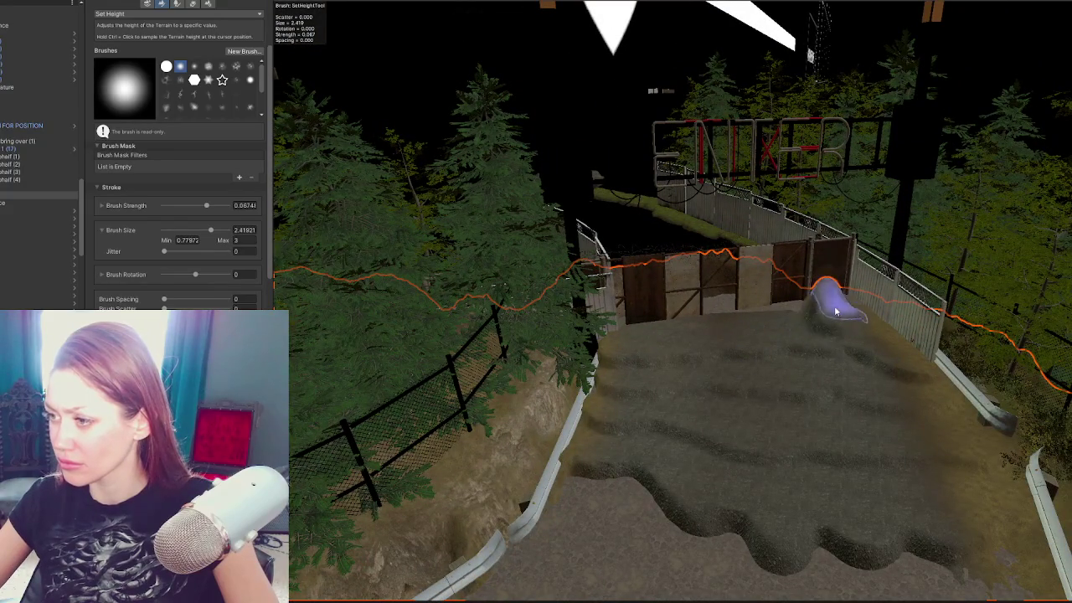
{"action": "mouse_move", "coordinate": [868, 313]}
{"action": "left_mouse_down"}
{"action": "mouse_move", "coordinate": [862, 292]}
{"action": "mouse_move", "coordinate": [881, 293]}
{"action": "mouse_move", "coordinate": [886, 302]}
{"action": "mouse_move", "coordinate": [606, 280]}
{"action": "left_mouse_up"}
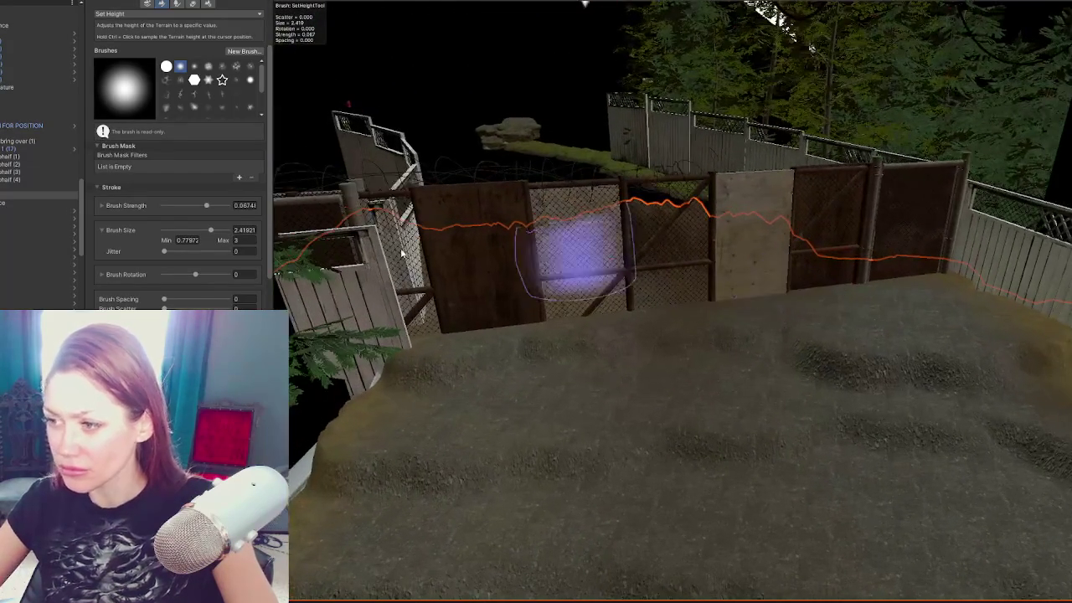
Step: Raise a small spike by the fence's right end with Raise or Lower, then return to Set Height
{"action": "left_click", "coordinate": [151, 14]}
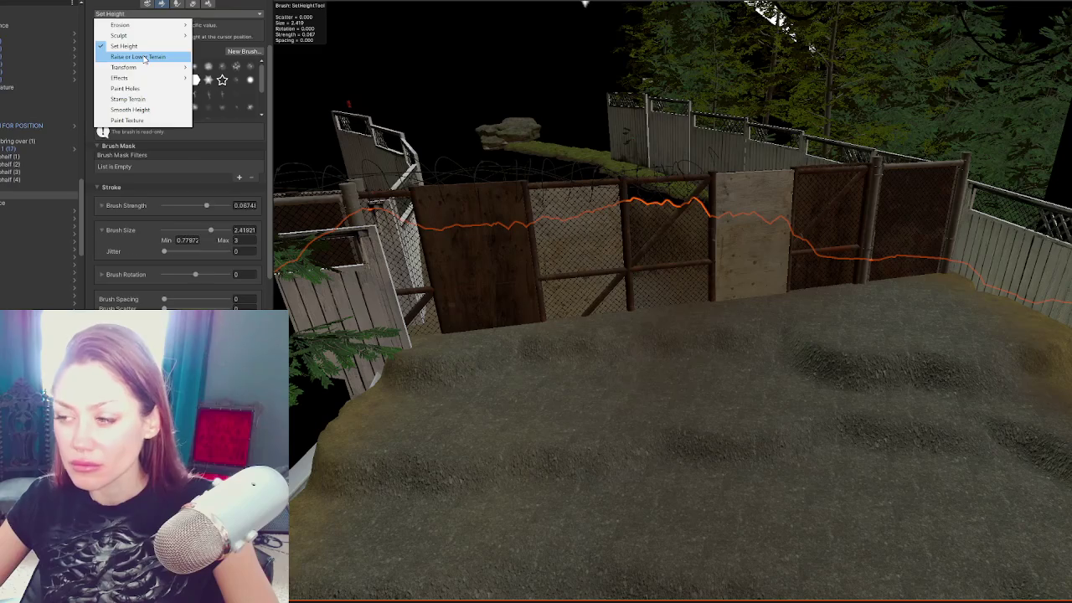
{"action": "left_click", "coordinate": [144, 57]}
{"action": "scroll", "coordinate": [662, 338], "scroll_direction": "up", "scroll_amount": 2}
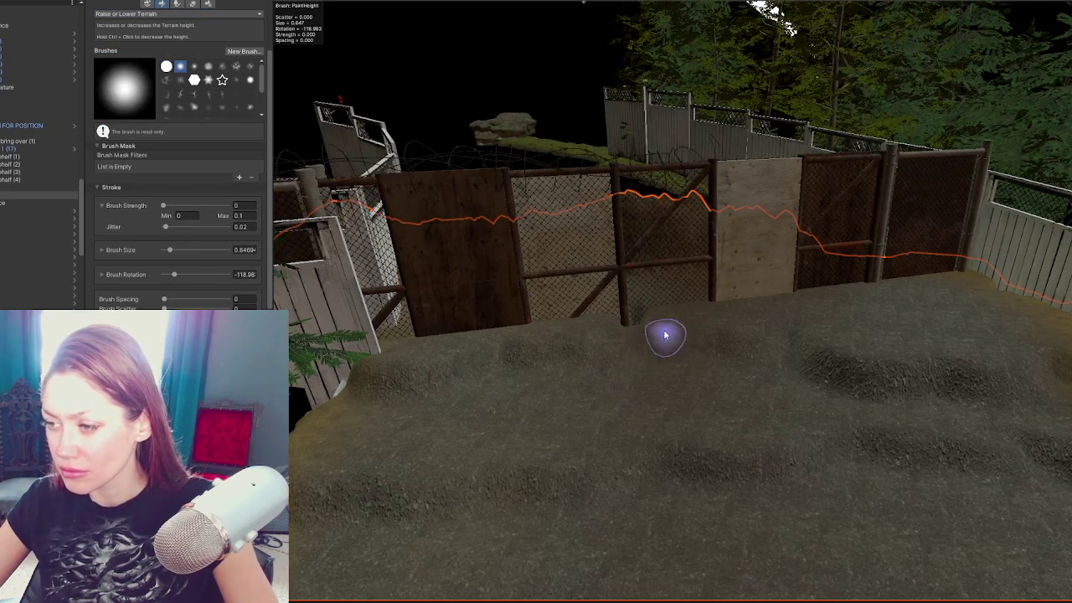
{"action": "left_click_drag", "start_coordinate": [695, 348], "coordinate": [753, 359]}
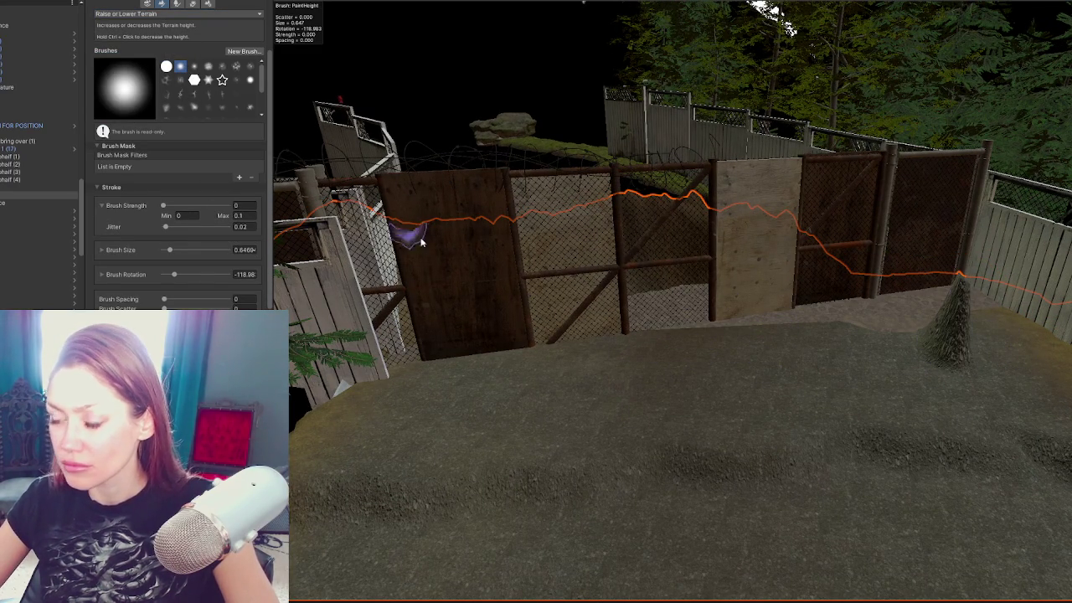
{"action": "left_click", "coordinate": [168, 14]}
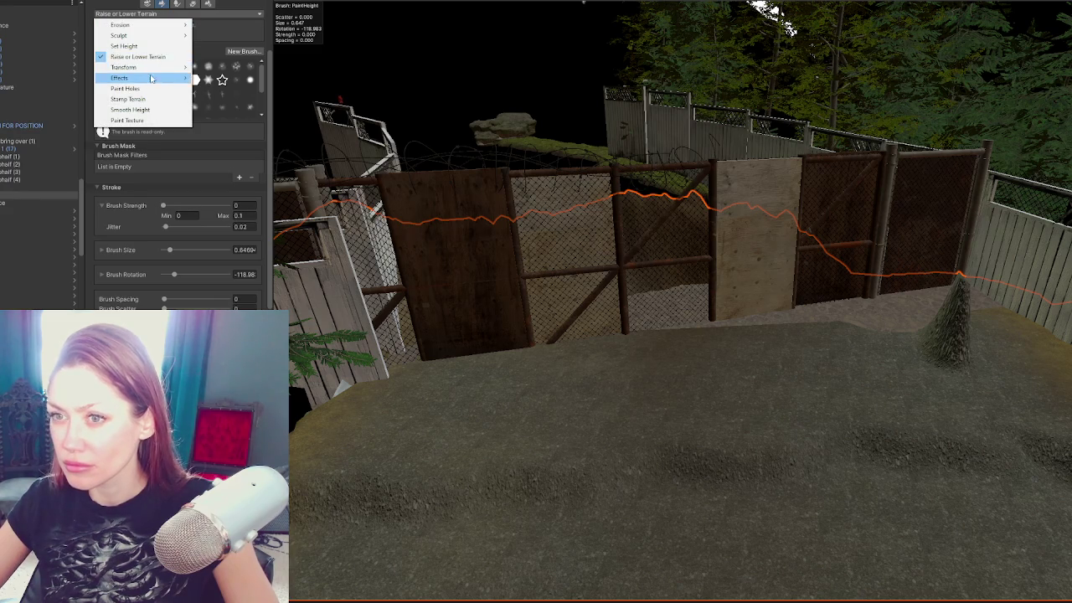
{"action": "left_click", "coordinate": [154, 47]}
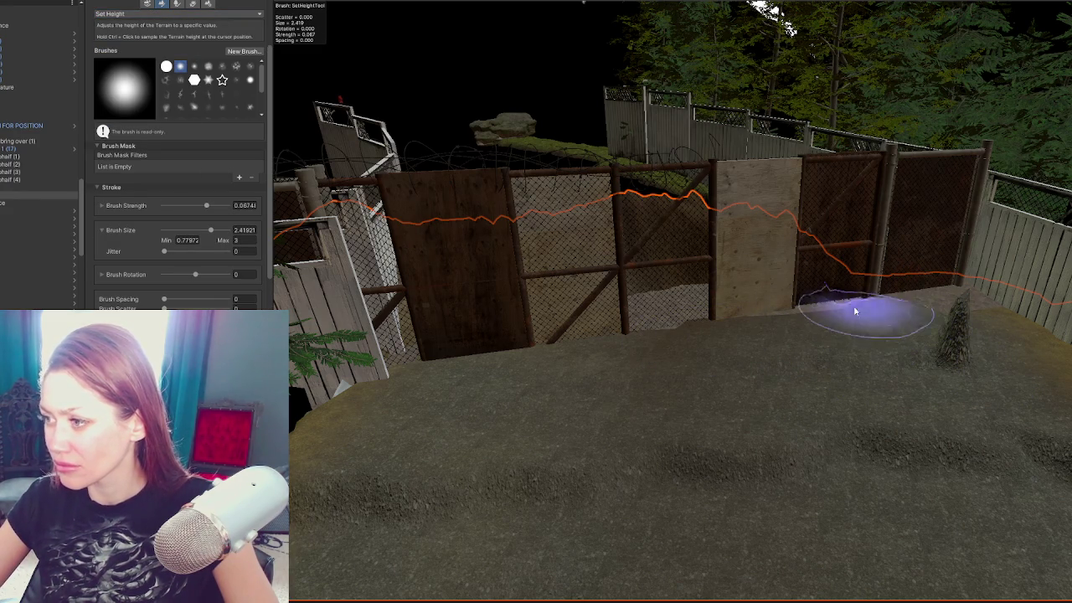
Step: Level away the grass spike by the fence and a raised patch on the terrace
{"action": "mouse_move", "coordinate": [1034, 310]}
{"action": "left_mouse_down"}
{"action": "mouse_move", "coordinate": [869, 378]}
{"action": "mouse_move", "coordinate": [891, 374]}
{"action": "left_mouse_up"}
{"action": "mouse_move", "coordinate": [1047, 450]}
{"action": "left_mouse_down"}
{"action": "mouse_move", "coordinate": [794, 278]}
{"action": "mouse_move", "coordinate": [838, 412]}
{"action": "mouse_move", "coordinate": [845, 276]}
{"action": "mouse_move", "coordinate": [831, 310]}
{"action": "left_mouse_up"}
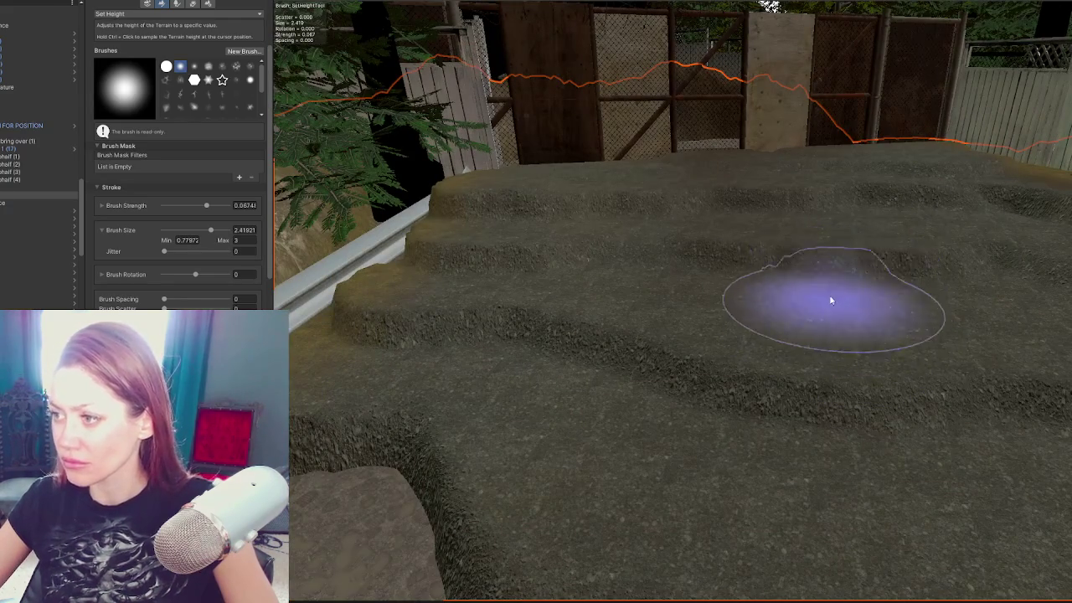
{"action": "mouse_move", "coordinate": [826, 259]}
{"action": "left_mouse_down"}
{"action": "mouse_move", "coordinate": [902, 270]}
{"action": "mouse_move", "coordinate": [832, 249]}
{"action": "left_mouse_up"}
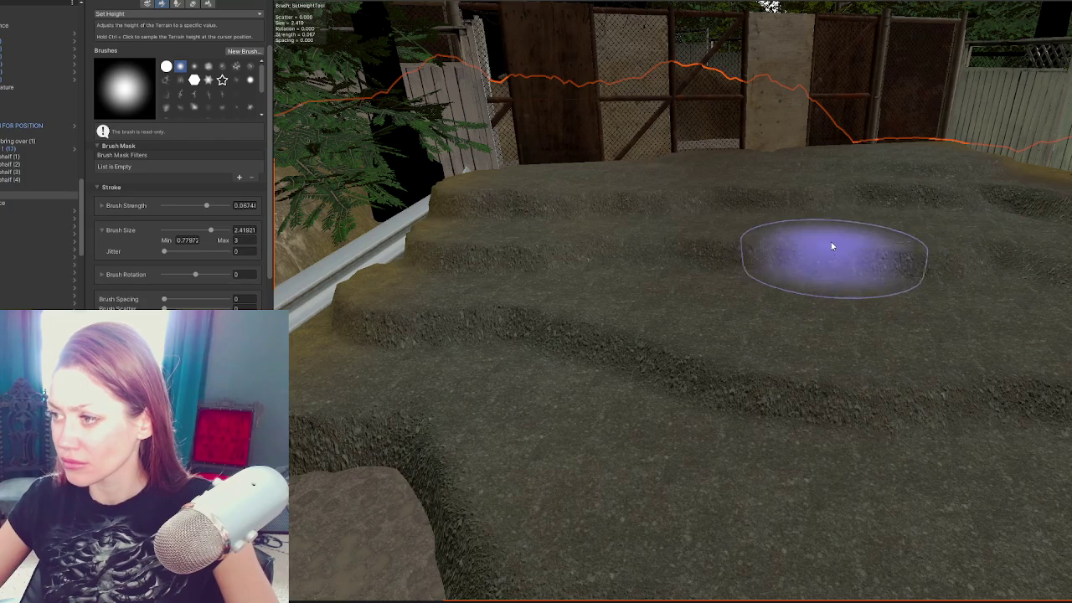
{"action": "left_click_drag", "start_coordinate": [1034, 251], "coordinate": [924, 242]}
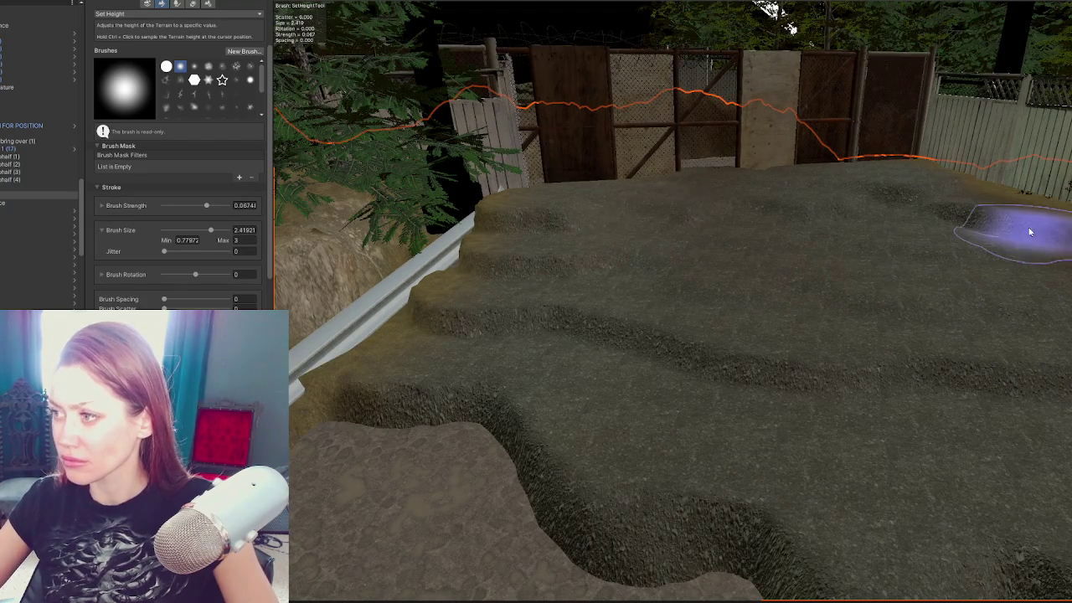
{"action": "mouse_move", "coordinate": [962, 215]}
{"action": "left_mouse_down"}
{"action": "mouse_move", "coordinate": [866, 358]}
{"action": "mouse_move", "coordinate": [880, 203]}
{"action": "left_mouse_up"}
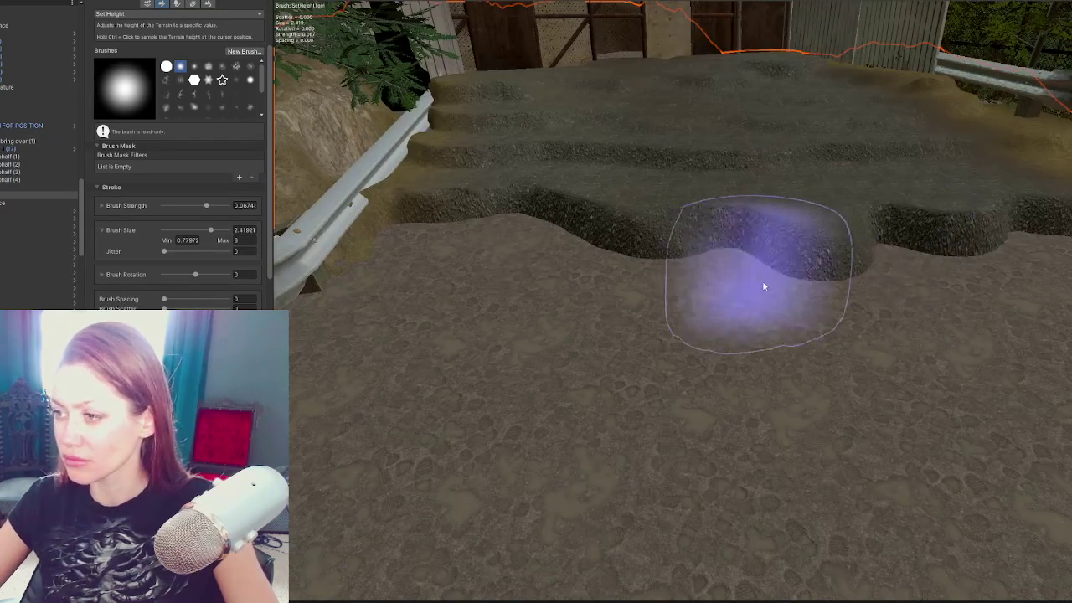
Step: Raise the lower ground into a flat plateau and level the terrace dips toward the guard rail
{"action": "mouse_move", "coordinate": [820, 283]}
{"action": "left_mouse_down"}
{"action": "mouse_move", "coordinate": [598, 275]}
{"action": "mouse_move", "coordinate": [594, 319]}
{"action": "mouse_move", "coordinate": [1042, 307]}
{"action": "mouse_move", "coordinate": [641, 355]}
{"action": "mouse_move", "coordinate": [411, 319]}
{"action": "mouse_move", "coordinate": [969, 443]}
{"action": "left_mouse_up"}
{"action": "scroll", "coordinate": [1018, 311], "scroll_direction": "up", "scroll_amount": 1}
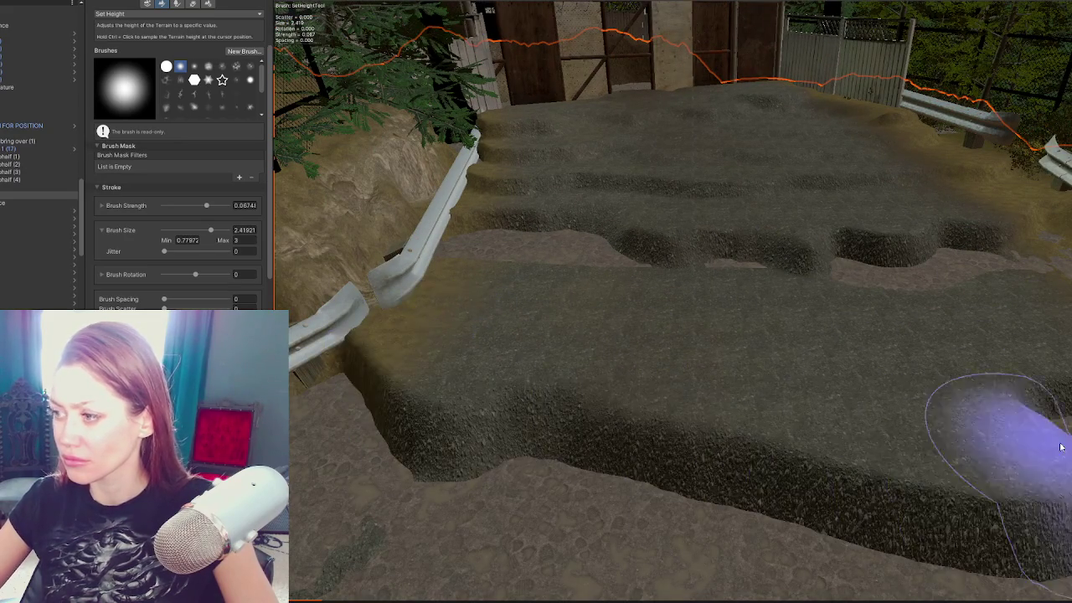
{"action": "mouse_move", "coordinate": [769, 233]}
{"action": "left_mouse_down"}
{"action": "mouse_move", "coordinate": [491, 234]}
{"action": "mouse_move", "coordinate": [520, 257]}
{"action": "mouse_move", "coordinate": [790, 254]}
{"action": "mouse_move", "coordinate": [921, 268]}
{"action": "mouse_move", "coordinate": [735, 293]}
{"action": "mouse_move", "coordinate": [771, 268]}
{"action": "left_mouse_up"}
{"action": "mouse_move", "coordinate": [680, 263]}
{"action": "left_mouse_down"}
{"action": "mouse_move", "coordinate": [548, 280]}
{"action": "mouse_move", "coordinate": [922, 287]}
{"action": "mouse_move", "coordinate": [886, 301]}
{"action": "mouse_move", "coordinate": [993, 260]}
{"action": "left_mouse_up"}
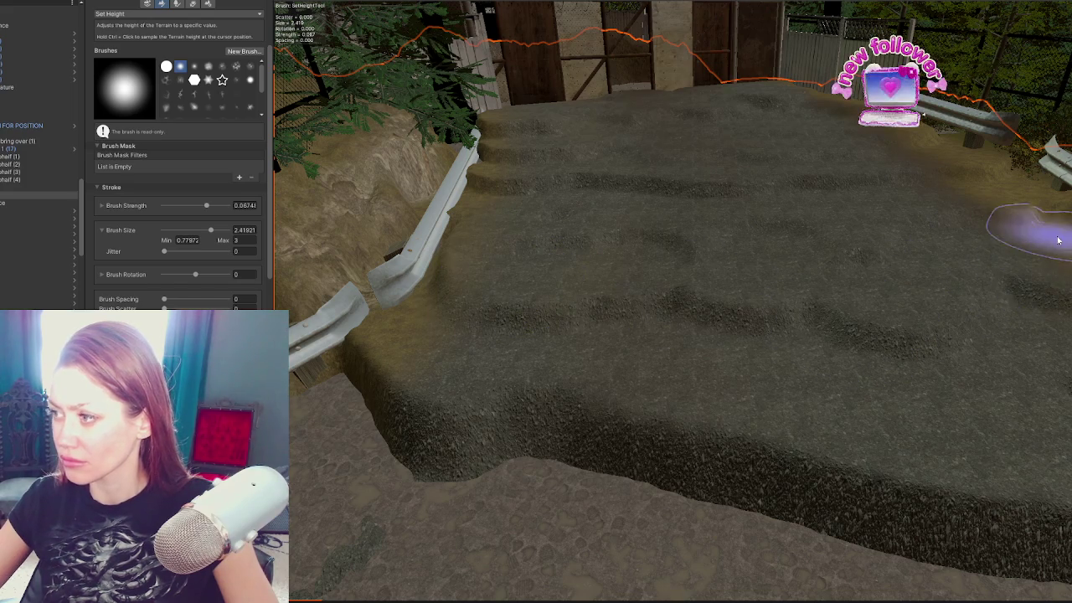
{"action": "mouse_move", "coordinate": [898, 347]}
{"action": "left_mouse_down"}
{"action": "mouse_move", "coordinate": [809, 266]}
{"action": "mouse_move", "coordinate": [742, 244]}
{"action": "left_mouse_up"}
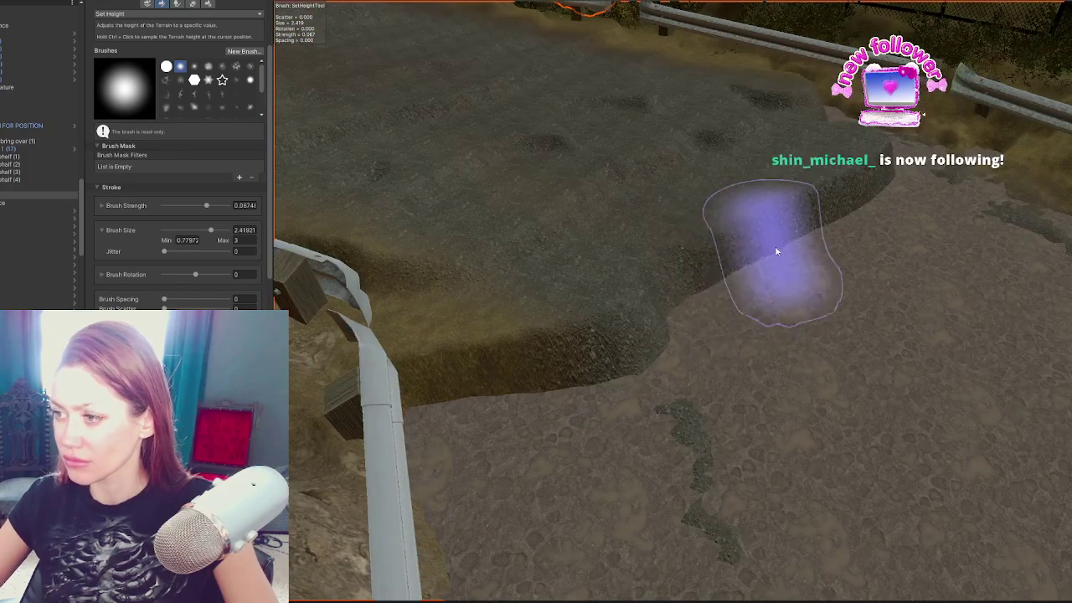
{"action": "left_click_drag", "start_coordinate": [799, 283], "coordinate": [882, 142]}
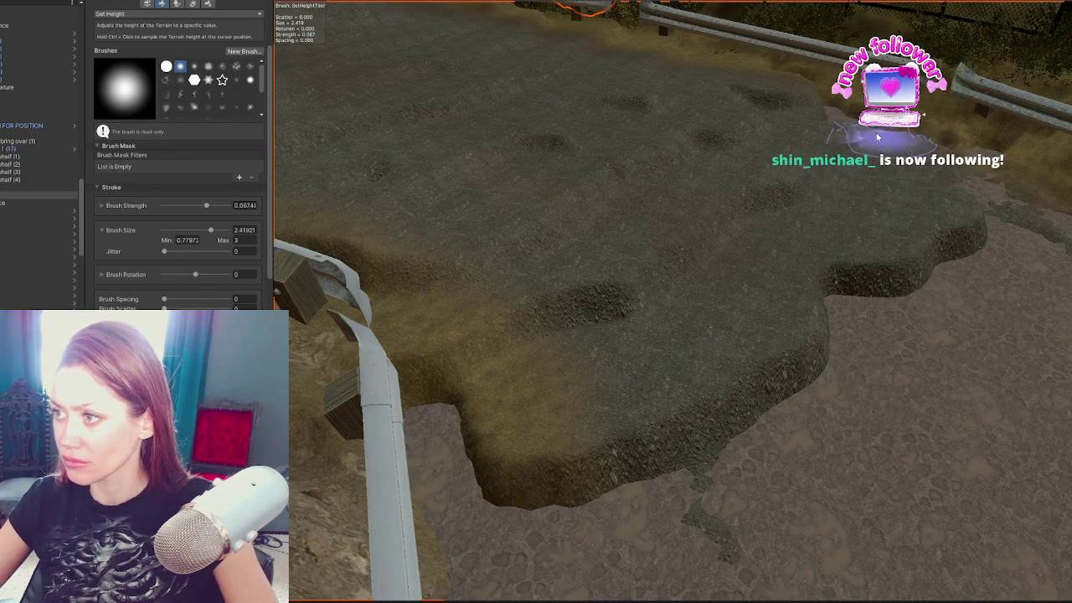
{"action": "scroll", "coordinate": [879, 168], "scroll_direction": "up", "scroll_amount": 5}
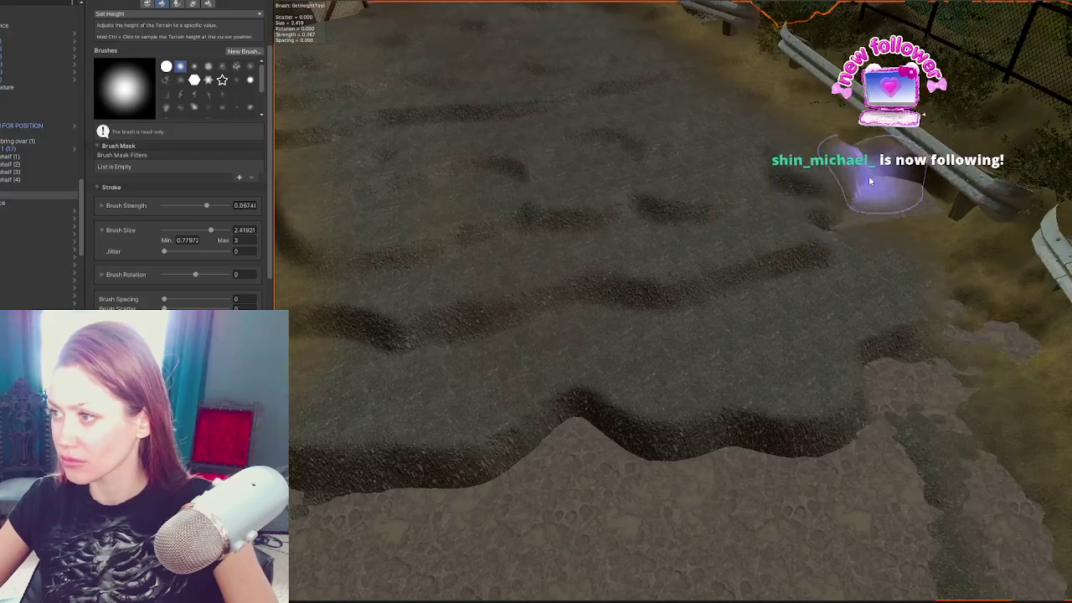
{"action": "mouse_move", "coordinate": [857, 201]}
{"action": "left_mouse_down"}
{"action": "mouse_move", "coordinate": [904, 174]}
{"action": "mouse_move", "coordinate": [947, 211]}
{"action": "mouse_move", "coordinate": [913, 297]}
{"action": "left_mouse_up"}
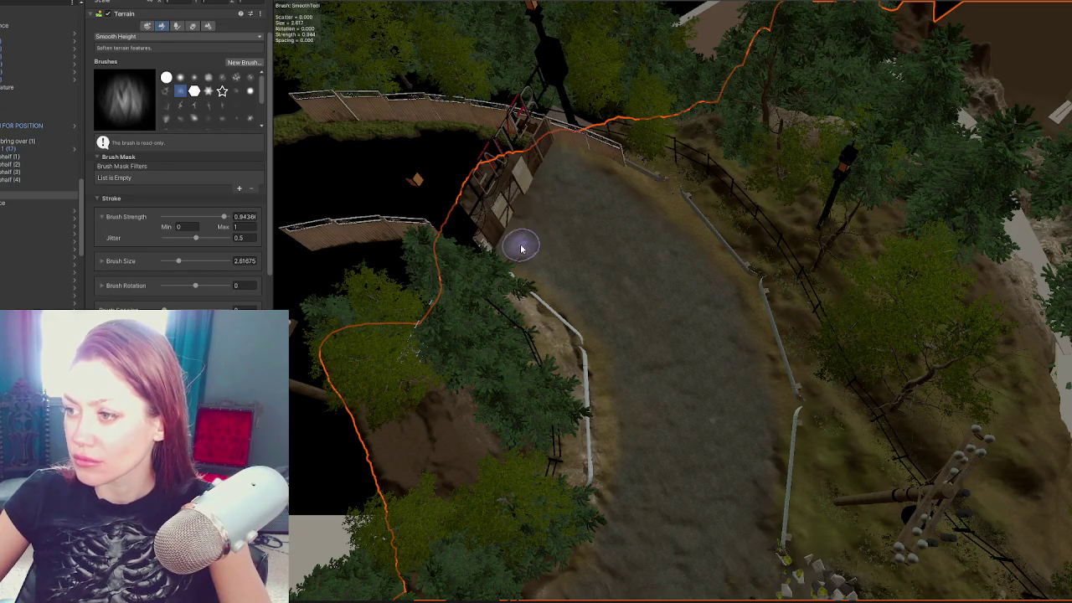
Step: Look along the road to the ENTER gate and keep Smooth Height as the terrain tool
{"action": "mouse_move", "coordinate": [670, 408]}
{"action": "left_mouse_down"}
{"action": "mouse_move", "coordinate": [709, 377]}
{"action": "mouse_move", "coordinate": [687, 280]}
{"action": "mouse_move", "coordinate": [708, 371]}
{"action": "left_mouse_up"}
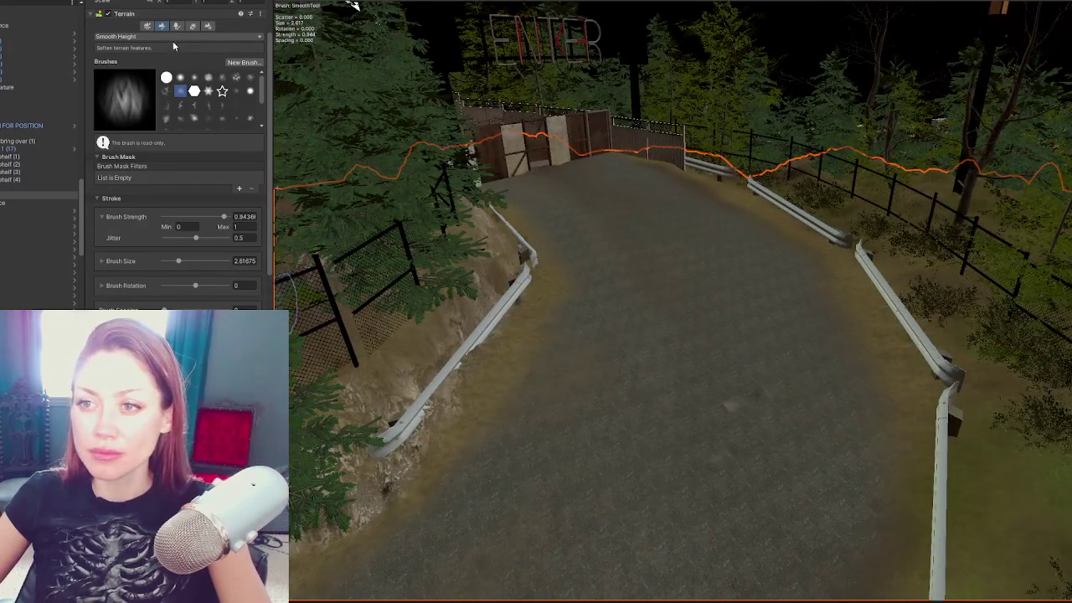
{"action": "left_click", "coordinate": [172, 38]}
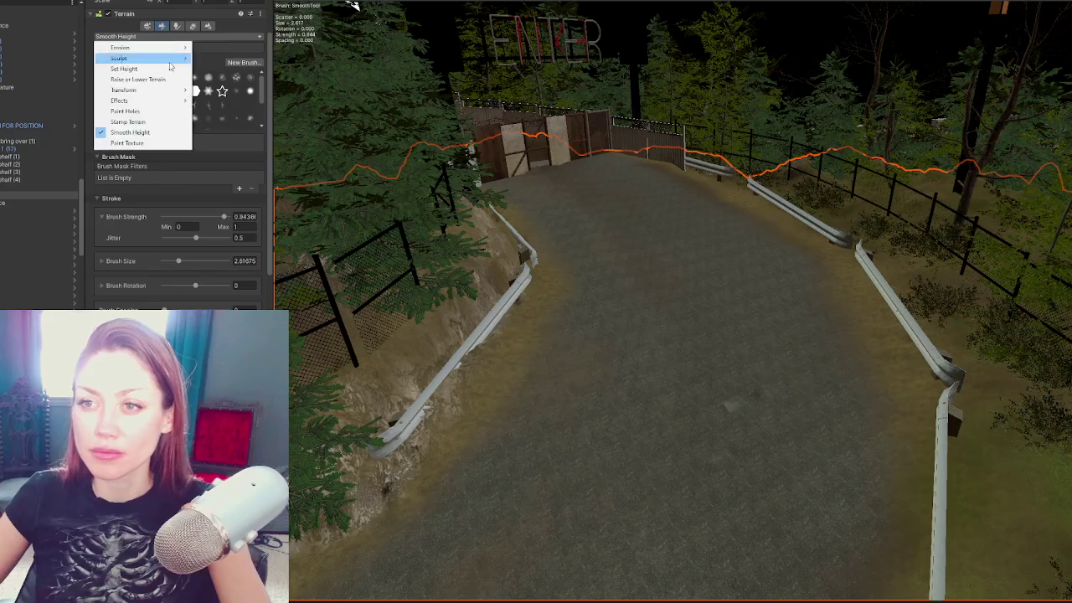
{"action": "left_click", "coordinate": [645, 318]}
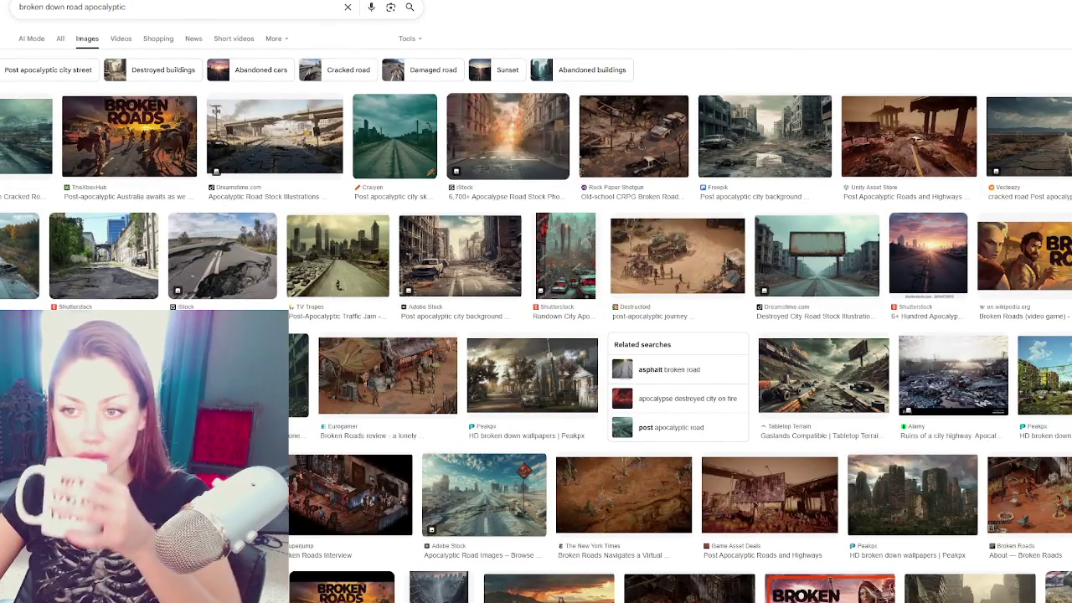
Step: Open the cracked-road and collapsed-bridge road images from the results as references
{"action": "left_click", "coordinate": [15, 124]}
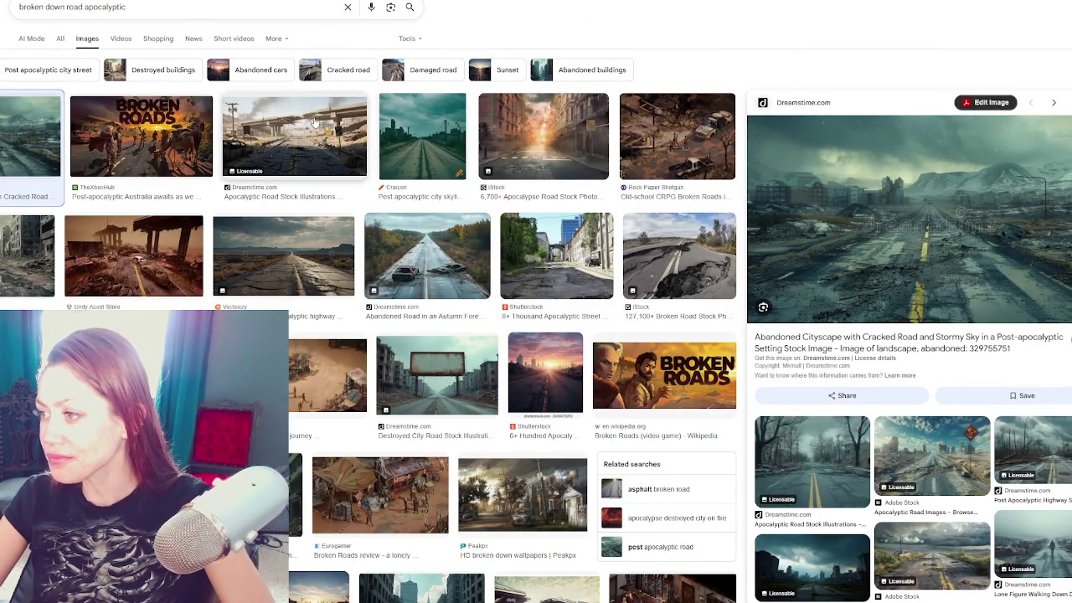
{"action": "right_click", "coordinate": [894, 248]}
{"action": "left_click", "coordinate": [956, 383]}
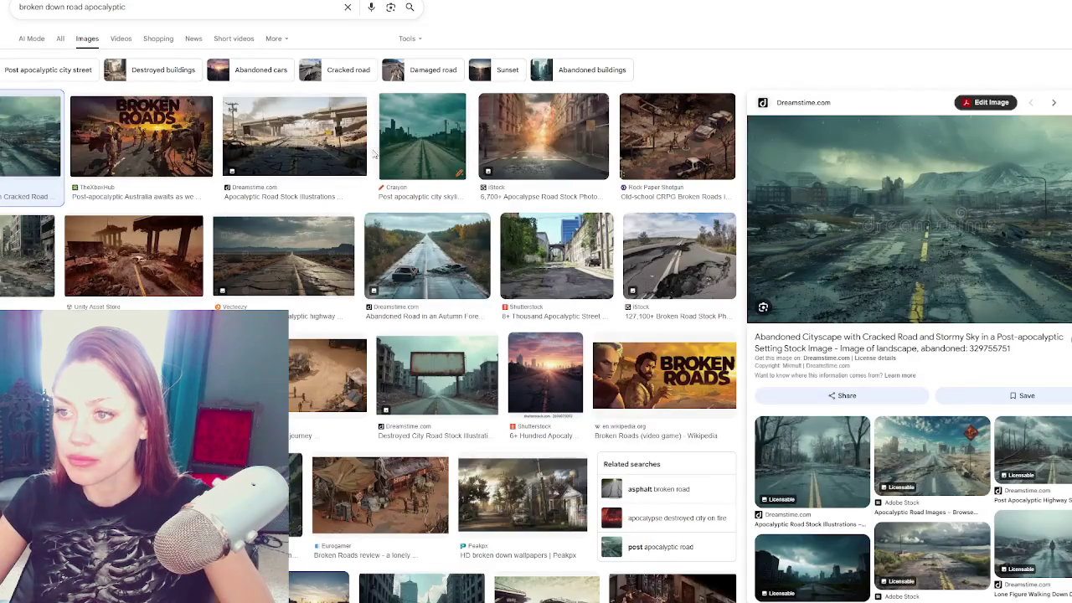
{"action": "left_click", "coordinate": [367, 149]}
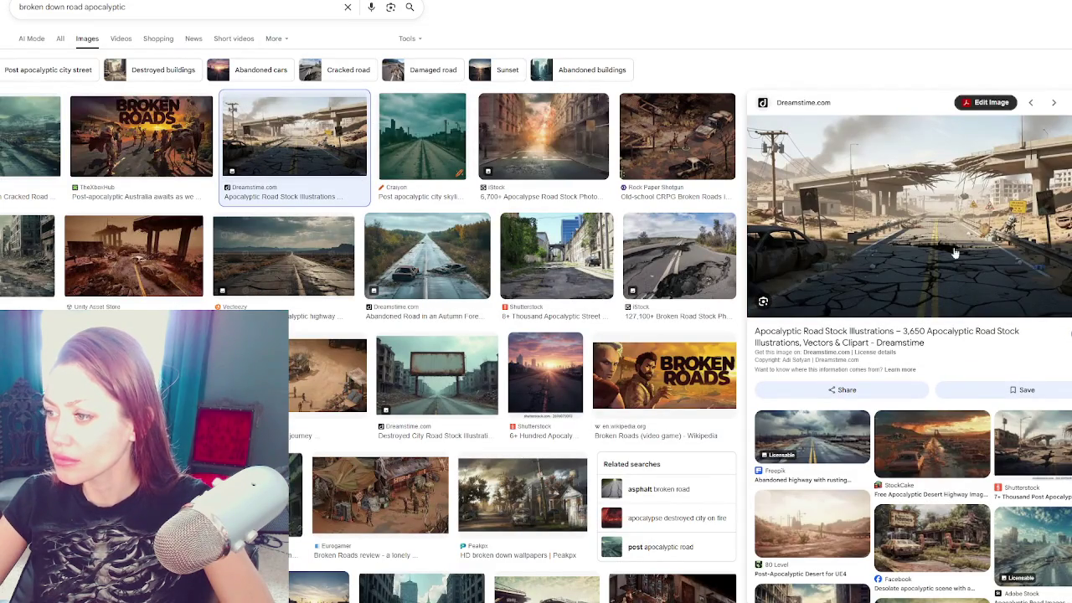
{"action": "right_click", "coordinate": [925, 246]}
{"action": "left_click", "coordinate": [985, 378]}
Step: Browse the city-skyline, fiery street and Broken Roads images, and save the iStock cracked road
{"action": "left_click", "coordinate": [457, 139]}
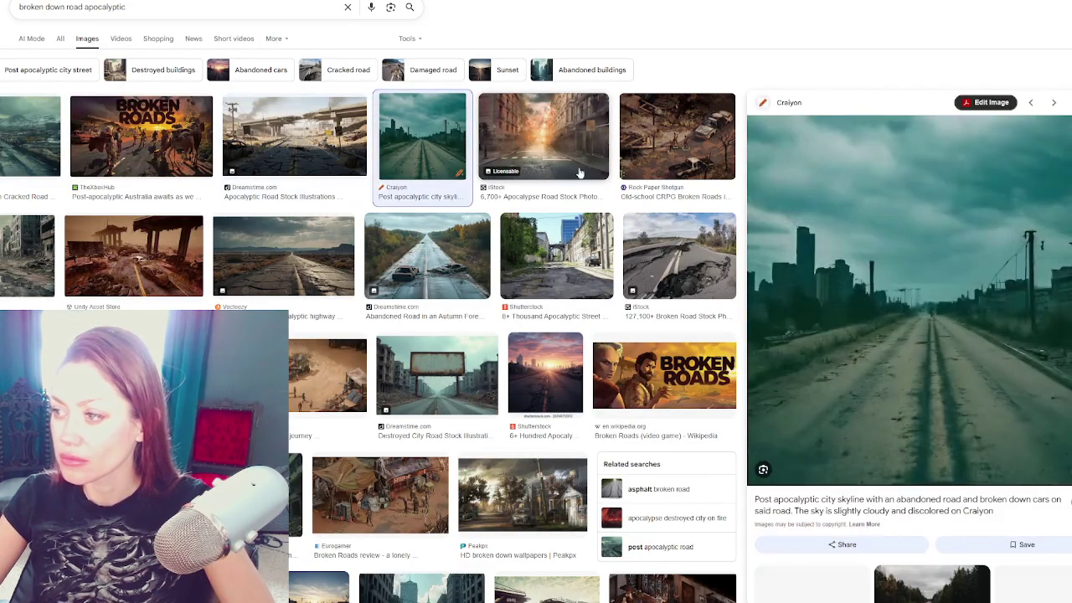
{"action": "left_click", "coordinate": [568, 162]}
{"action": "left_click", "coordinate": [662, 166]}
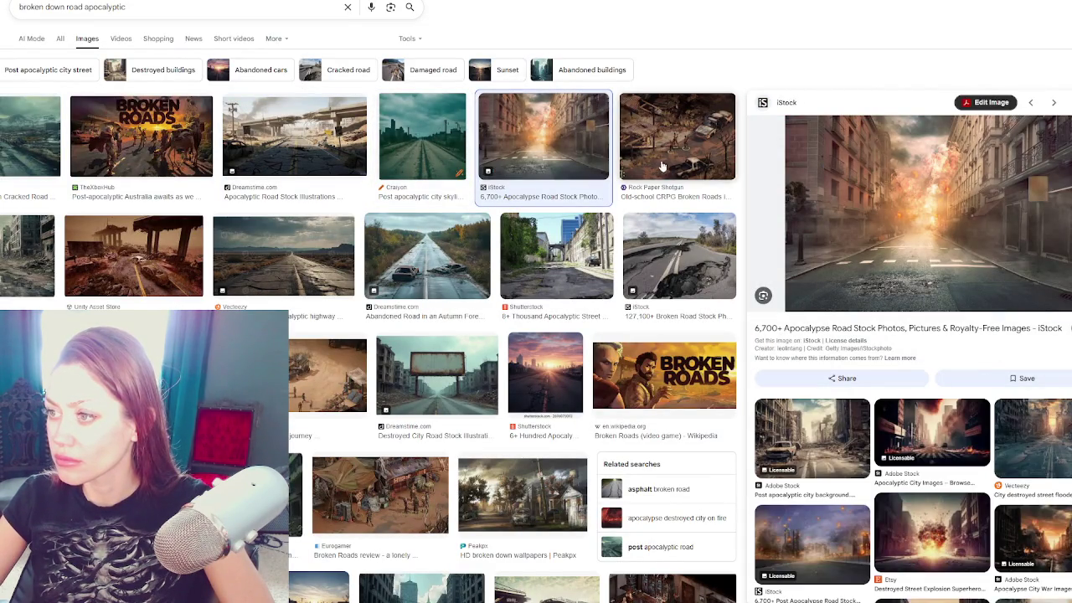
{"action": "left_click", "coordinate": [678, 252]}
{"action": "right_click", "coordinate": [922, 272]}
{"action": "left_click", "coordinate": [985, 371]}
Step: Preview the Shutterstock potholed street and open the autumn forest road image in a new tab
{"action": "left_click", "coordinate": [557, 255]}
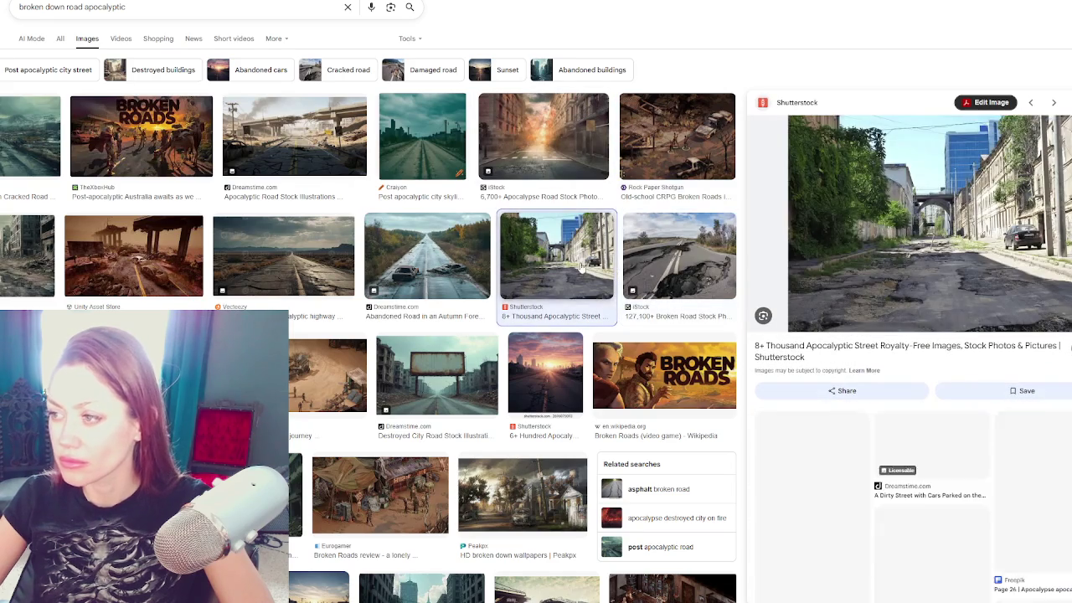
{"action": "right_click", "coordinate": [859, 270]}
{"action": "left_click", "coordinate": [908, 398]}
{"action": "left_click", "coordinate": [427, 255]}
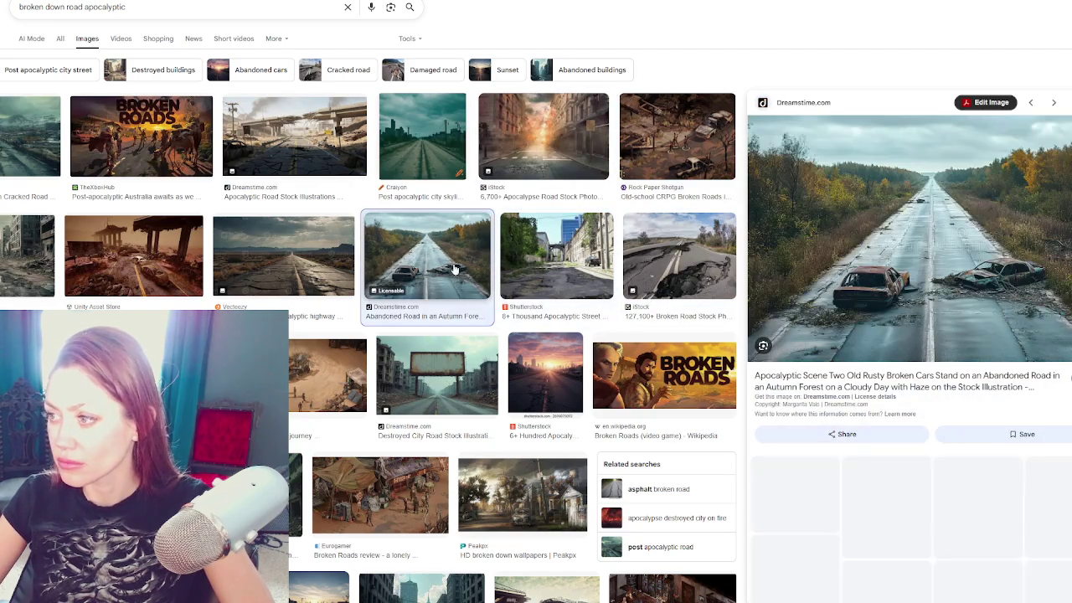
{"action": "right_click", "coordinate": [912, 298]}
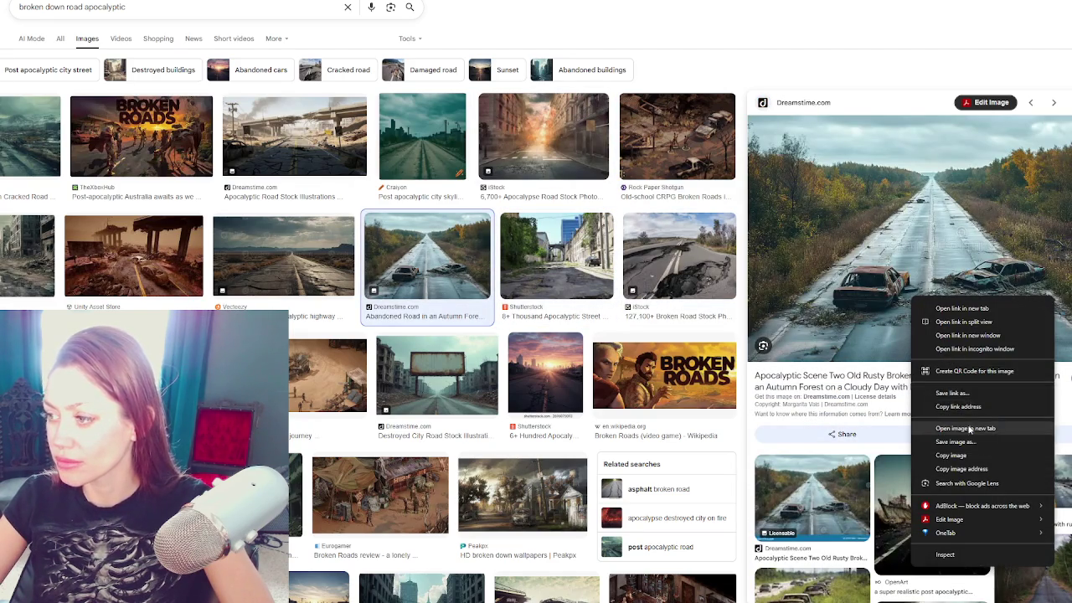
{"action": "left_click", "coordinate": [947, 423]}
Step: Open the Freepik ruined city image in a new tab, then preview the Shutterstock sunset road
{"action": "left_click", "coordinate": [284, 255]}
{"action": "left_click", "coordinate": [126, 252]}
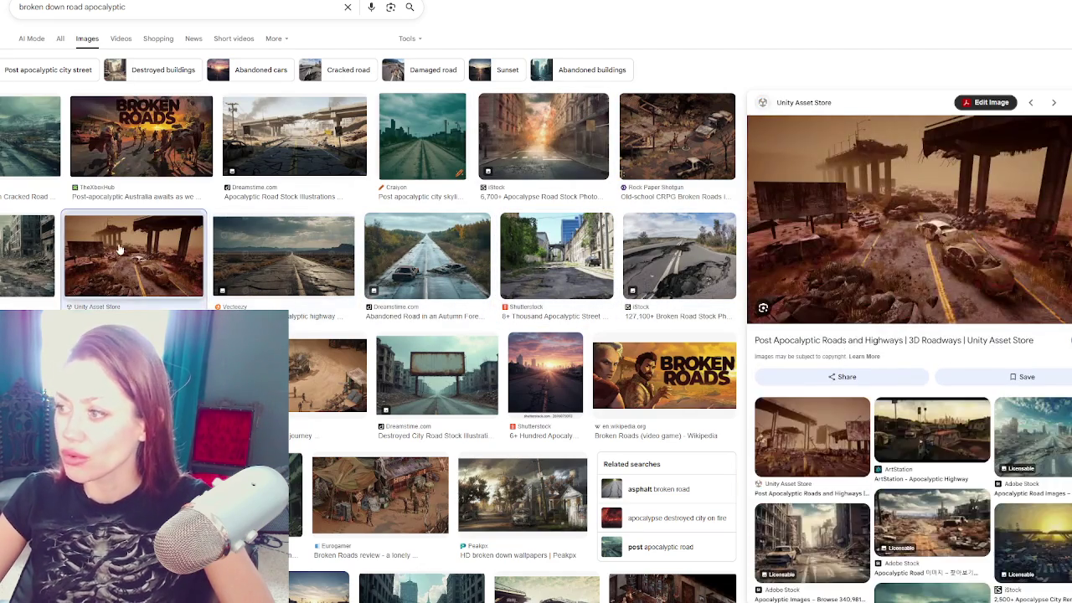
{"action": "left_click", "coordinate": [29, 249]}
{"action": "right_click", "coordinate": [948, 180]}
{"action": "left_click", "coordinate": [855, 381]}
{"action": "scroll", "coordinate": [545, 374], "scroll_direction": "down", "scroll_amount": 2}
{"action": "left_click", "coordinate": [546, 235]}
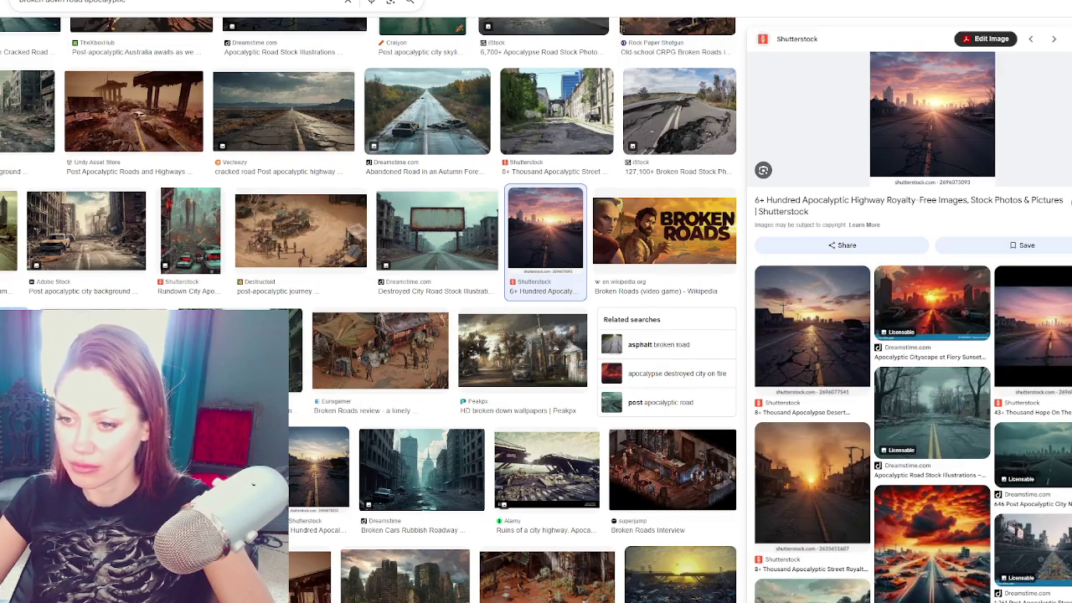
Step: Open the Alamy highway ruins, Gaslands terrain and Dreamstime broken-cars roadway images in new tabs
{"action": "left_click", "coordinate": [546, 469]}
{"action": "right_click", "coordinate": [860, 201]}
{"action": "left_click", "coordinate": [913, 339]}
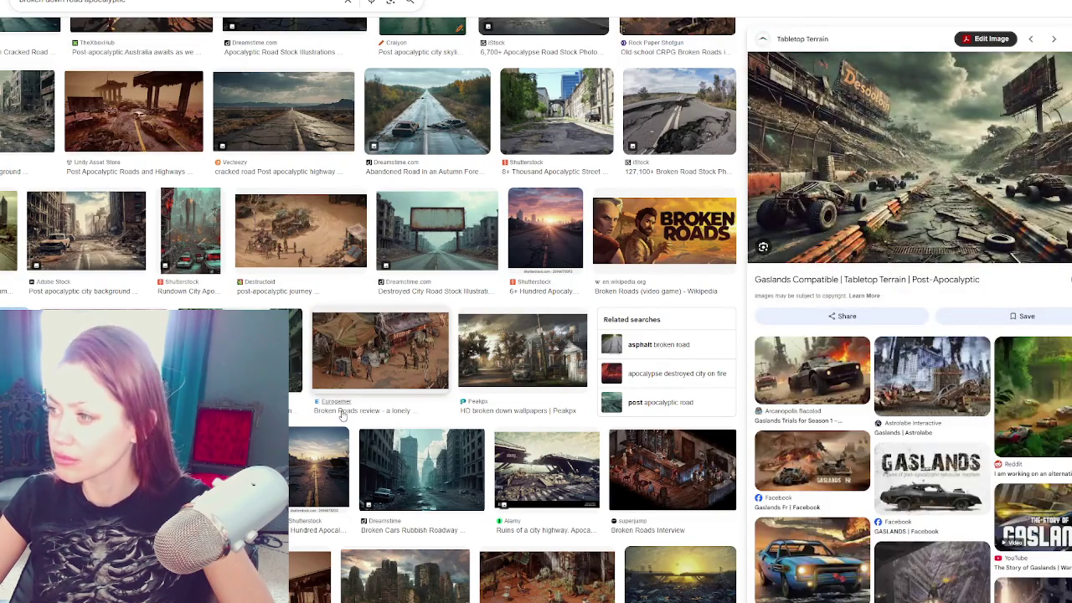
{"action": "right_click", "coordinate": [863, 203]}
{"action": "left_click", "coordinate": [927, 332]}
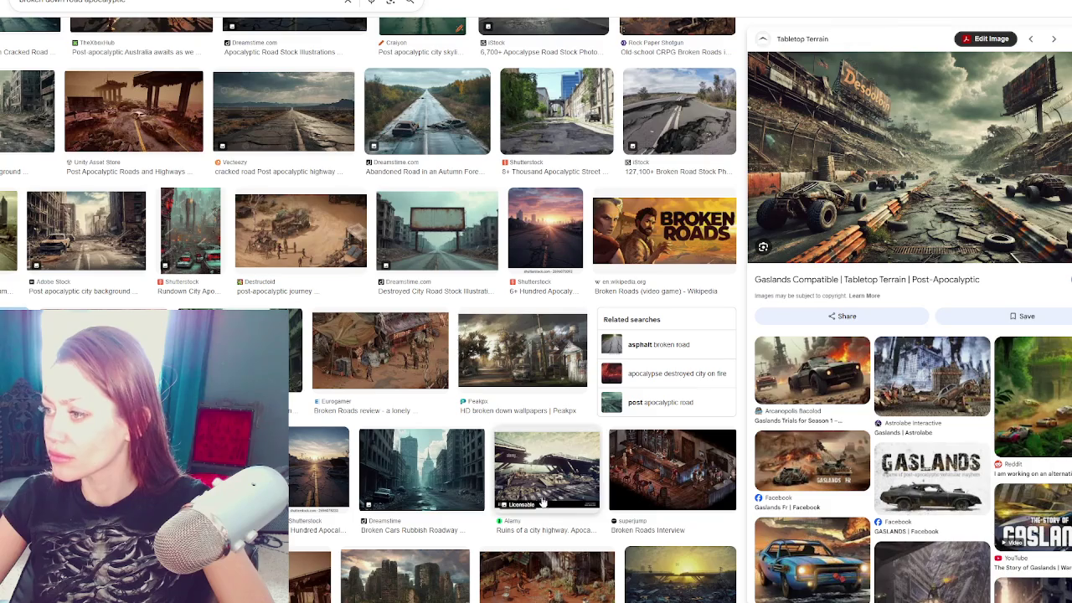
{"action": "left_click", "coordinate": [422, 469]}
{"action": "right_click", "coordinate": [832, 227]}
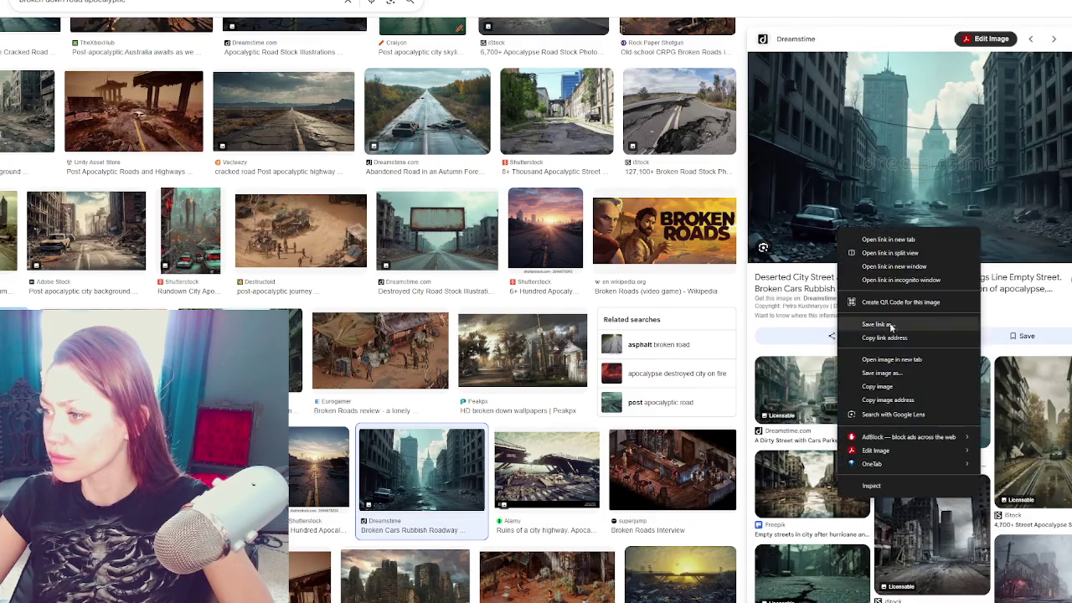
{"action": "left_click", "coordinate": [890, 360]}
Step: Preview the Broken Roads, Shutterstock highway, Peakpx, Big Stock and Adobe Stock road results
{"action": "left_click", "coordinate": [588, 461]}
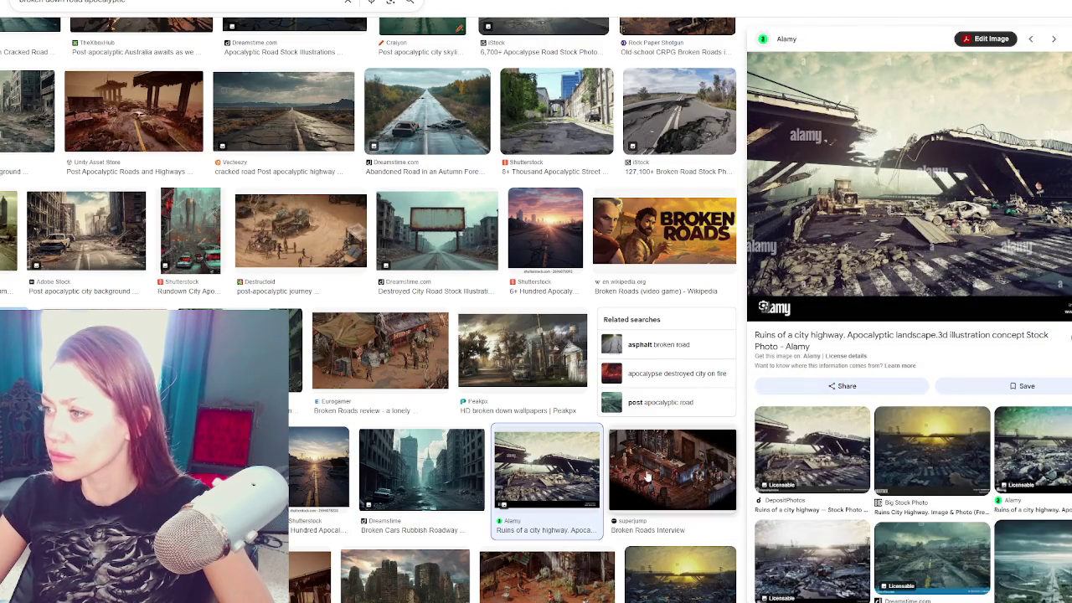
{"action": "left_click", "coordinate": [647, 476]}
{"action": "scroll", "coordinate": [503, 418], "scroll_direction": "down", "scroll_amount": 2}
{"action": "left_click", "coordinate": [307, 341]}
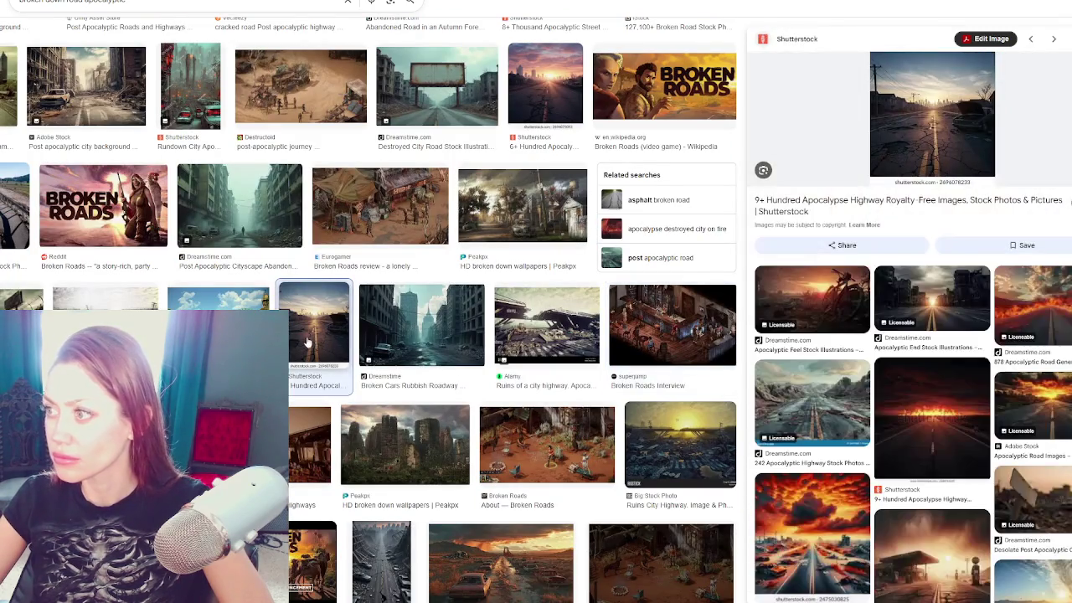
{"action": "left_click", "coordinate": [218, 298]}
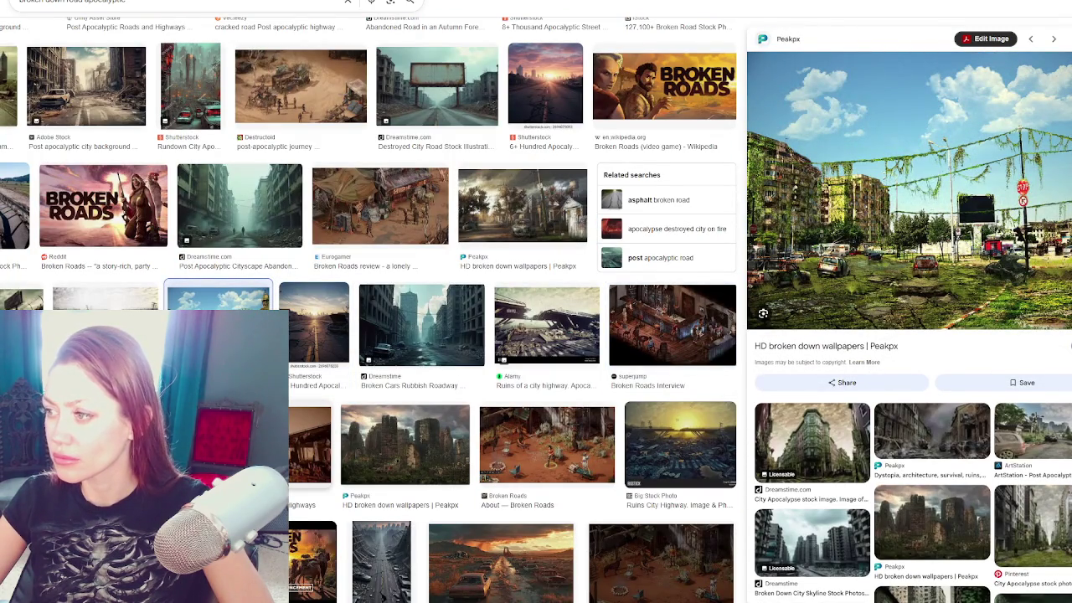
{"action": "left_click", "coordinate": [405, 444]}
{"action": "left_click", "coordinate": [582, 458]}
{"action": "left_click", "coordinate": [681, 444]}
{"action": "left_click", "coordinate": [117, 444]}
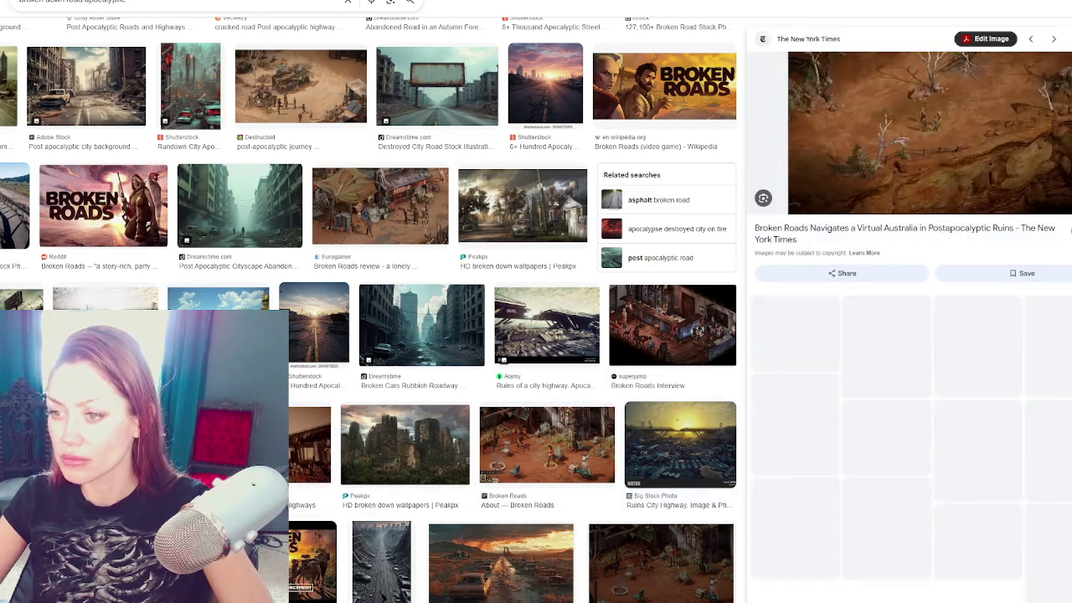
{"action": "left_click", "coordinate": [168, 553]}
{"action": "scroll", "coordinate": [142, 452], "scroll_direction": "down", "scroll_amount": 2}
{"action": "left_click", "coordinate": [168, 503]}
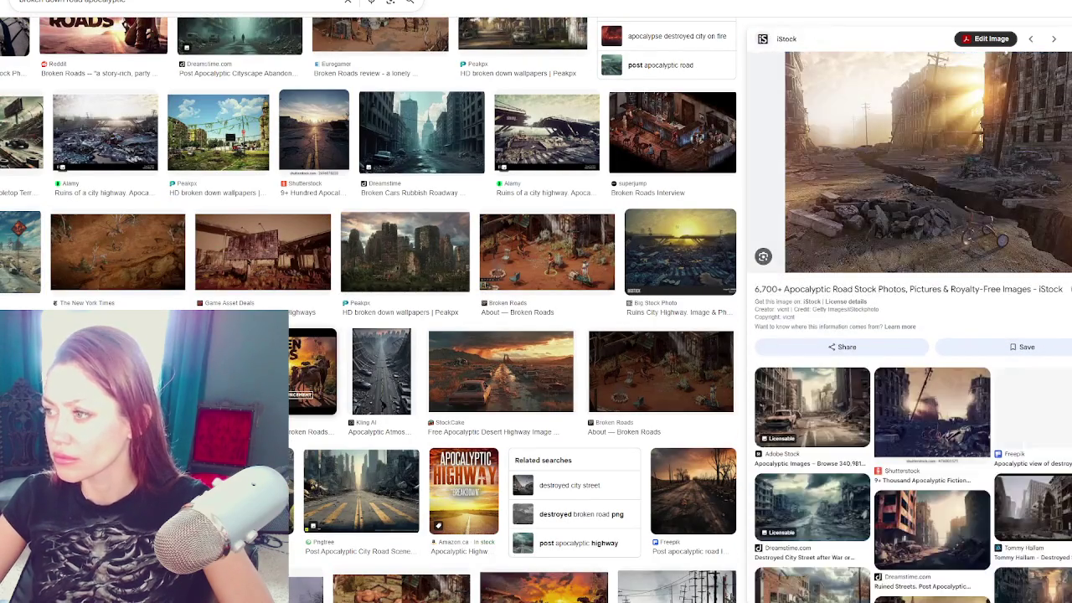
Step: Preview the StockCake desert highway, Freepik, Pngtree, 80 Level and Imagine with Rashid road images
{"action": "left_click", "coordinate": [382, 371]}
{"action": "left_click", "coordinate": [501, 371]}
{"action": "left_click", "coordinate": [611, 382]}
{"action": "left_click", "coordinate": [693, 490]}
{"action": "left_click", "coordinate": [361, 490]}
{"action": "scroll", "coordinate": [419, 436], "scroll_direction": "down", "scroll_amount": 2}
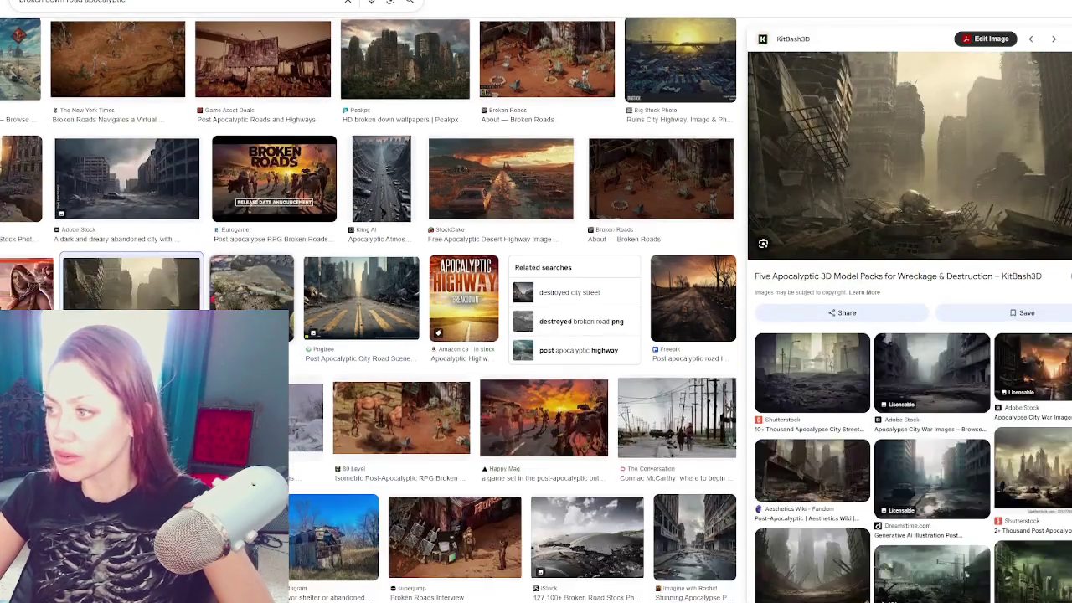
{"action": "left_click", "coordinate": [454, 537]}
{"action": "left_click", "coordinate": [423, 433]}
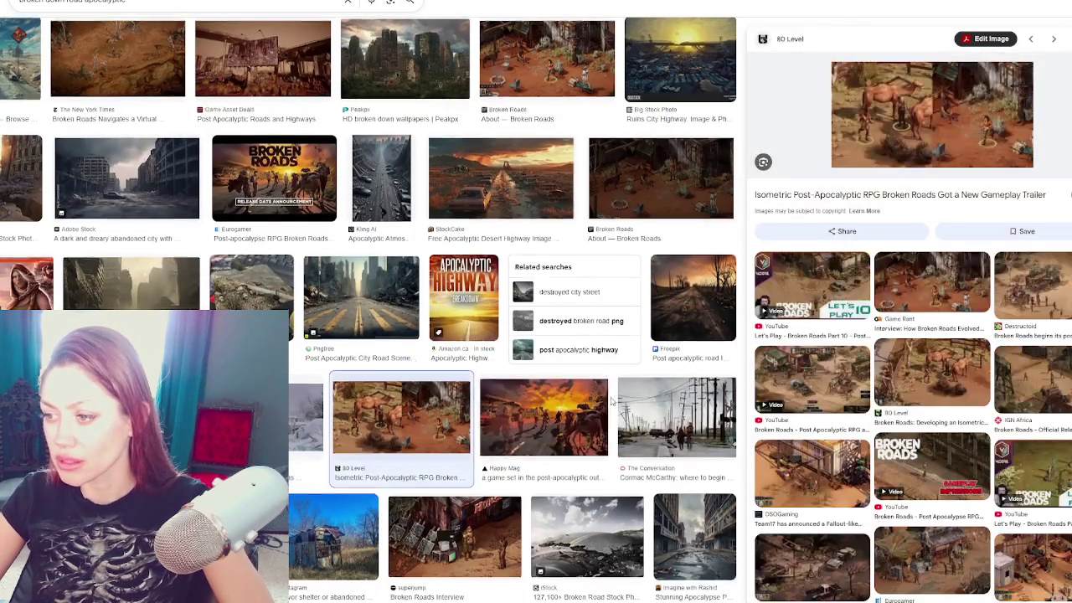
{"action": "scroll", "coordinate": [423, 432], "scroll_direction": "down", "scroll_amount": 2}
{"action": "left_click", "coordinate": [694, 385]}
{"action": "right_click", "coordinate": [968, 434]}
{"action": "key", "text": "Escape"}
Step: Open the Adobe Stock apocalyptic road image in a new tab after previewing iStock and StockCake shots
{"action": "left_click", "coordinate": [605, 387]}
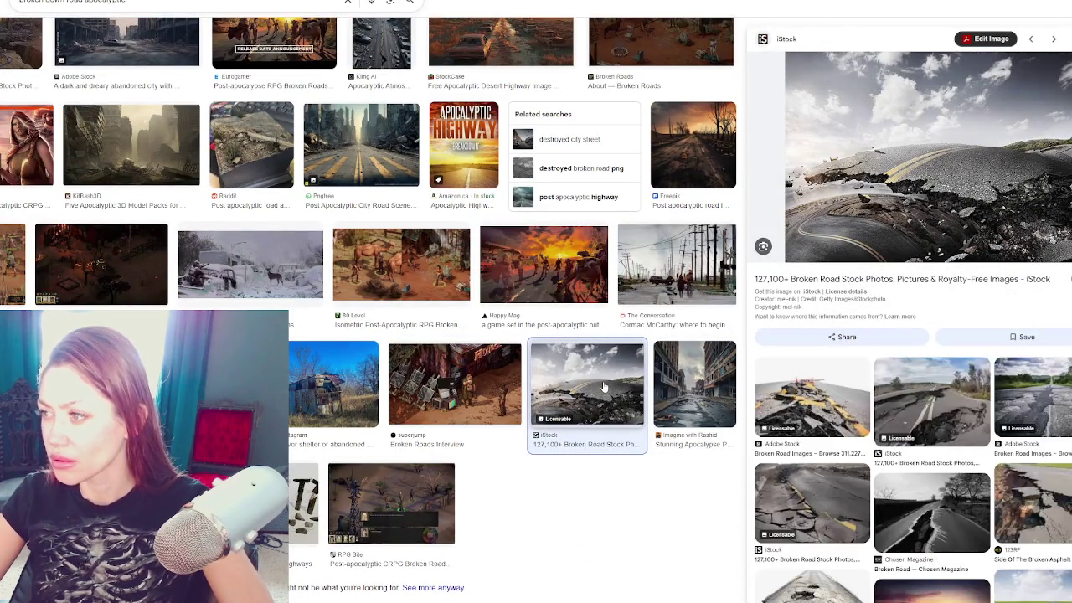
{"action": "left_click", "coordinate": [227, 385]}
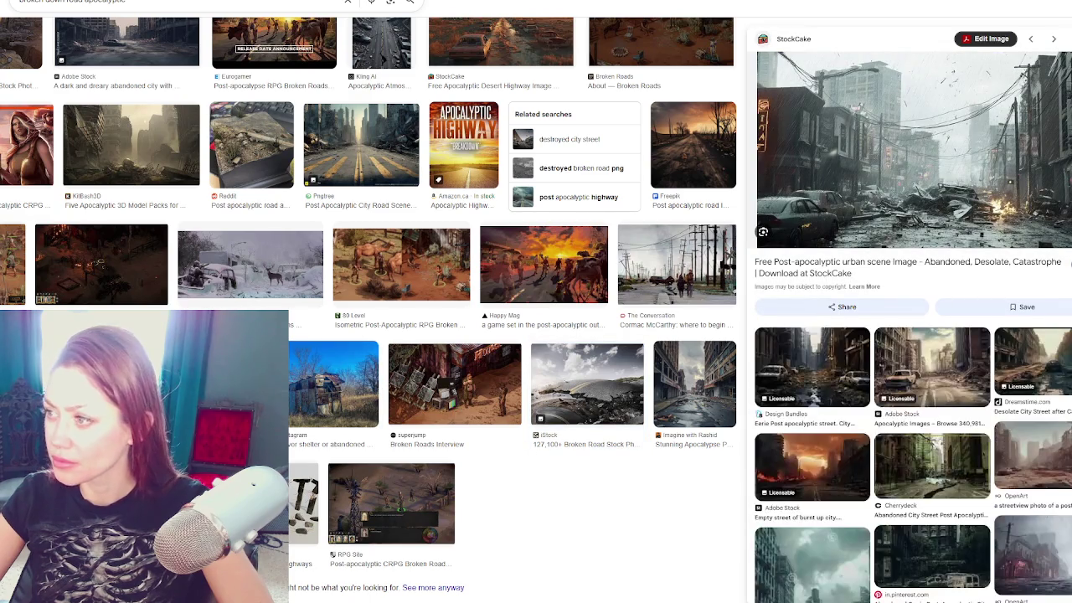
{"action": "left_click", "coordinate": [306, 508]}
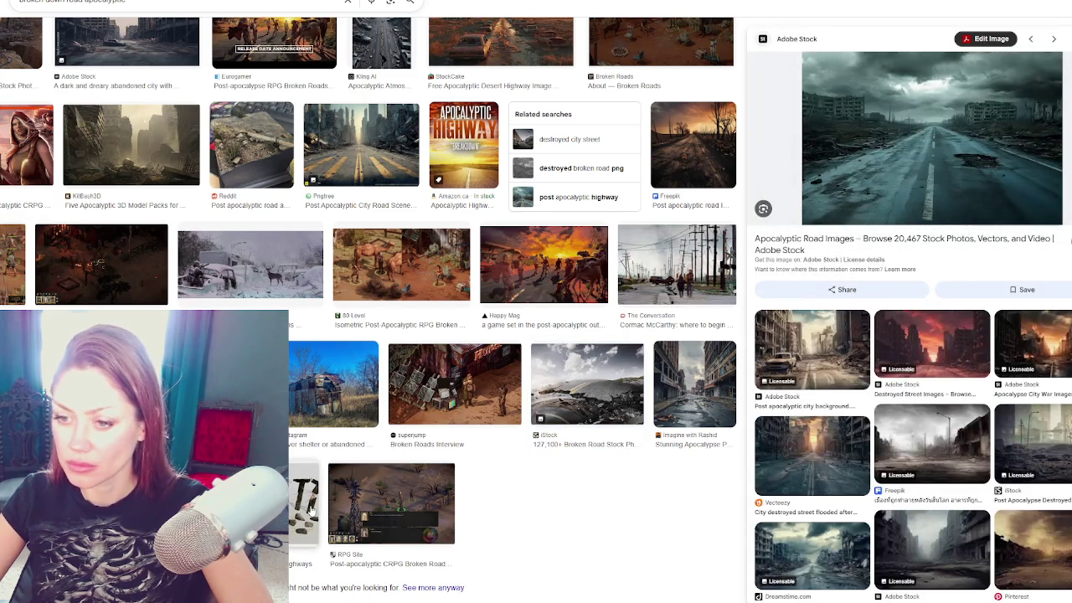
{"action": "right_click", "coordinate": [901, 191]}
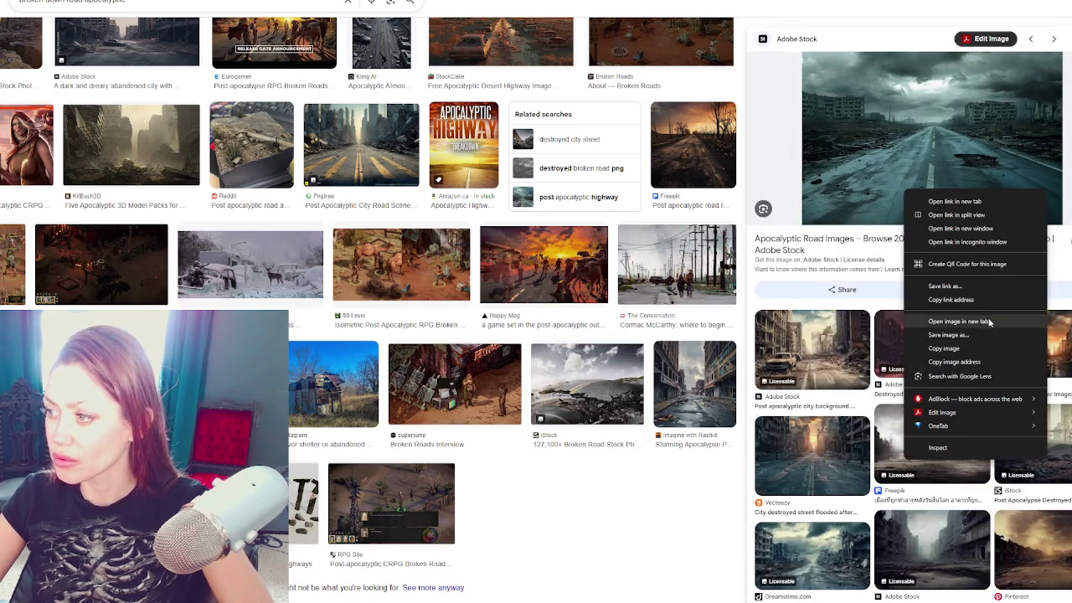
{"action": "left_click", "coordinate": [972, 320]}
{"action": "scroll", "coordinate": [405, 233], "scroll_direction": "up", "scroll_amount": 1}
{"action": "scroll", "coordinate": [405, 234], "scroll_direction": "up", "scroll_amount": 10}
Step: Open the tree-lined Dreamstime road illustration, related to the abandoned cityscape, in a new tab
{"action": "left_click", "coordinate": [31, 143]}
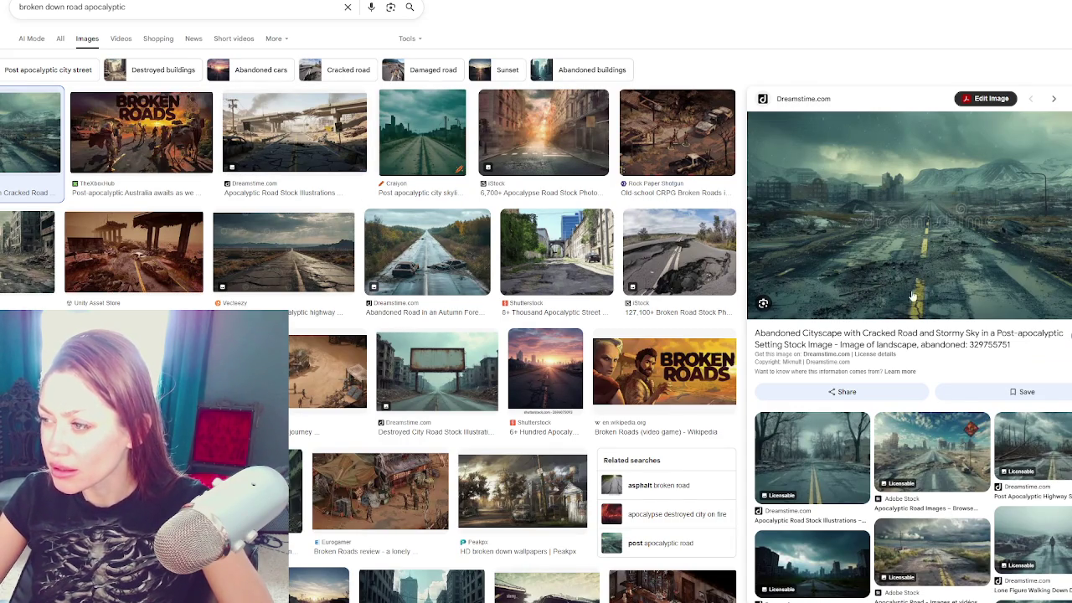
{"action": "left_click", "coordinate": [932, 452]}
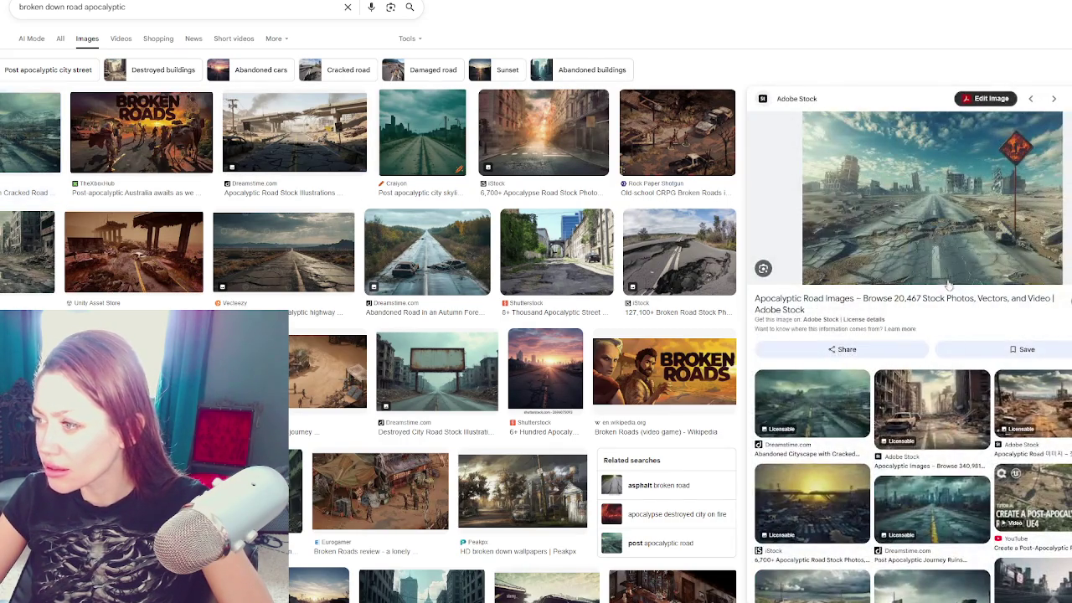
{"action": "key", "text": "alt+Left"}
{"action": "left_click", "coordinate": [937, 425]}
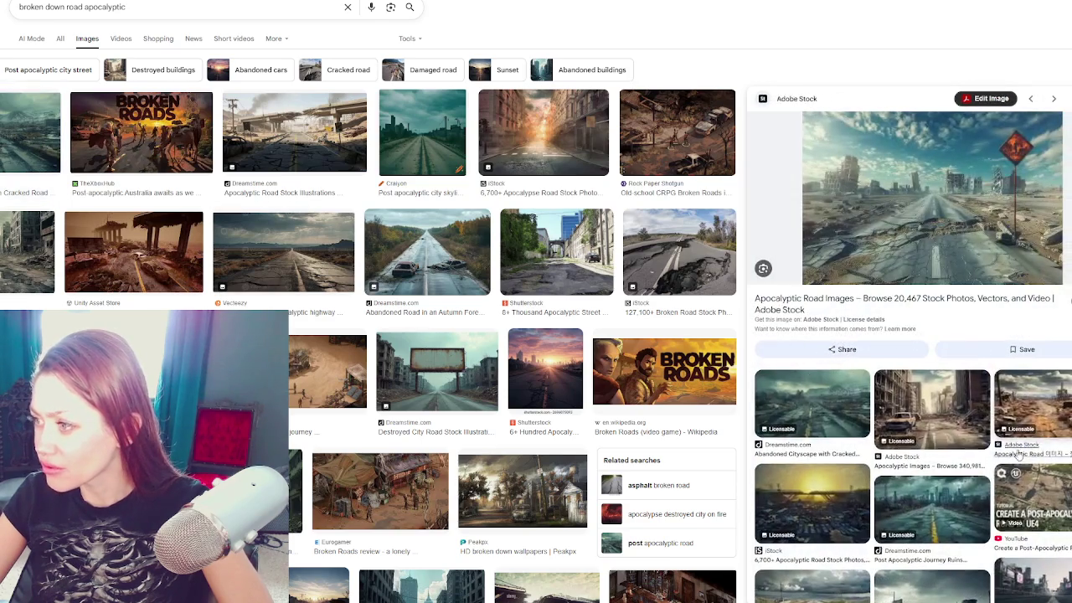
{"action": "key", "text": "alt+Left"}
{"action": "left_click", "coordinate": [812, 457]}
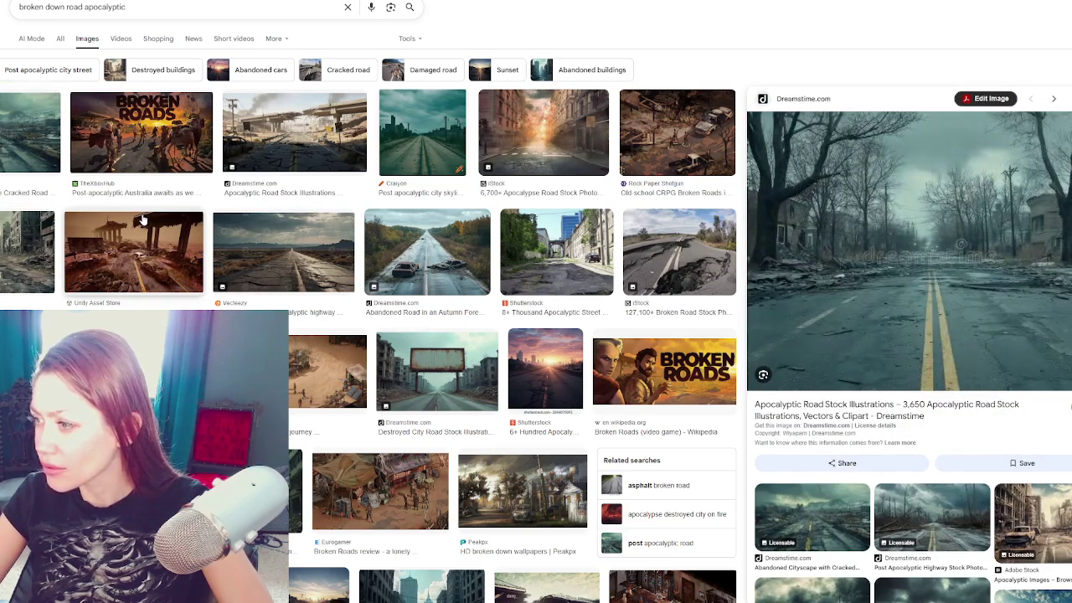
{"action": "right_click", "coordinate": [884, 277]}
{"action": "left_click", "coordinate": [955, 413]}
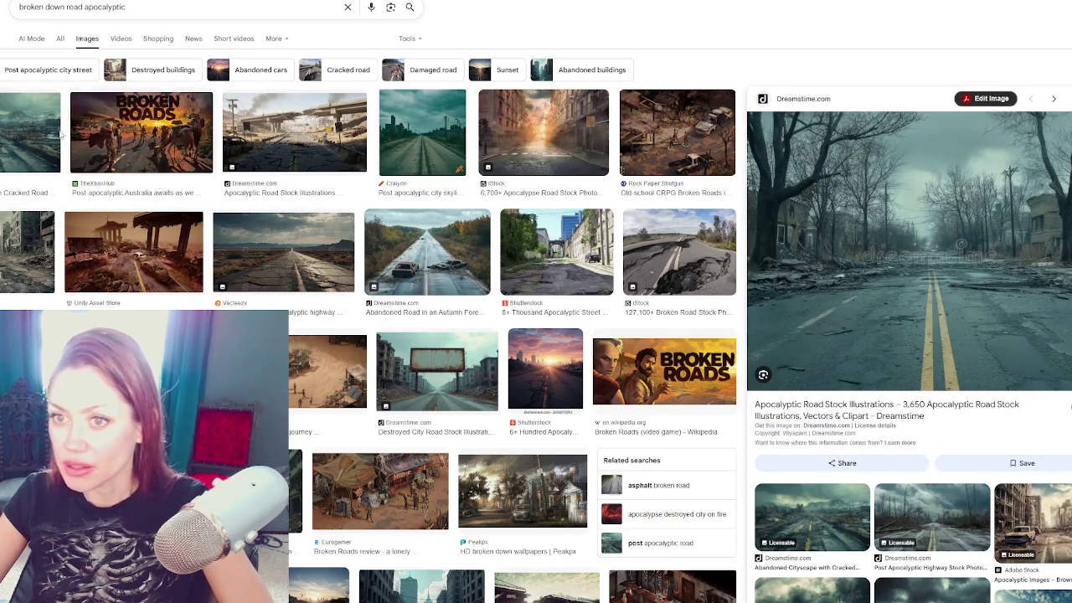
{"action": "key", "text": "alt+Left"}
Step: Open the lone figure on a desolate road image in a new tab
{"action": "left_click", "coordinate": [1030, 544]}
{"action": "scroll", "coordinate": [968, 392], "scroll_direction": "down", "scroll_amount": 2}
{"action": "scroll", "coordinate": [968, 393], "scroll_direction": "up", "scroll_amount": 2}
{"action": "right_click", "coordinate": [875, 273]}
{"action": "left_click", "coordinate": [921, 391]}
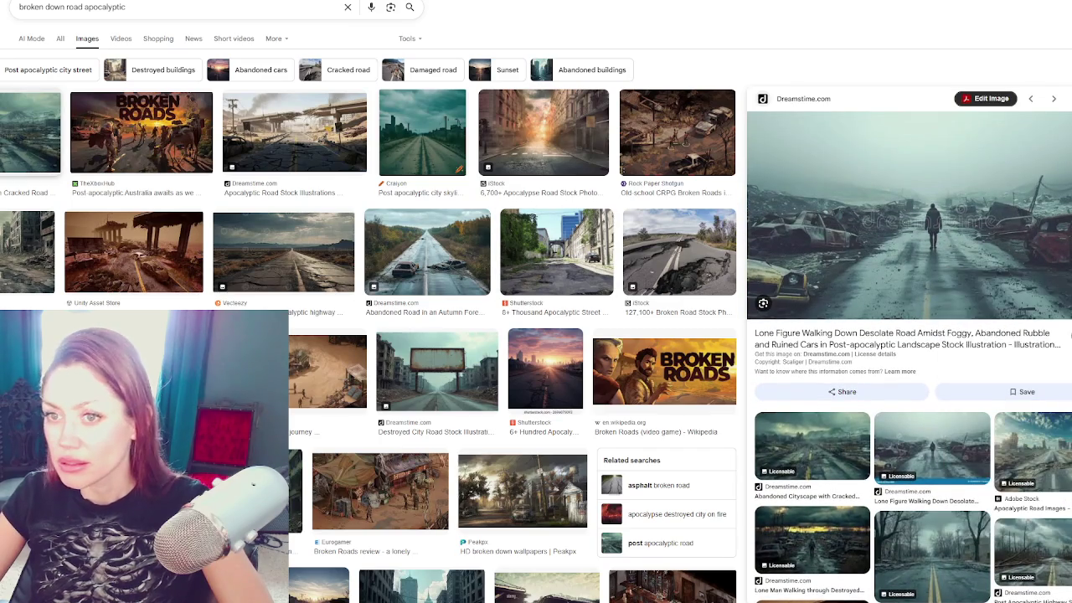
{"action": "key", "text": "alt+Left"}
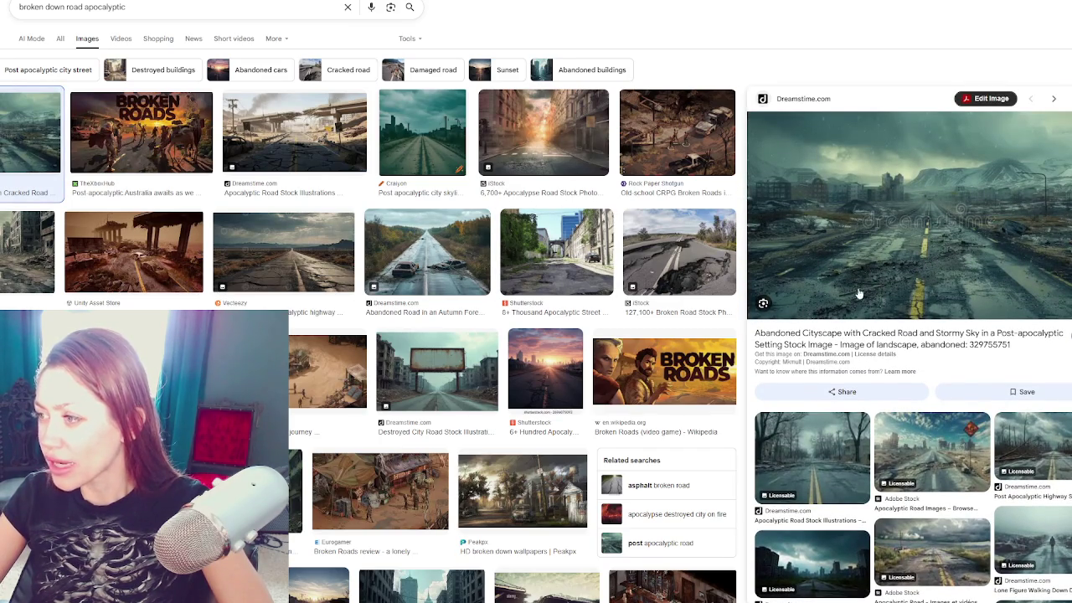
Step: Preview the Getty post-apocalypse road and 123RF deserted street, then return to the cracked-road cityscape
{"action": "scroll", "coordinate": [922, 293], "scroll_direction": "down", "scroll_amount": 2}
{"action": "left_click", "coordinate": [945, 341]}
{"action": "scroll", "coordinate": [945, 336], "scroll_direction": "down", "scroll_amount": 1}
{"action": "scroll", "coordinate": [917, 335], "scroll_direction": "down", "scroll_amount": 3}
{"action": "left_click", "coordinate": [922, 335]}
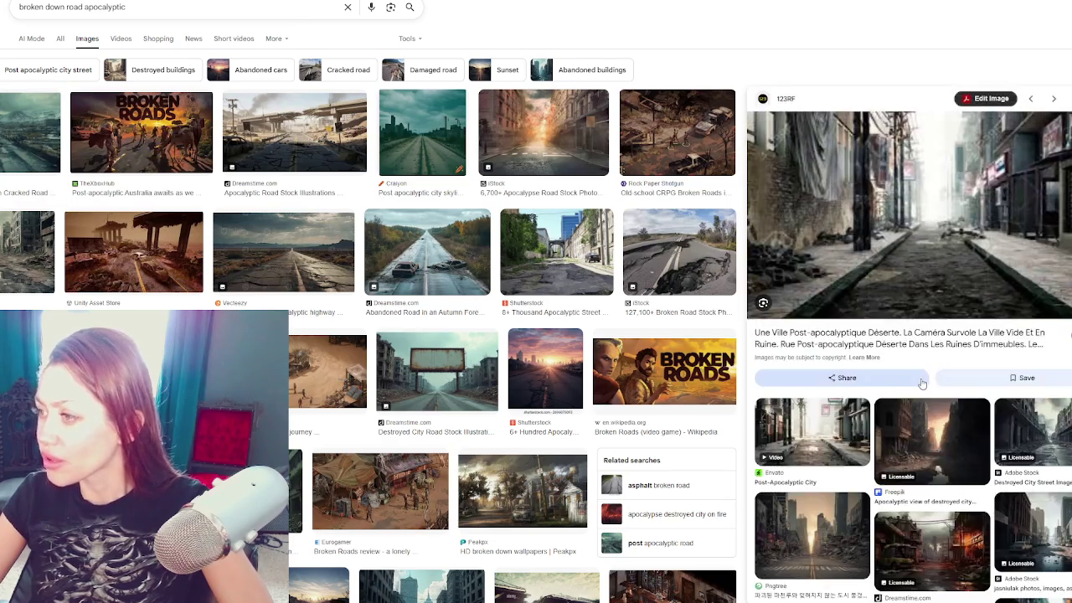
{"action": "left_click", "coordinate": [1031, 98]}
{"action": "scroll", "coordinate": [876, 358], "scroll_direction": "down", "scroll_amount": 4}
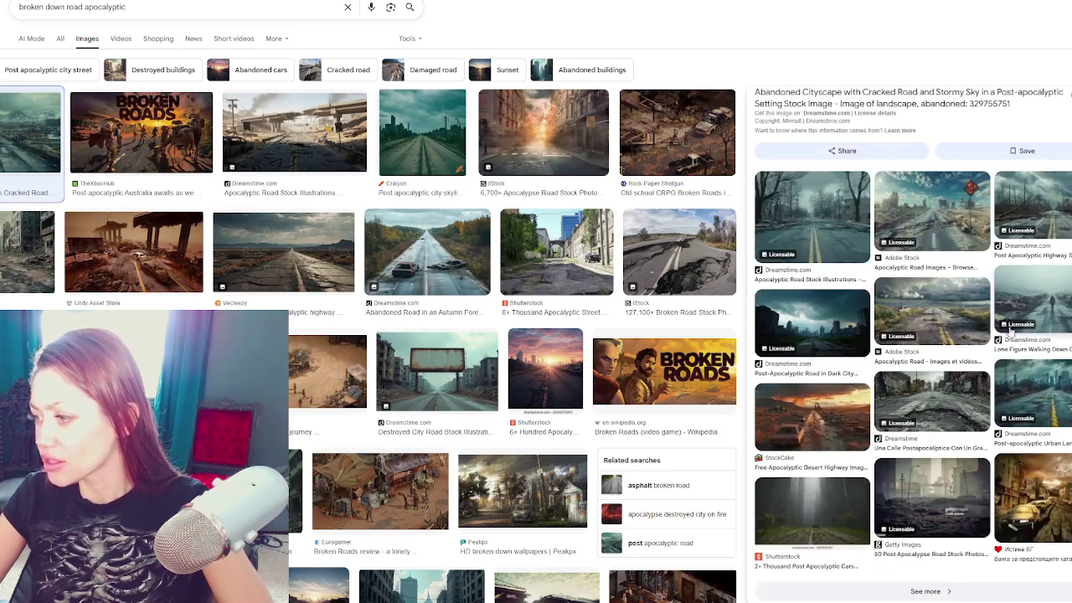
{"action": "scroll", "coordinate": [876, 359], "scroll_direction": "down", "scroll_amount": 3}
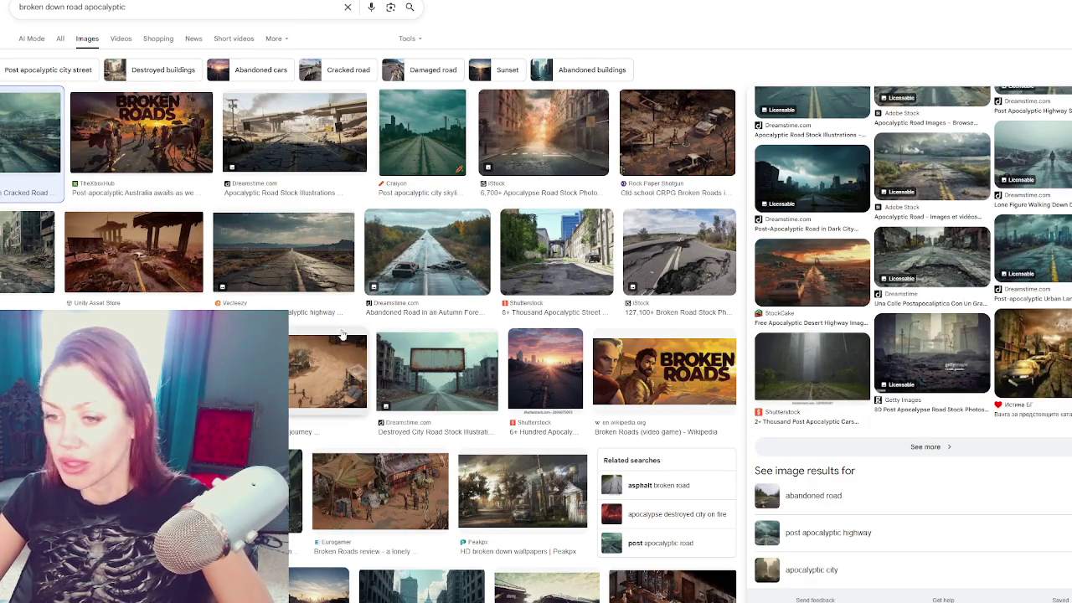
Step: Preview the autumn forest road, Dreamstime, Craiyon and finally the iStock fiery apocalypse road photo
{"action": "left_click", "coordinate": [394, 247]}
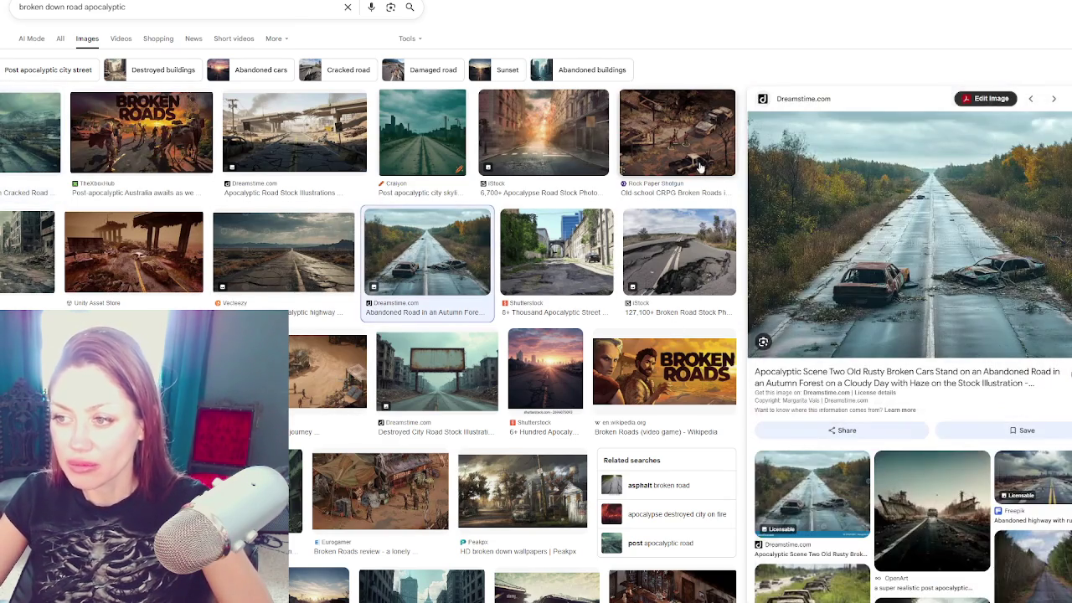
{"action": "left_click", "coordinate": [350, 141]}
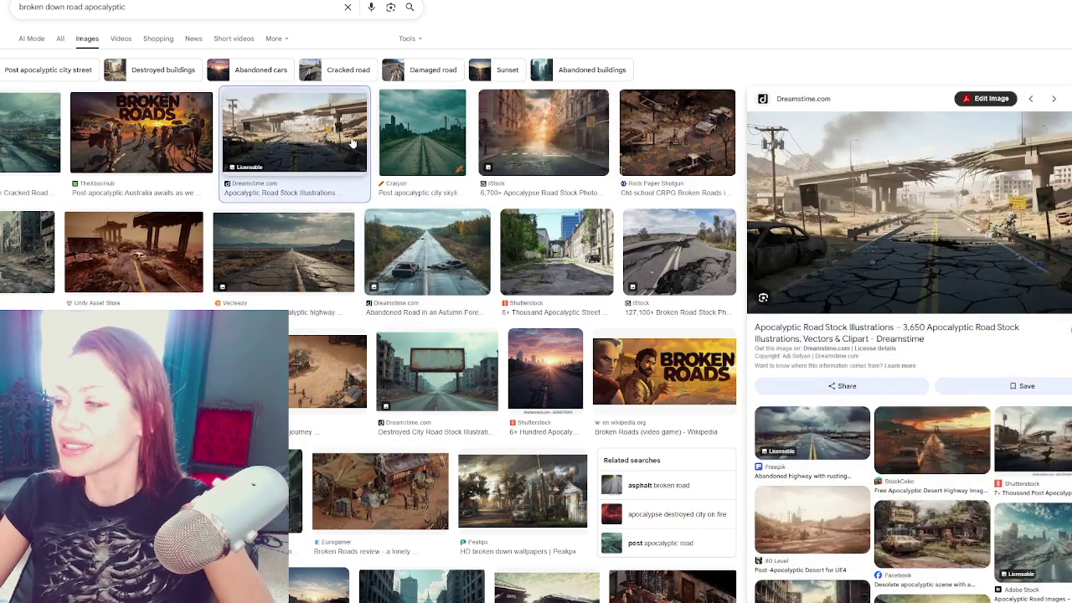
{"action": "left_click", "coordinate": [456, 134]}
{"action": "left_click", "coordinate": [516, 147]}
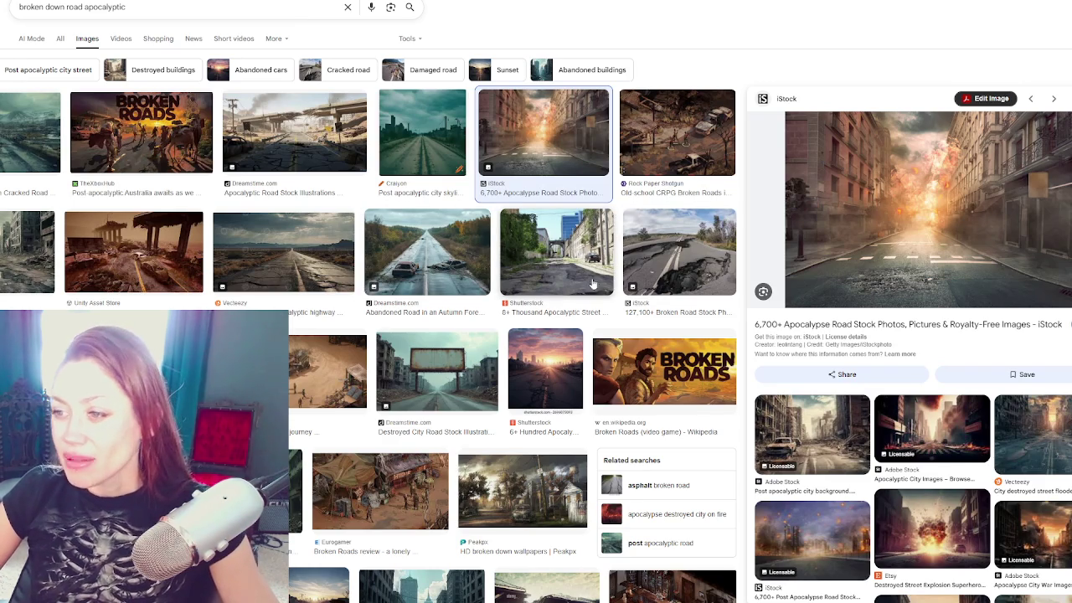
Step: Preview the Adobe Stock ruined city, Dreamstime foggy cityscape, iStock cracked road and Adobe Stock rainy road images
{"action": "left_click", "coordinate": [812, 434]}
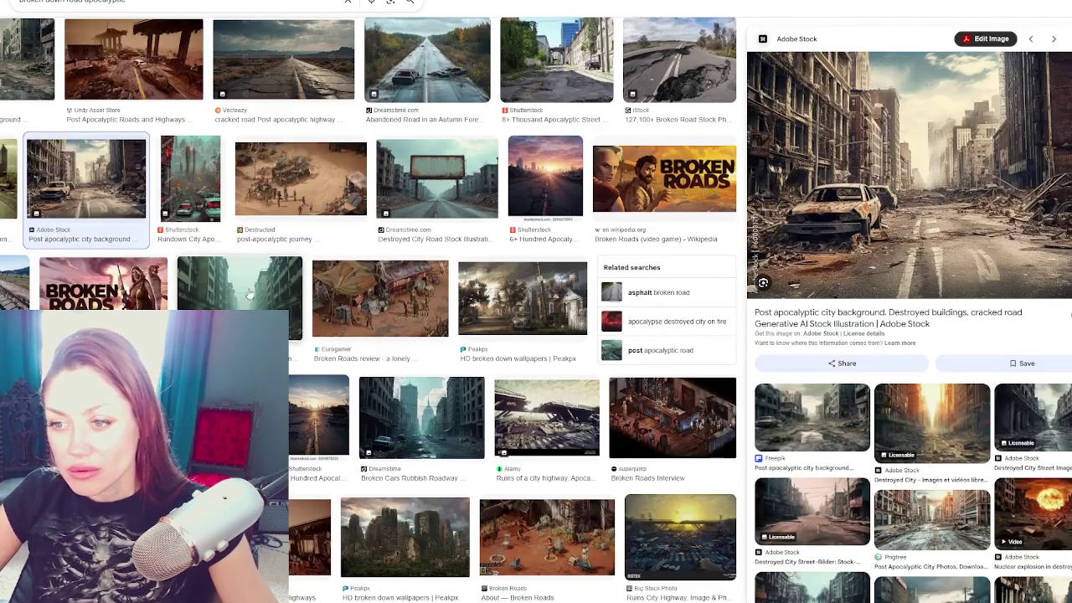
{"action": "left_click", "coordinate": [249, 294]}
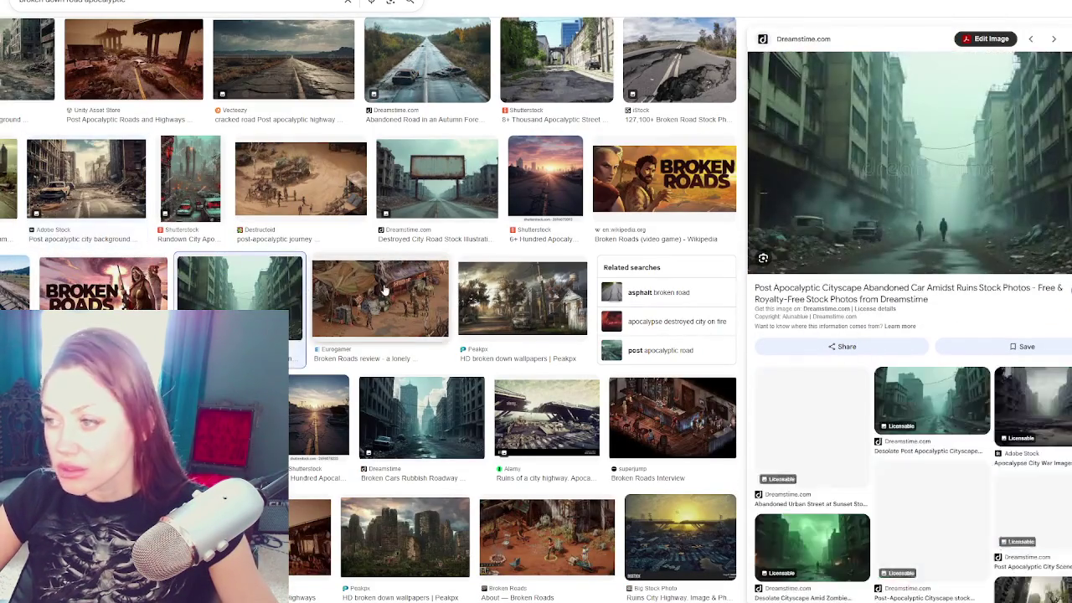
{"action": "scroll", "coordinate": [360, 300], "scroll_direction": "down", "scroll_amount": 1}
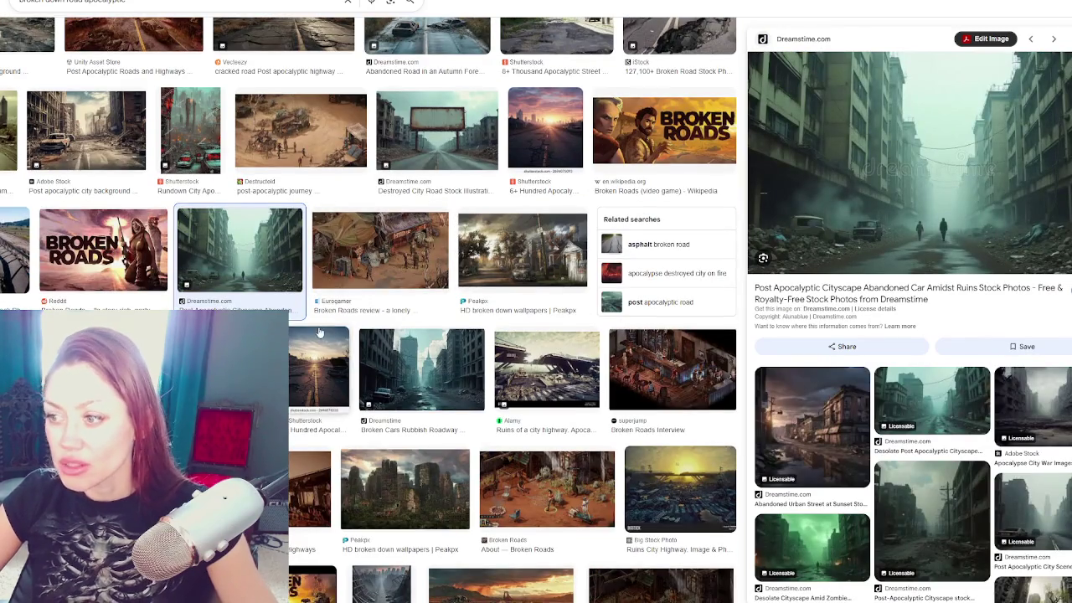
{"action": "scroll", "coordinate": [303, 325], "scroll_direction": "down", "scroll_amount": 2}
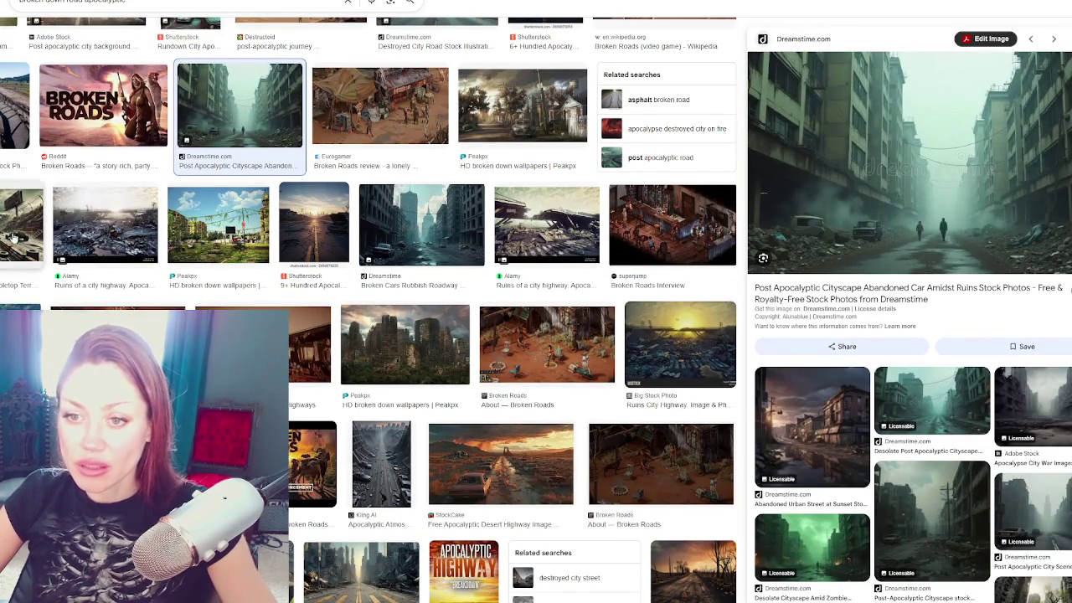
{"action": "scroll", "coordinate": [39, 288], "scroll_direction": "down", "scroll_amount": 2}
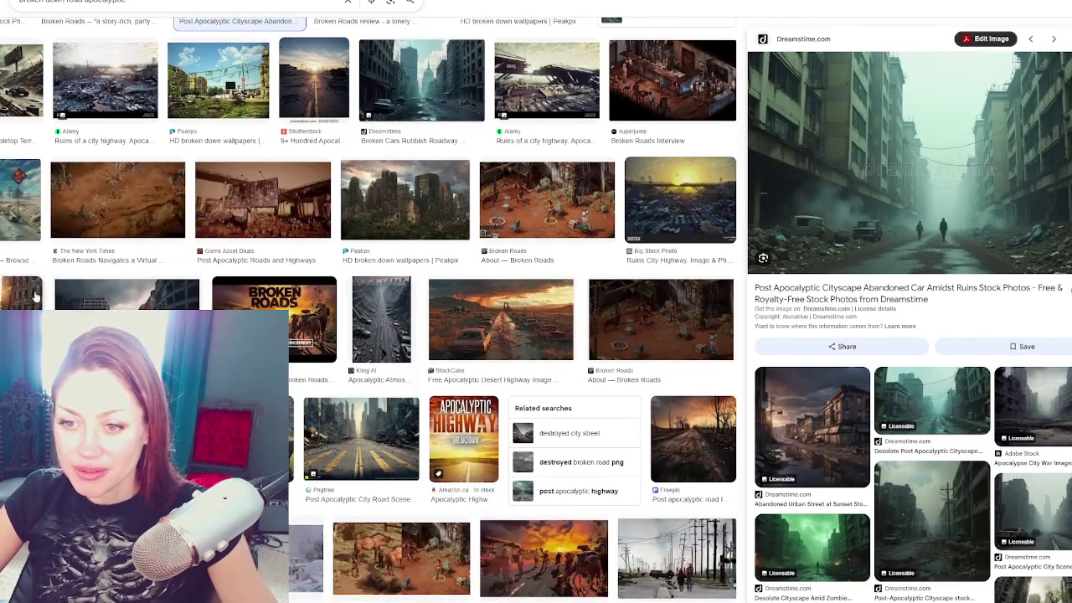
{"action": "left_click", "coordinate": [125, 293]}
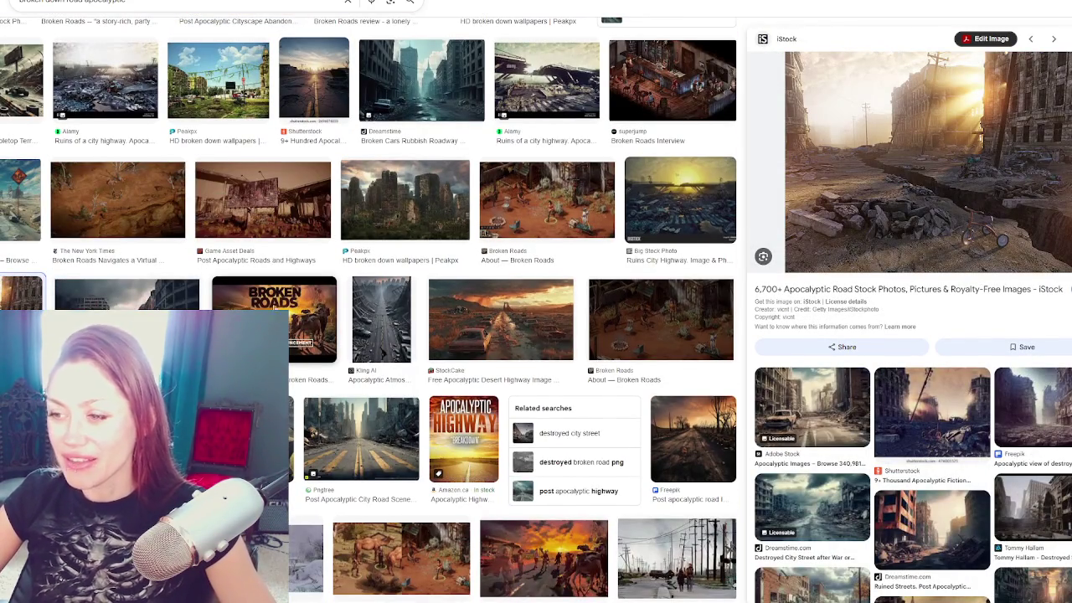
{"action": "scroll", "coordinate": [126, 285], "scroll_direction": "down", "scroll_amount": 1}
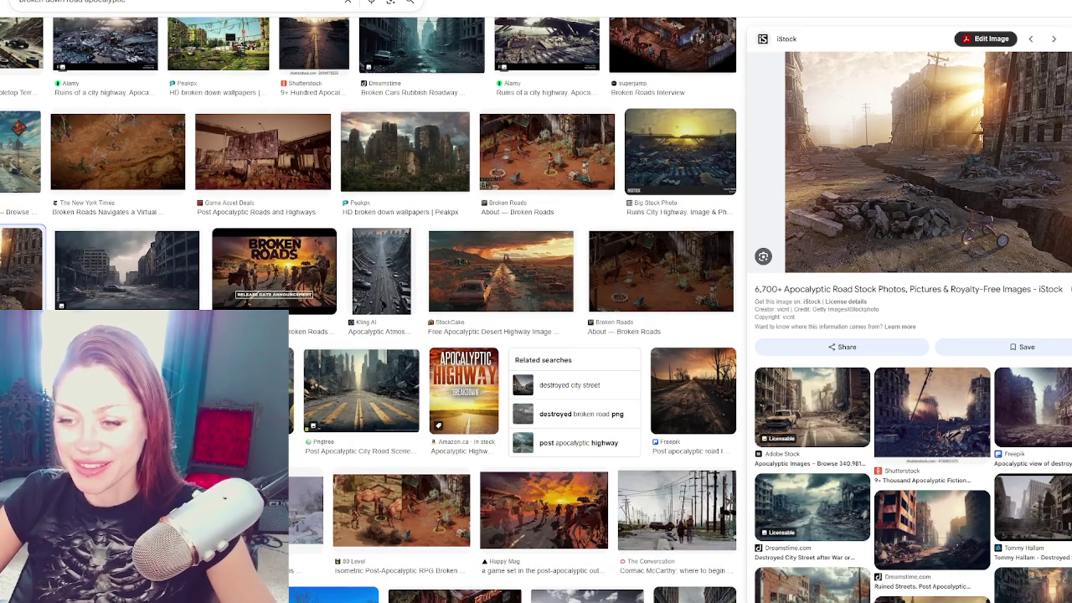
{"action": "scroll", "coordinate": [369, 310], "scroll_direction": "down", "scroll_amount": 2}
{"action": "scroll", "coordinate": [368, 310], "scroll_direction": "down", "scroll_amount": 1}
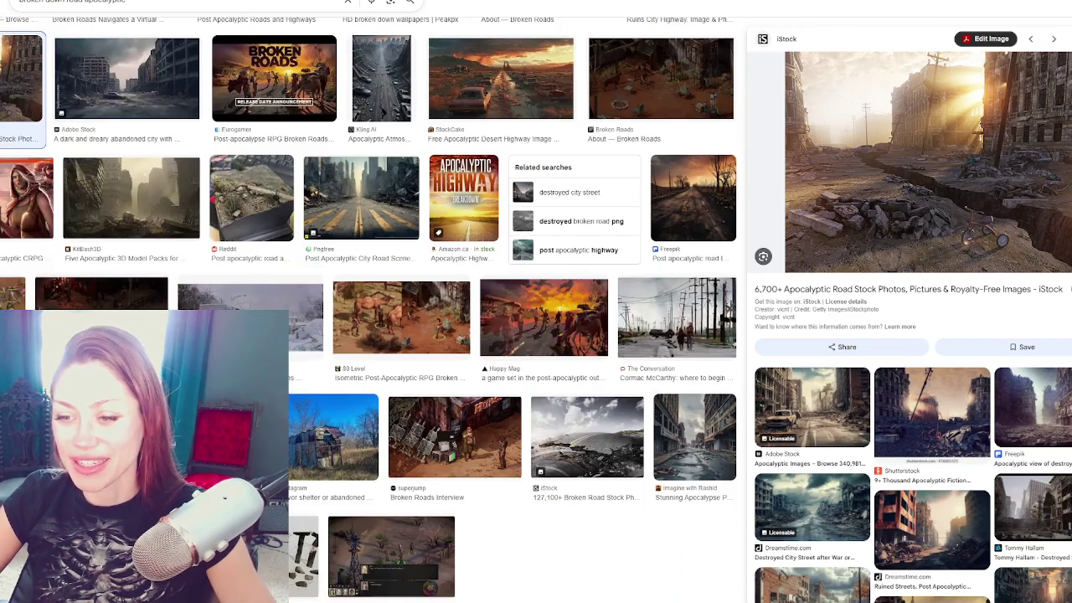
{"action": "left_click", "coordinate": [101, 289]}
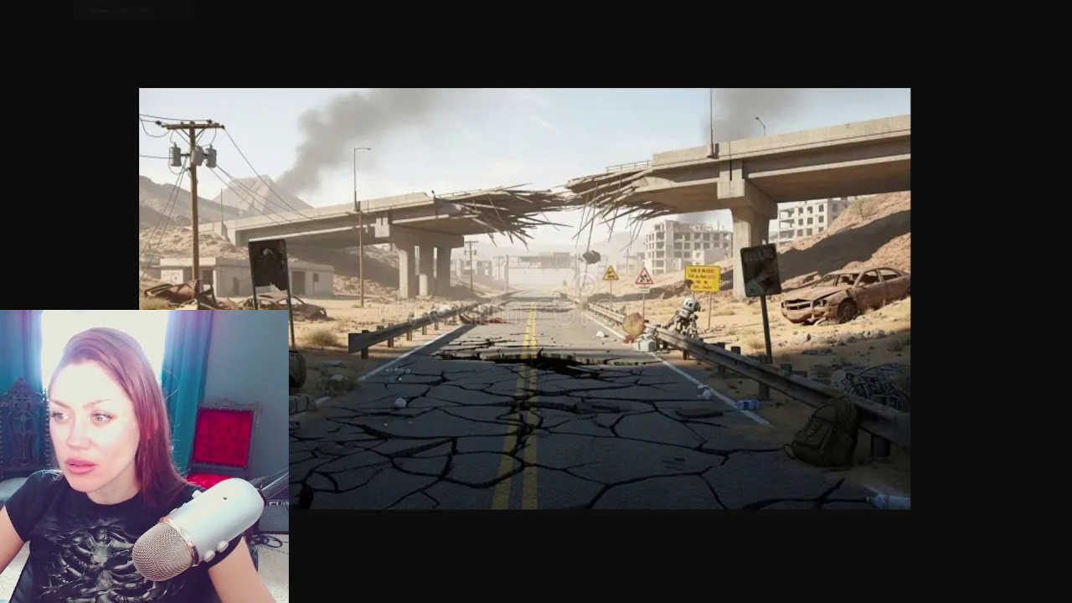
Step: Step between saved reference photos, zooming into the ruined city street and wrecked overpass images
{"action": "key", "text": "Right"}
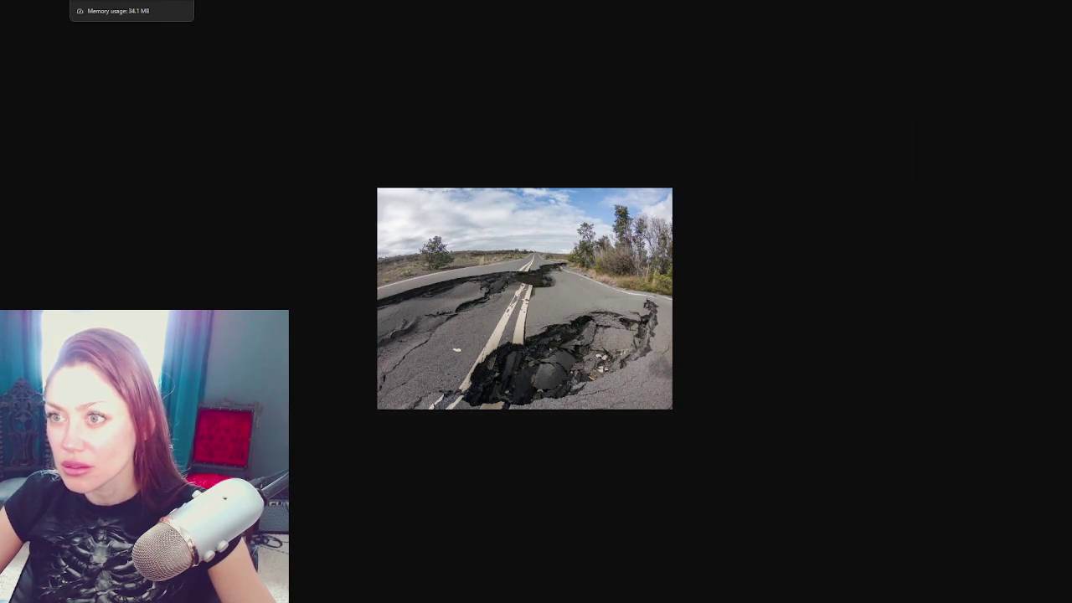
{"action": "key", "text": "Left"}
{"action": "key", "text": "Right"}
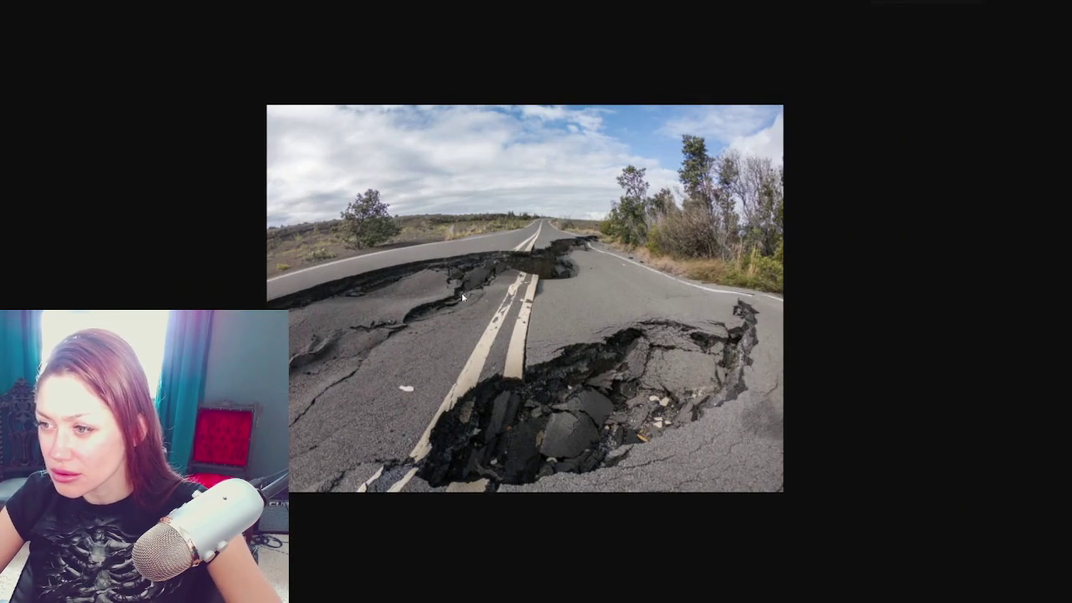
{"action": "key", "text": "Left"}
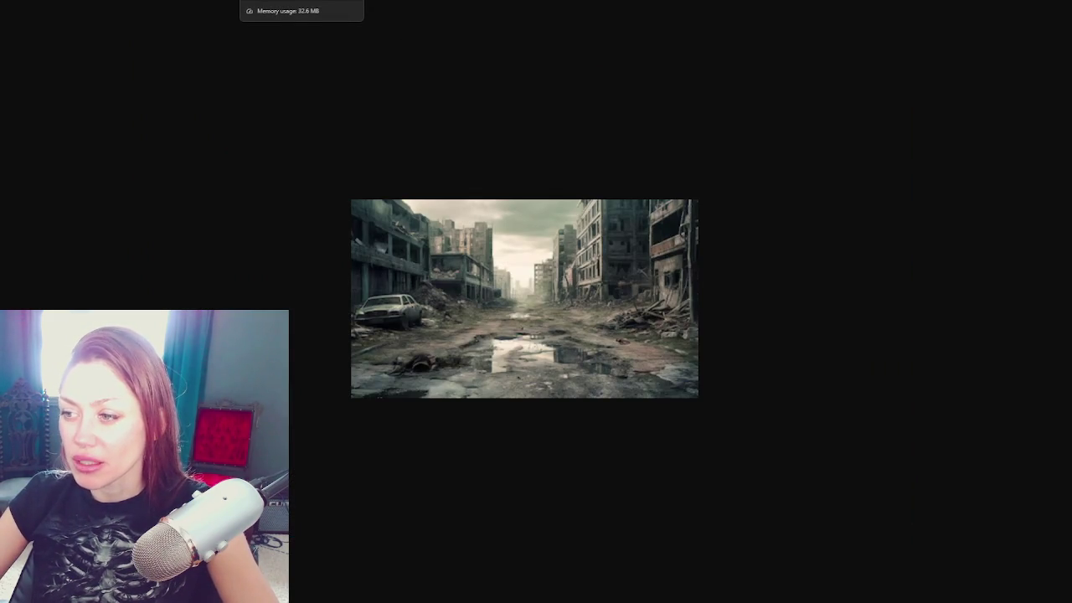
{"action": "left_click", "coordinate": [532, 356]}
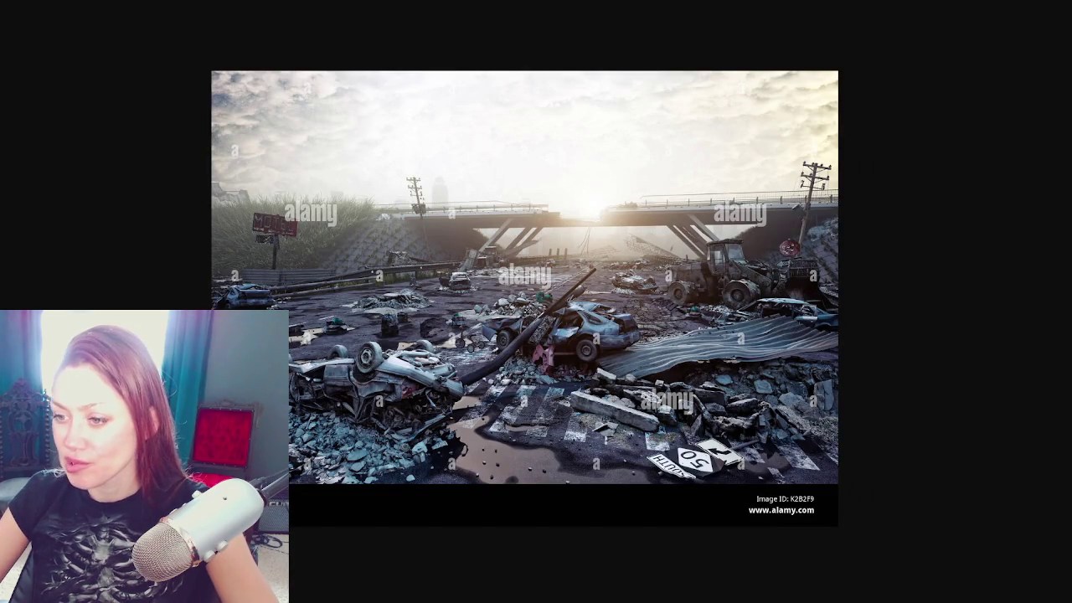
{"action": "left_click", "coordinate": [600, 285]}
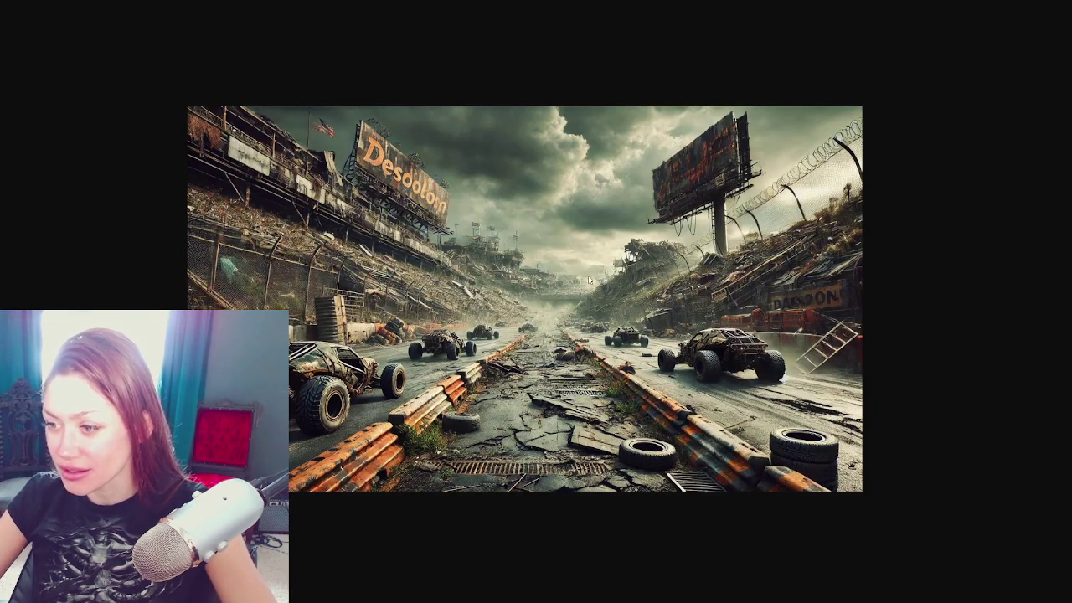
Step: Enlarge the wasteland racetrack and dark ruined-city road photos while advancing through the references
{"action": "left_click", "coordinate": [560, 481]}
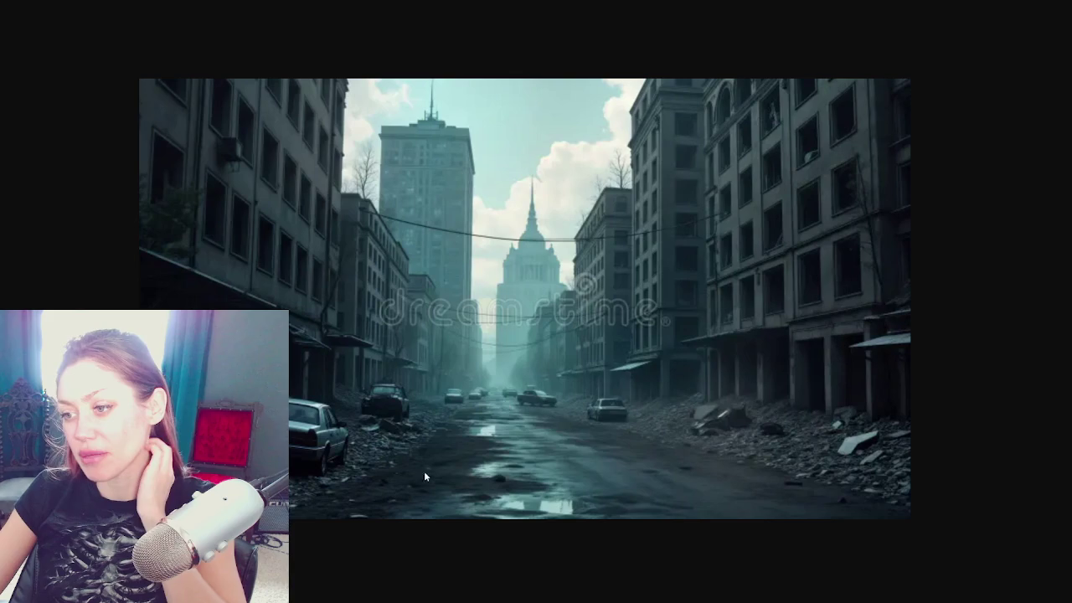
{"action": "key", "text": "Right"}
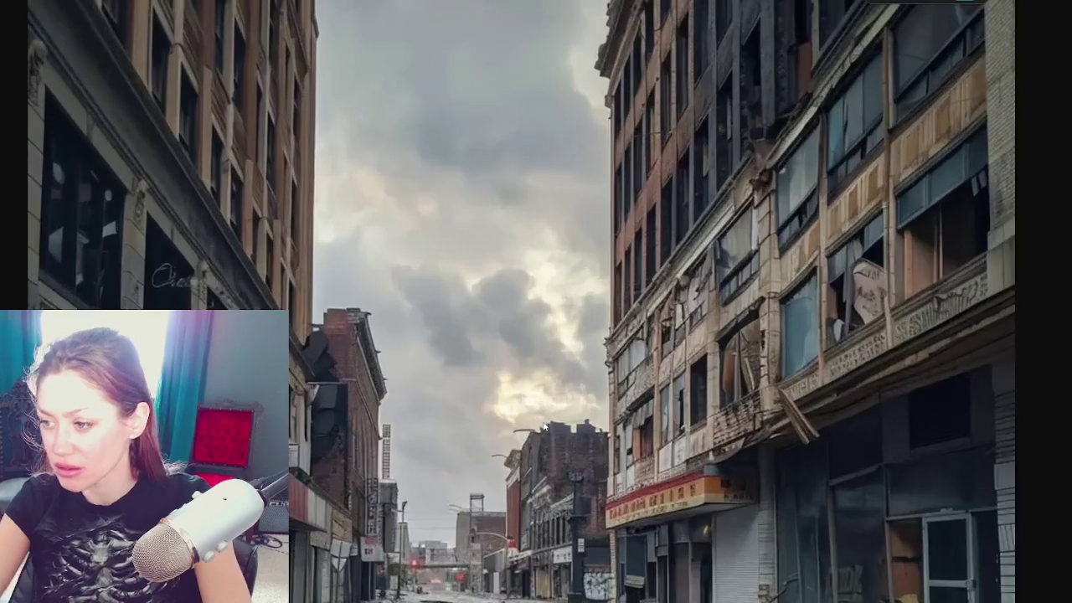
{"action": "scroll", "coordinate": [544, 427], "scroll_direction": "down", "scroll_amount": 3}
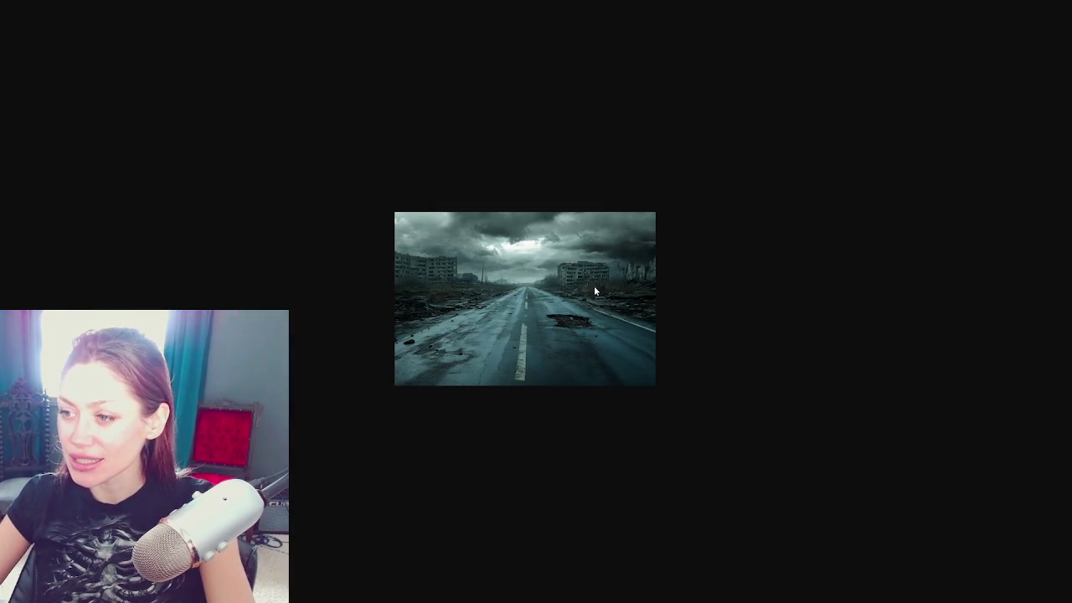
{"action": "left_click", "coordinate": [603, 272]}
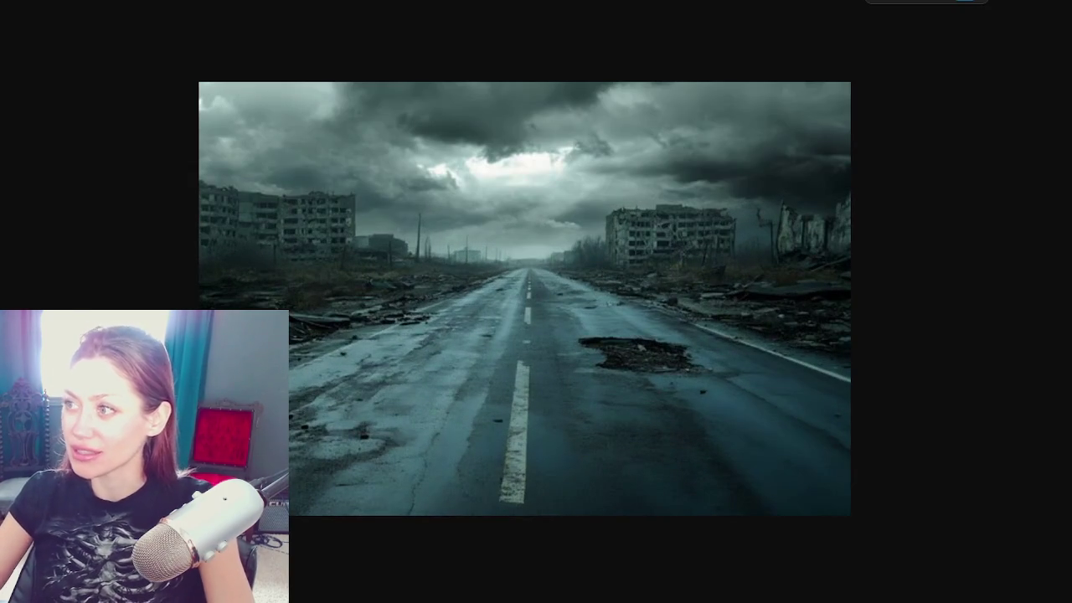
{"action": "key", "text": "Right"}
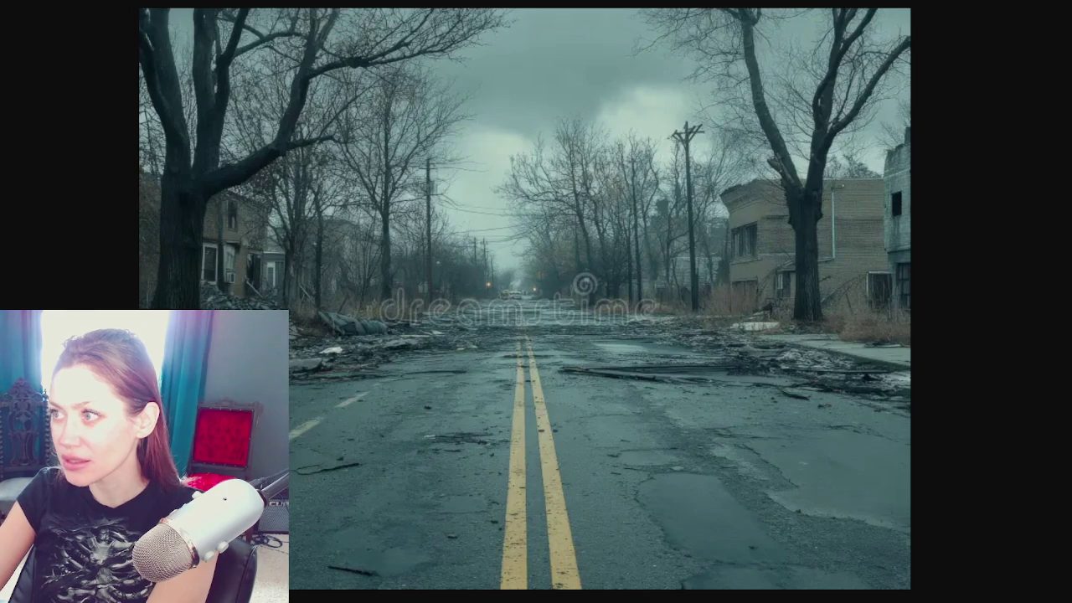
{"action": "key", "text": "Right"}
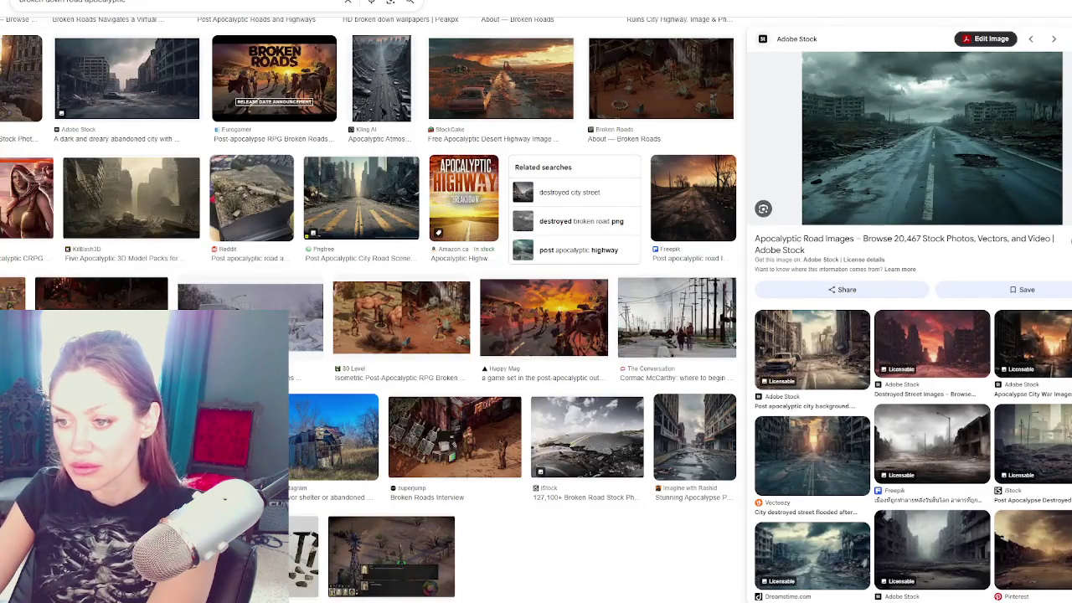
Step: Preview the abandoned shed image, dismiss its context menu and move to the adjacent image
{"action": "left_click", "coordinate": [333, 436]}
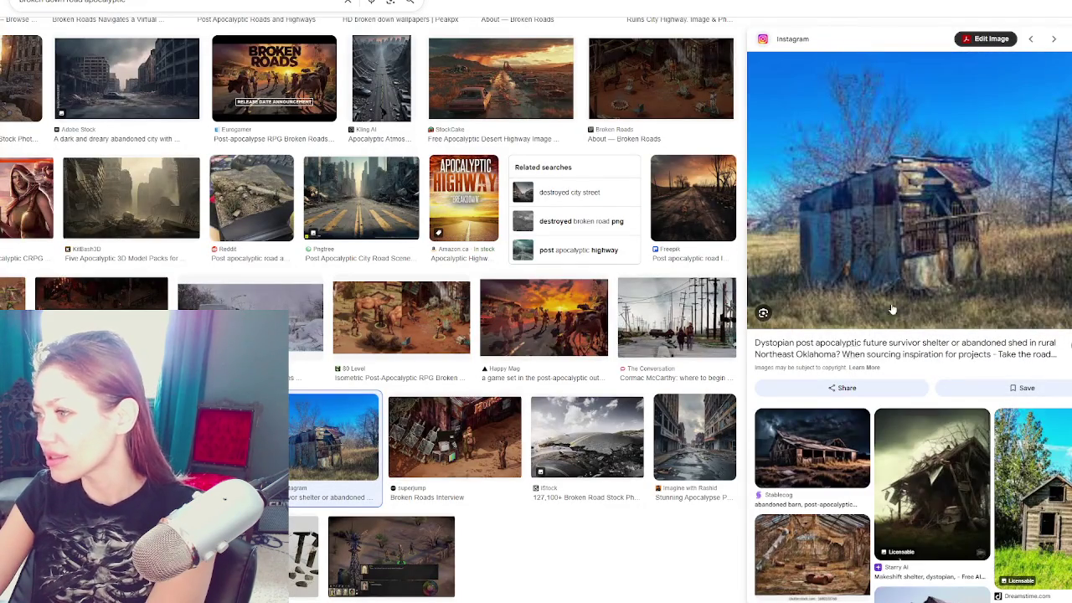
{"action": "right_click", "coordinate": [936, 237]}
{"action": "left_click", "coordinate": [1005, 362]}
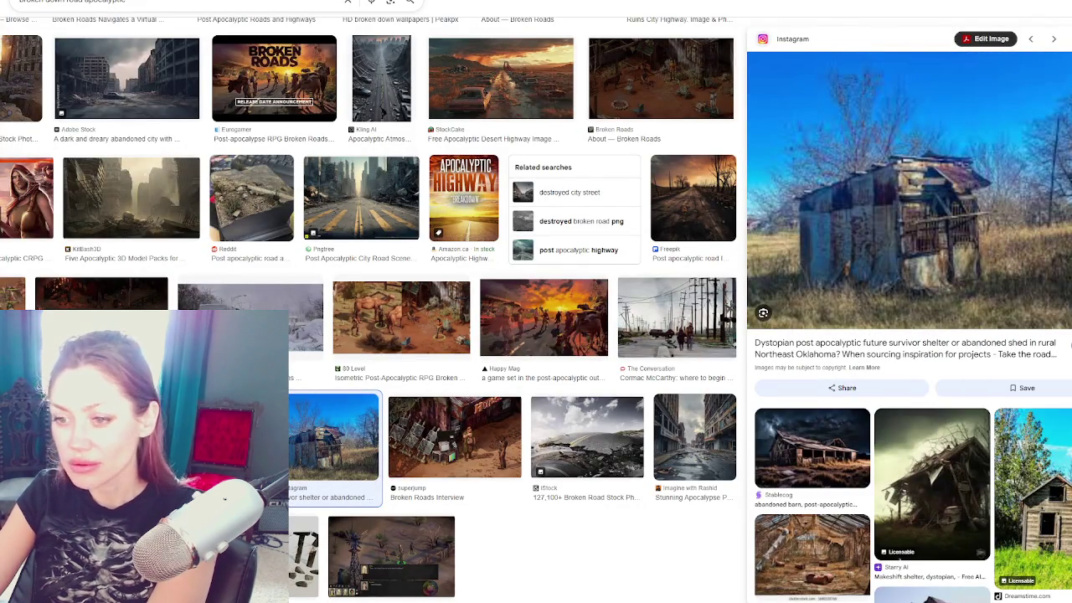
{"action": "key", "text": "Left"}
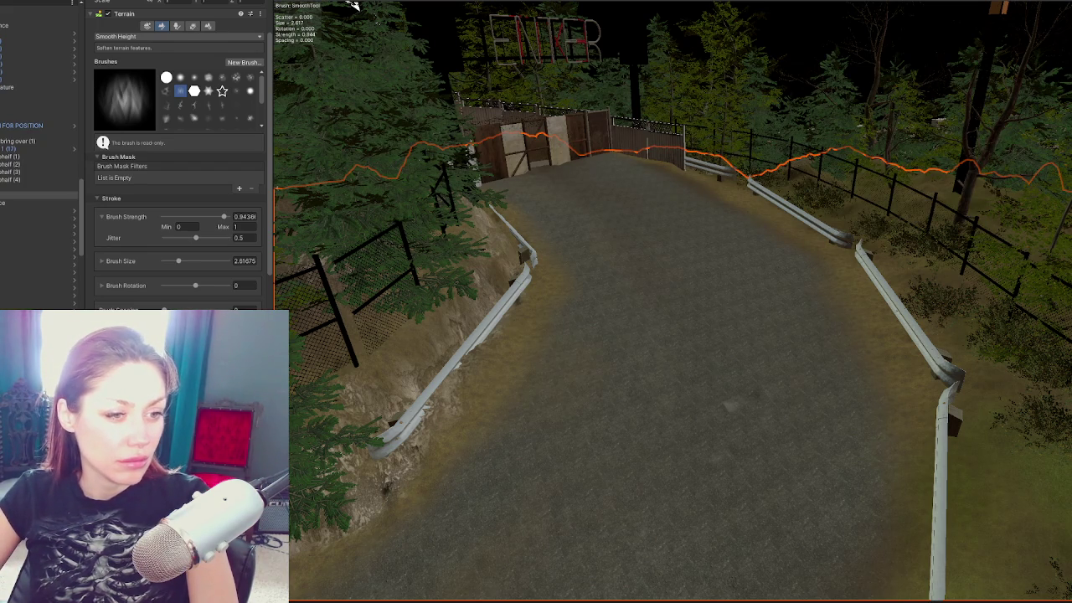
Step: Select the Terrainstamp_Canyon04 stamp brush in the Terrain inspector
{"action": "scroll", "coordinate": [720, 369], "scroll_direction": "up", "scroll_amount": 5}
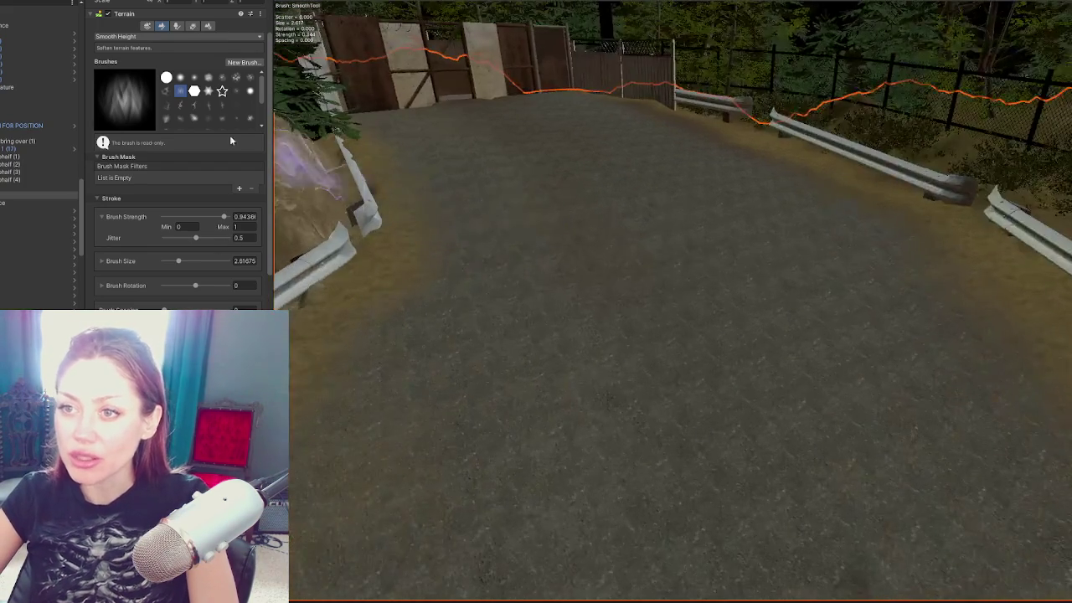
{"action": "left_click", "coordinate": [181, 106]}
{"action": "scroll", "coordinate": [598, 307], "scroll_direction": "up", "scroll_amount": 3}
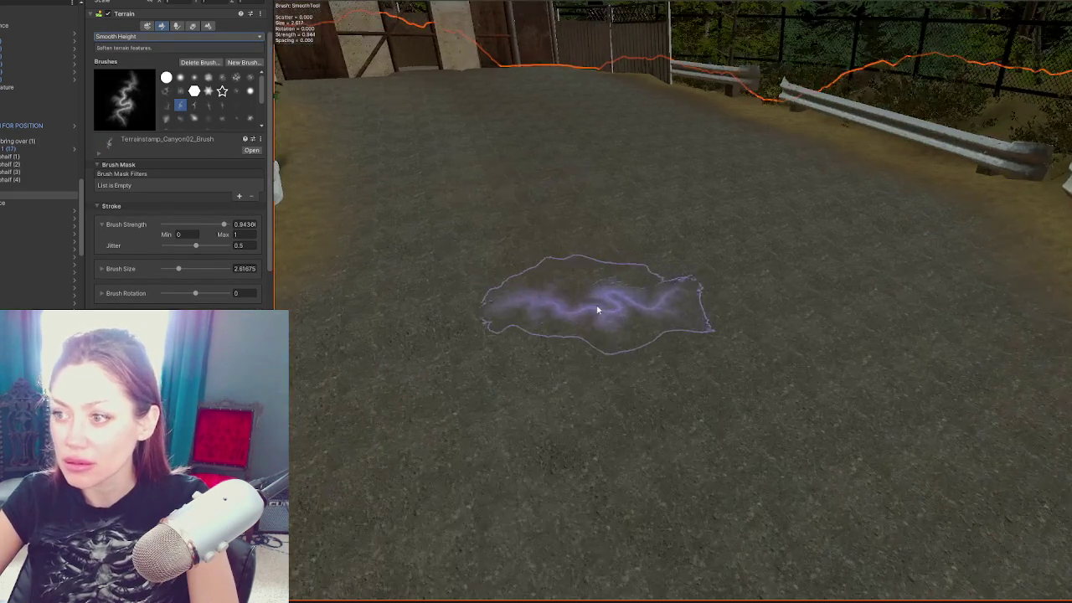
{"action": "left_click", "coordinate": [209, 106]}
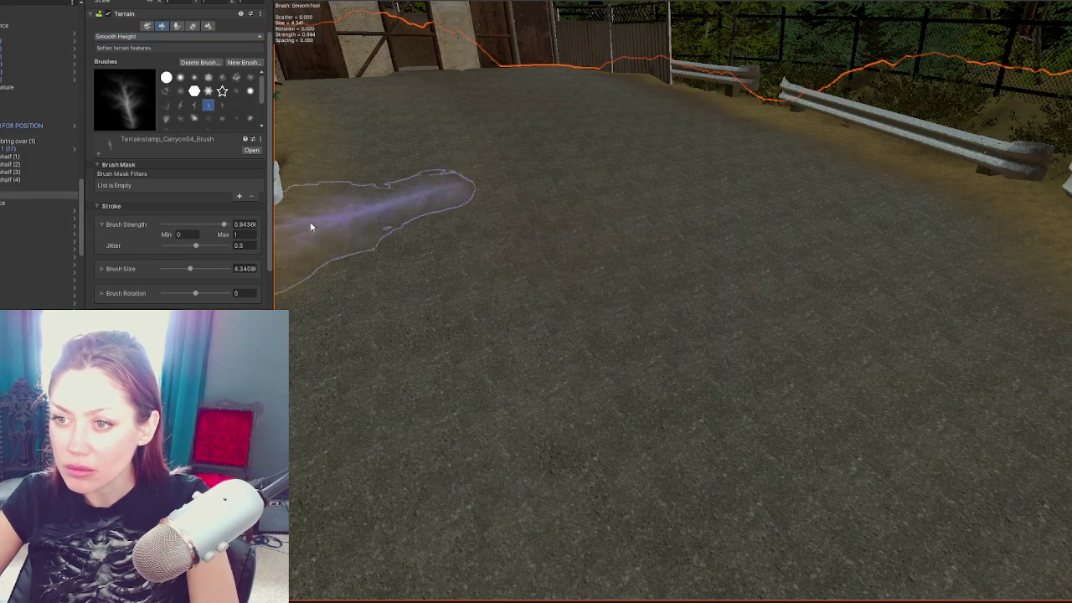
Step: Set Brush Strength Max to 4 and switch the sculpt tool to Raise or Lower Terrain
{"action": "left_click", "coordinate": [245, 235]}
{"action": "type", "text": "4"}
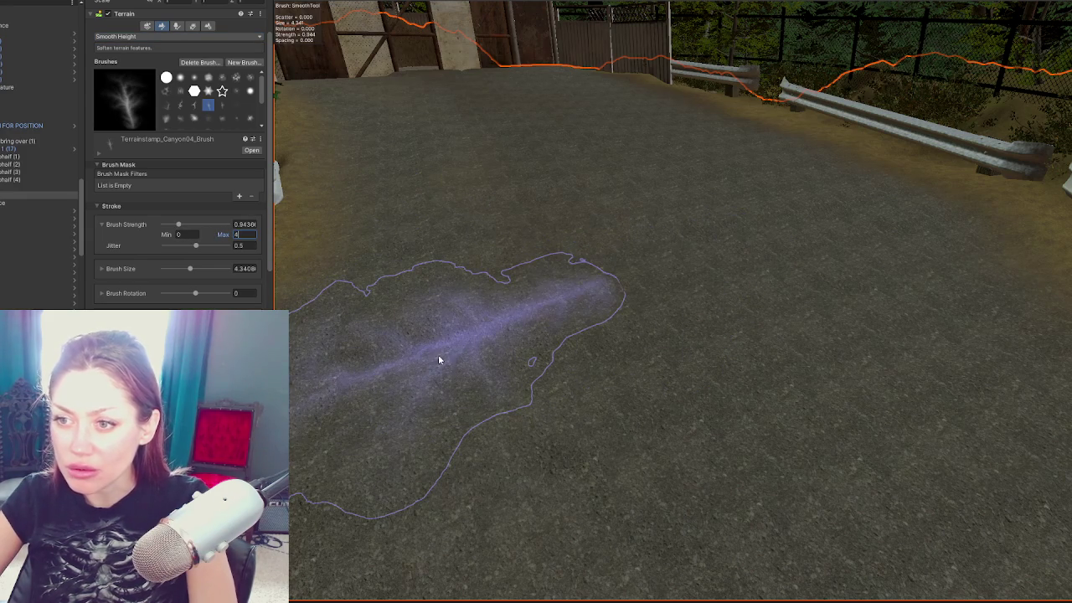
{"action": "key", "text": "Return"}
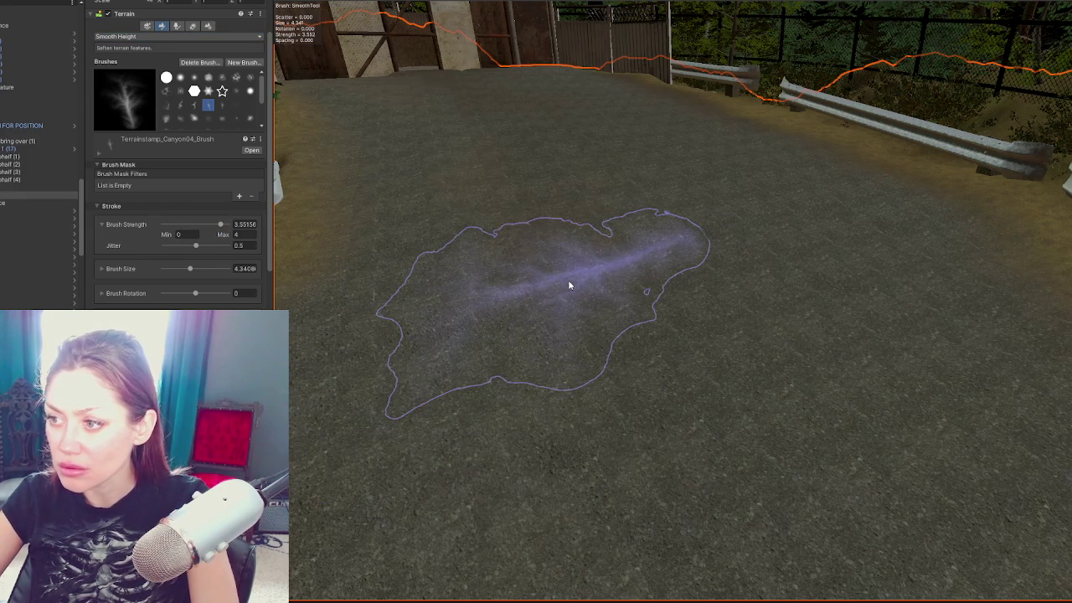
{"action": "left_click", "coordinate": [179, 36]}
{"action": "left_click", "coordinate": [125, 46]}
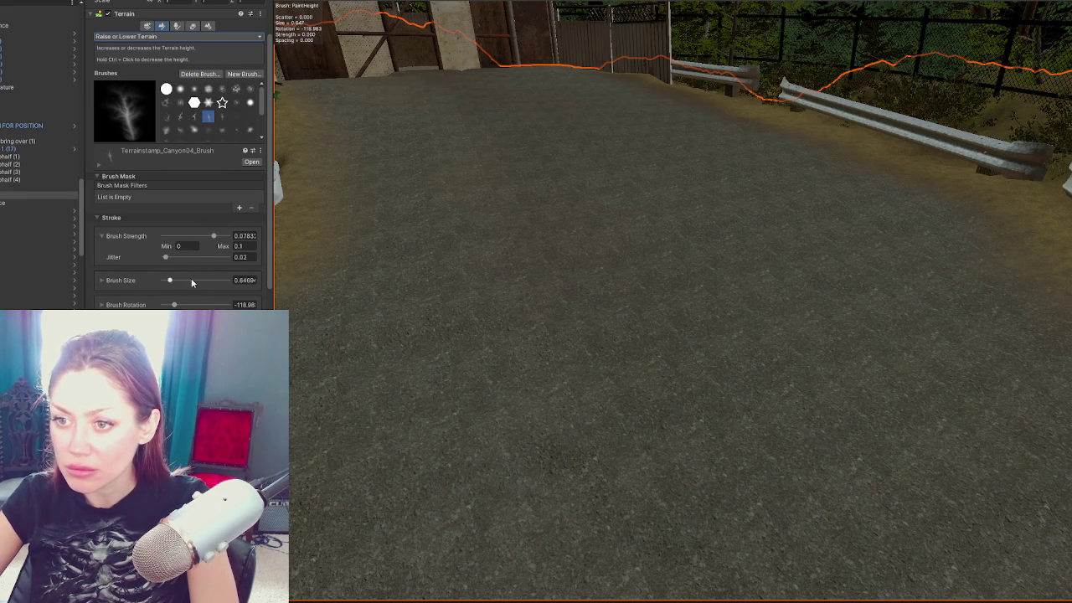
Step: Raise brush size to about 4.67, test and undo a dip, keeping size jitter at 0
{"action": "left_click_drag", "start_coordinate": [170, 279], "coordinate": [225, 280]}
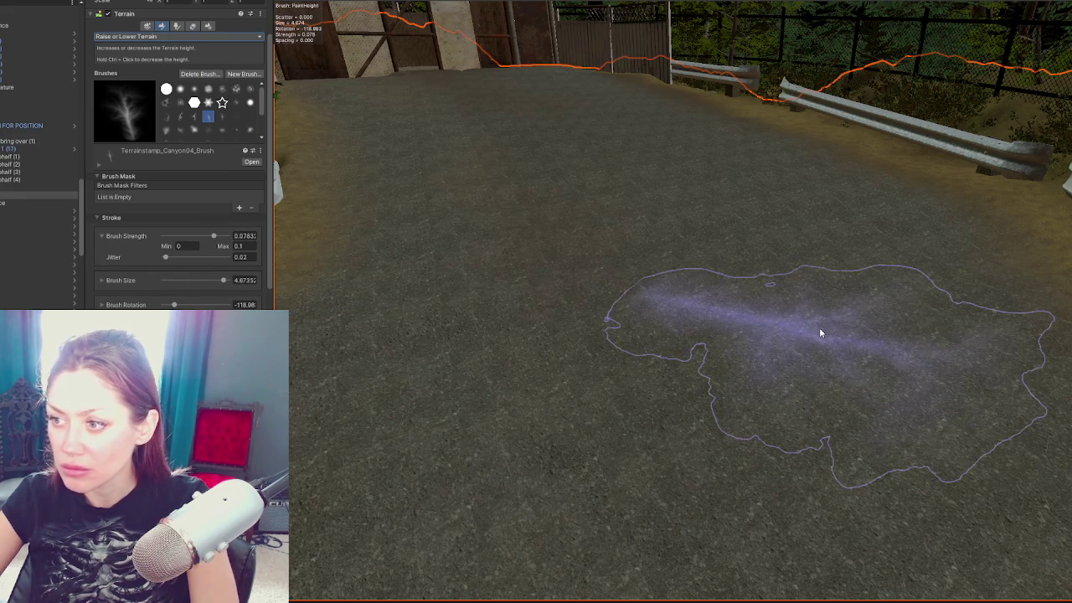
{"action": "left_click", "coordinate": [632, 290], "text": "ctrl"}
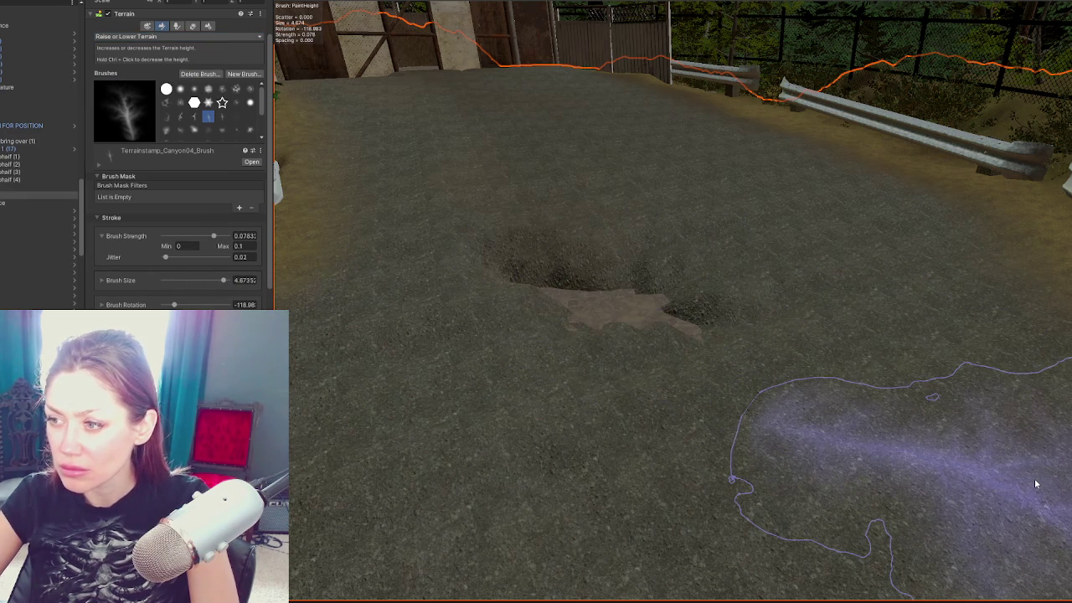
{"action": "key", "text": "ctrl+z"}
{"action": "left_click", "coordinate": [102, 282]}
{"action": "mouse_move", "coordinate": [185, 303]}
{"action": "left_mouse_down"}
{"action": "mouse_move", "coordinate": [173, 302]}
{"action": "mouse_move", "coordinate": [199, 280]}
{"action": "left_mouse_up"}
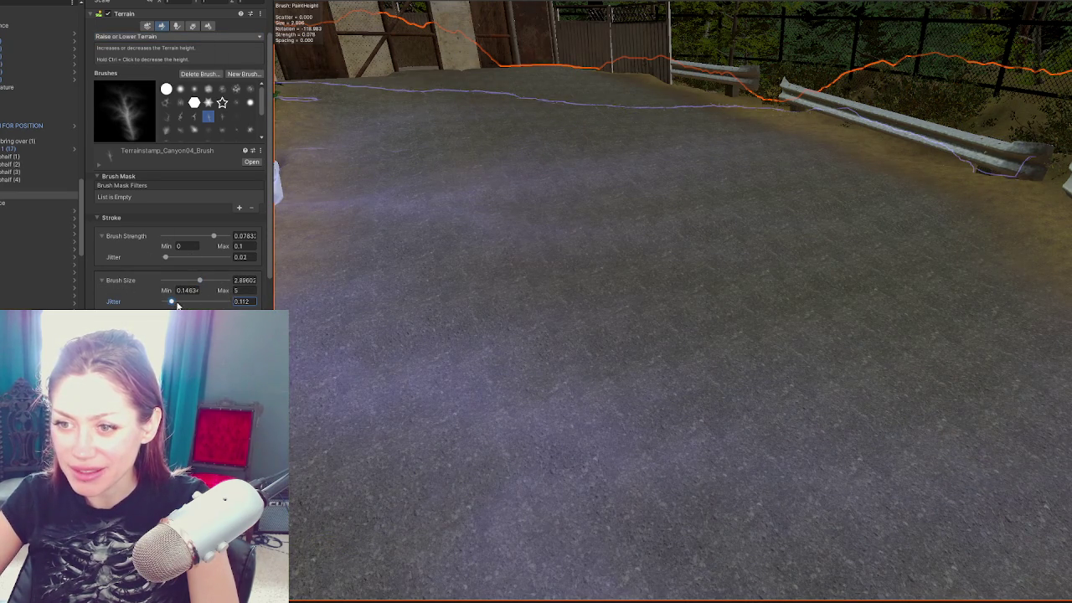
{"action": "left_click_drag", "start_coordinate": [176, 304], "coordinate": [161, 302]}
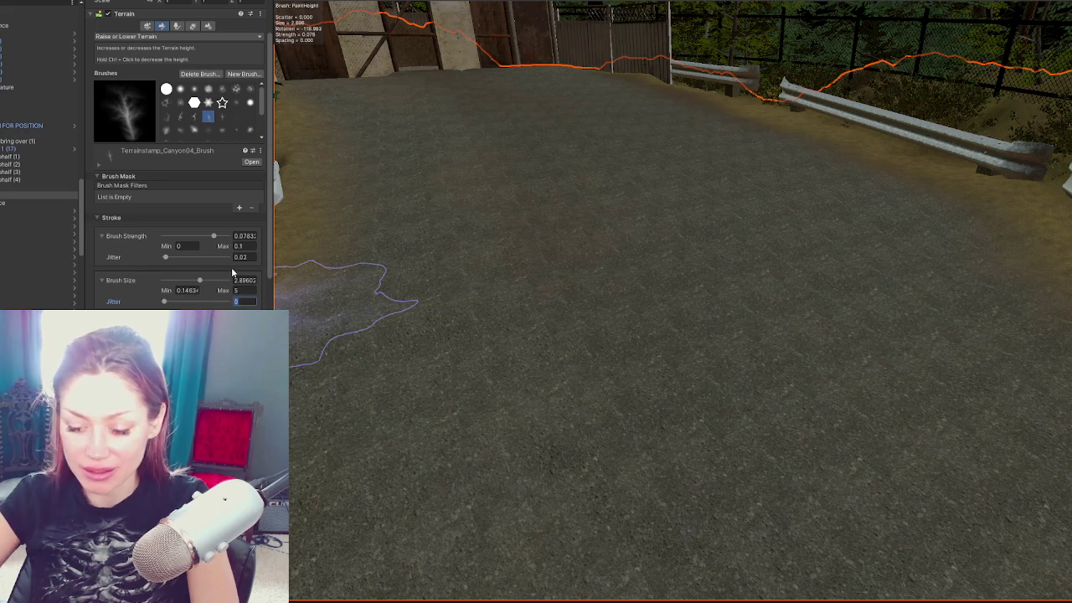
{"action": "type", "text": "0.4"}
{"action": "key", "text": "Escape"}
Step: Set the brush size maximum to 20, then test and undo a mound across the road
{"action": "left_click", "coordinate": [223, 292]}
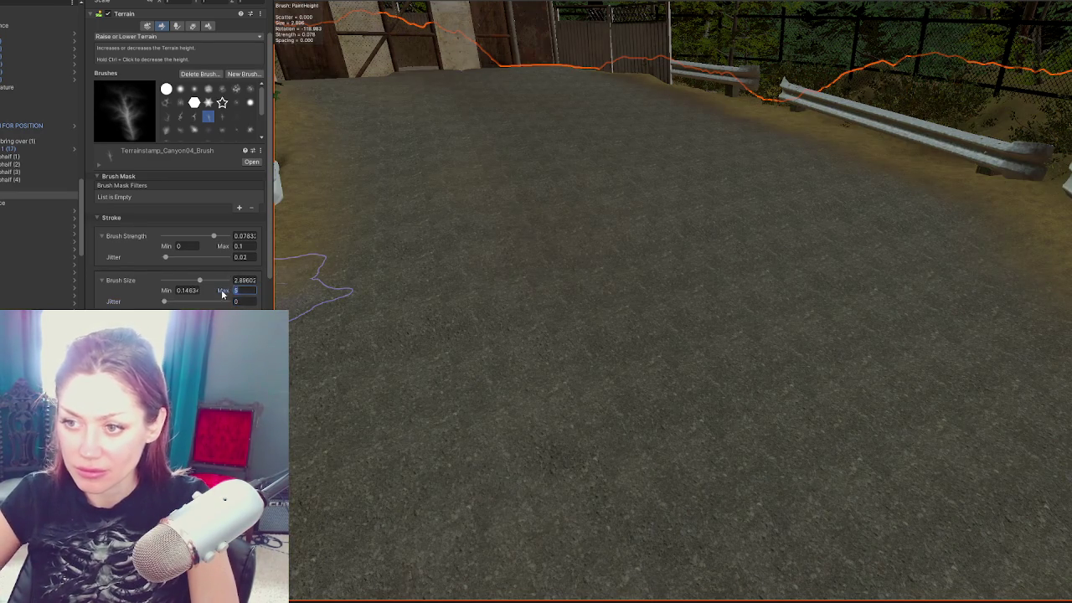
{"action": "type", "text": "20"}
{"action": "mouse_move", "coordinate": [542, 241]}
{"action": "left_mouse_down"}
{"action": "mouse_move", "coordinate": [579, 233]}
{"action": "mouse_move", "coordinate": [1020, 282]}
{"action": "mouse_move", "coordinate": [680, 218]}
{"action": "left_mouse_up"}
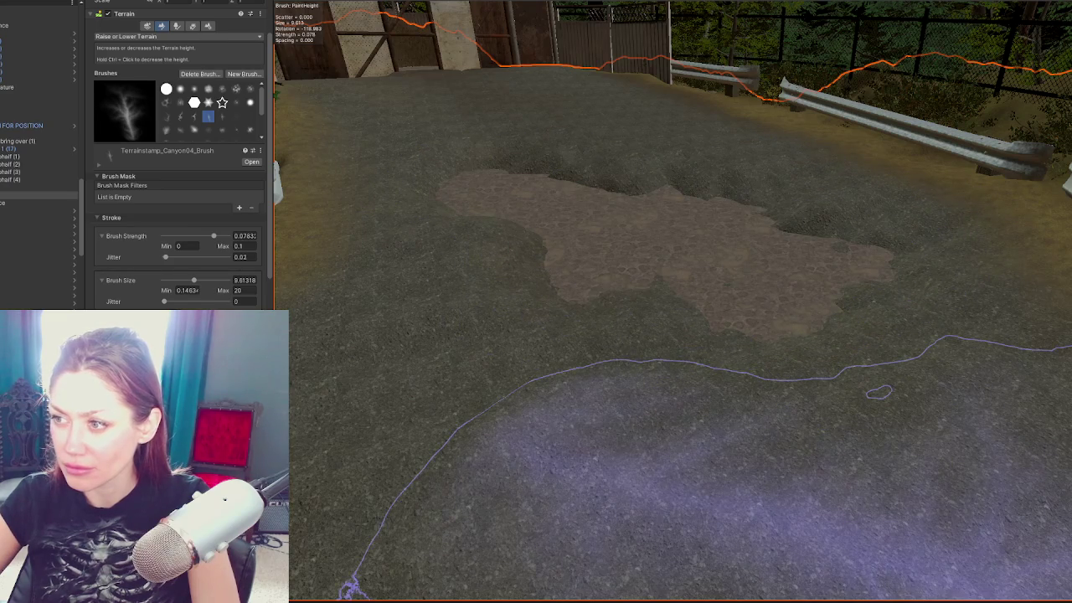
{"action": "key", "text": "ctrl+z"}
{"action": "key", "text": "ctrl+z"}
{"action": "key", "text": "ctrl+z"}
{"action": "mouse_move", "coordinate": [742, 144]}
{"action": "left_mouse_down"}
{"action": "mouse_move", "coordinate": [885, 319]}
{"action": "mouse_move", "coordinate": [817, 171]}
{"action": "mouse_move", "coordinate": [826, 143]}
{"action": "mouse_move", "coordinate": [857, 181]}
{"action": "mouse_move", "coordinate": [790, 232]}
{"action": "mouse_move", "coordinate": [713, 354]}
{"action": "mouse_move", "coordinate": [754, 251]}
{"action": "mouse_move", "coordinate": [819, 189]}
{"action": "mouse_move", "coordinate": [804, 251]}
{"action": "mouse_move", "coordinate": [771, 285]}
{"action": "mouse_move", "coordinate": [611, 248]}
{"action": "left_mouse_up"}
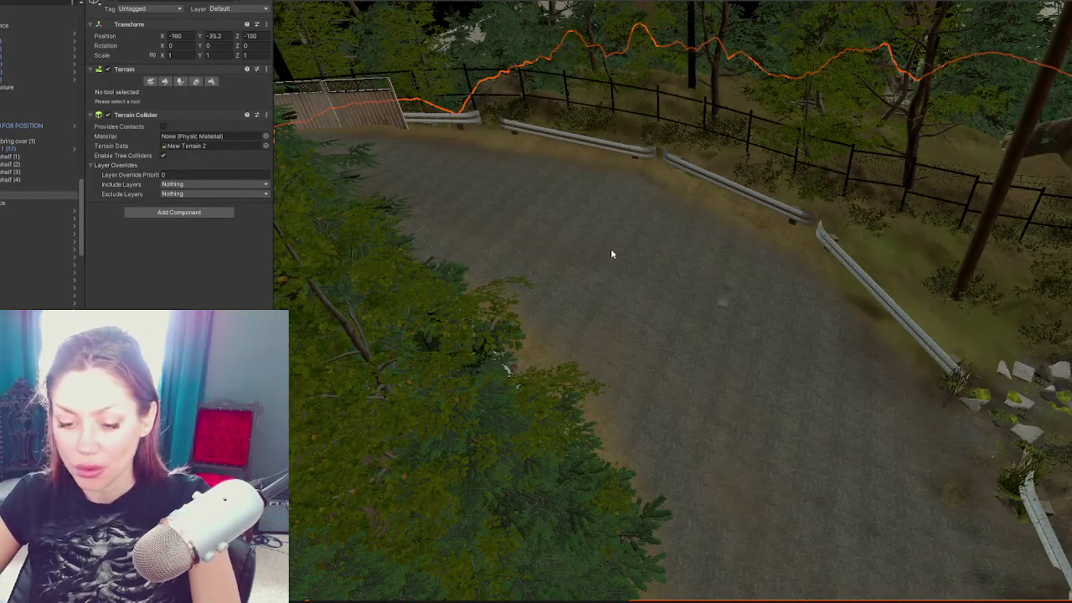
Step: Select and frame meadow_02_cross_2 (4), then orbit down to a low view of the gravel road
{"action": "left_click", "coordinate": [610, 249]}
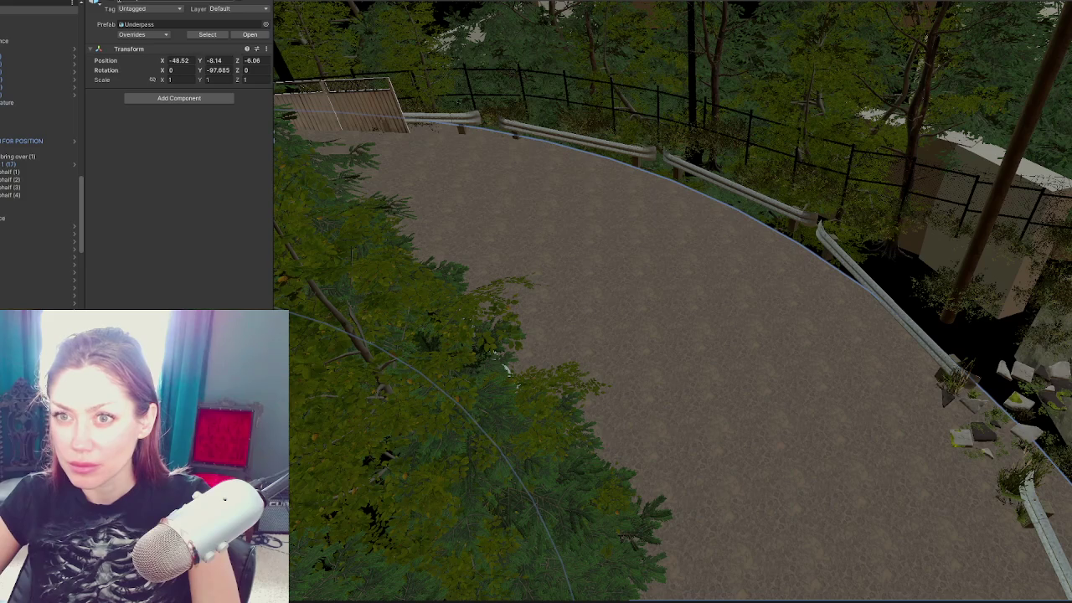
{"action": "left_click", "coordinate": [38, 88]}
{"action": "key", "text": "f"}
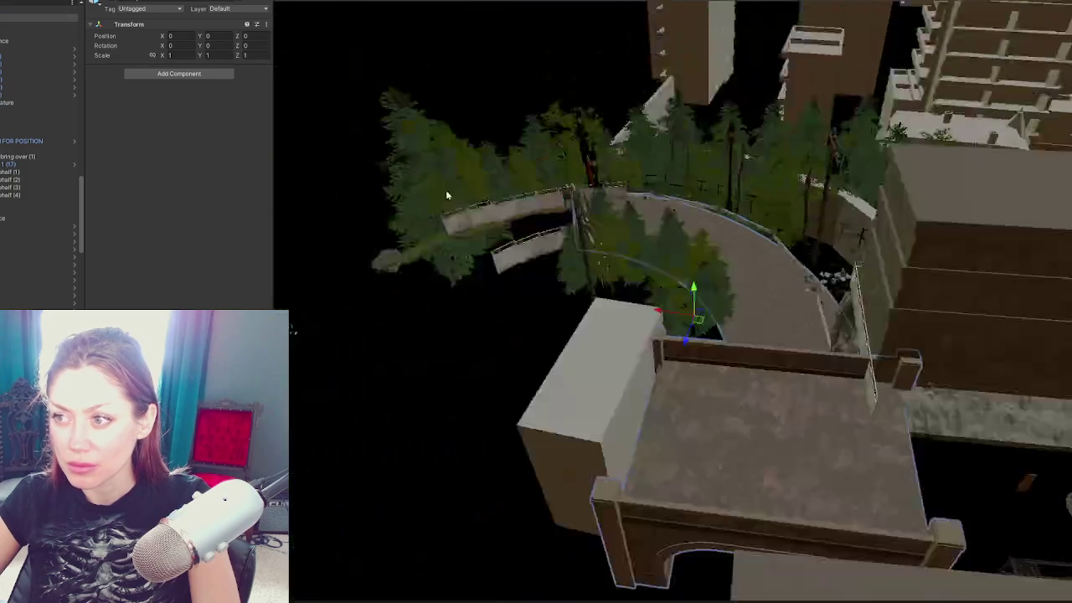
{"action": "double_click", "coordinate": [18, 40]}
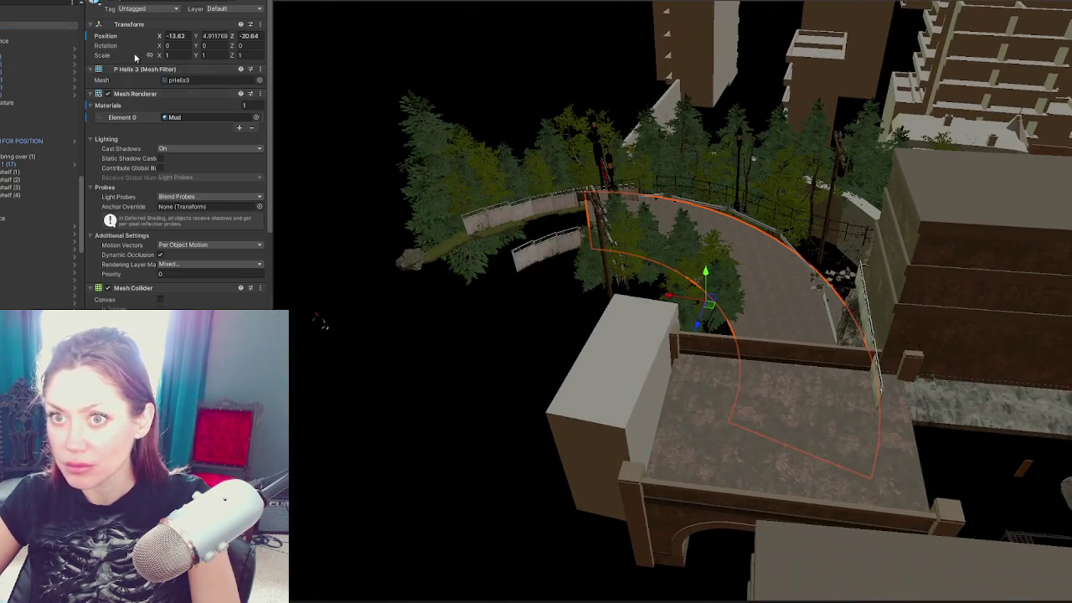
{"action": "key", "text": "Up"}
{"action": "key", "text": "Up"}
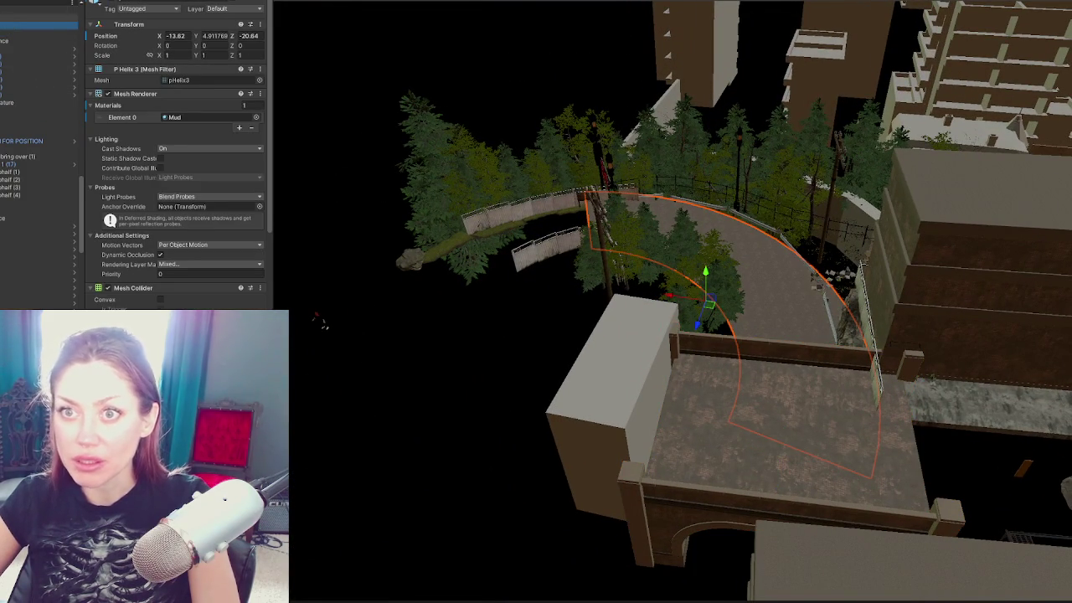
{"action": "key", "text": "Up"}
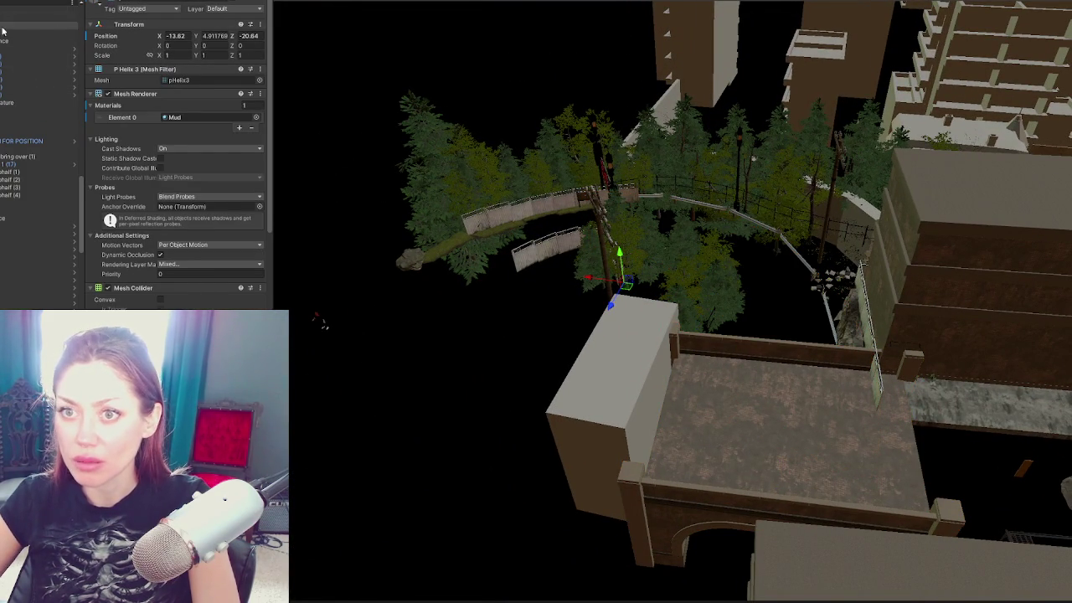
{"action": "scroll", "coordinate": [11, 54], "scroll_direction": "up", "scroll_amount": 5}
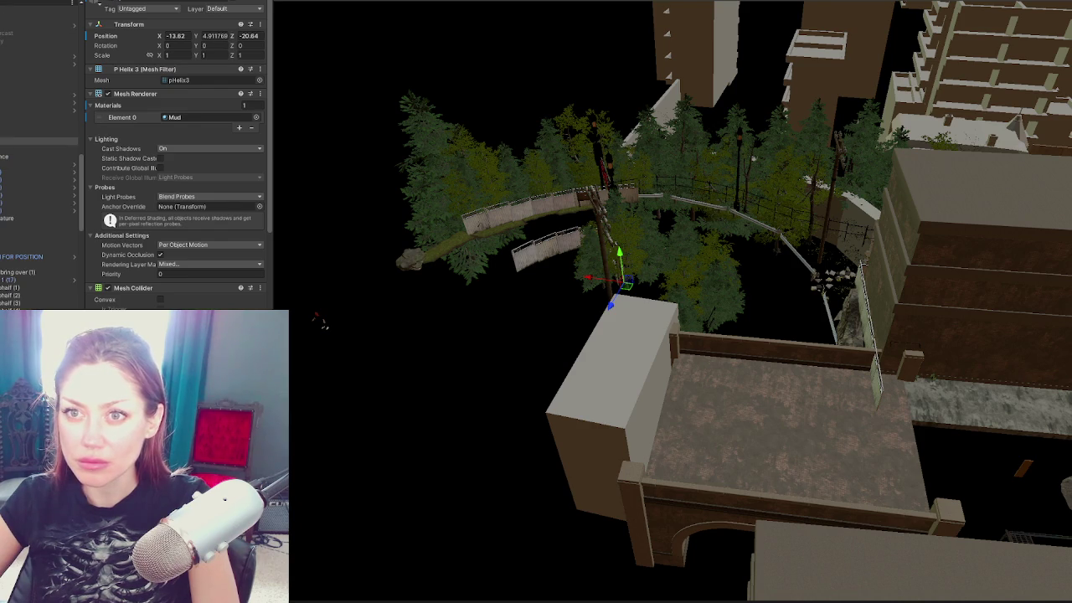
{"action": "scroll", "coordinate": [4, 125], "scroll_direction": "up", "scroll_amount": 3}
{"action": "left_click", "coordinate": [2, 134]}
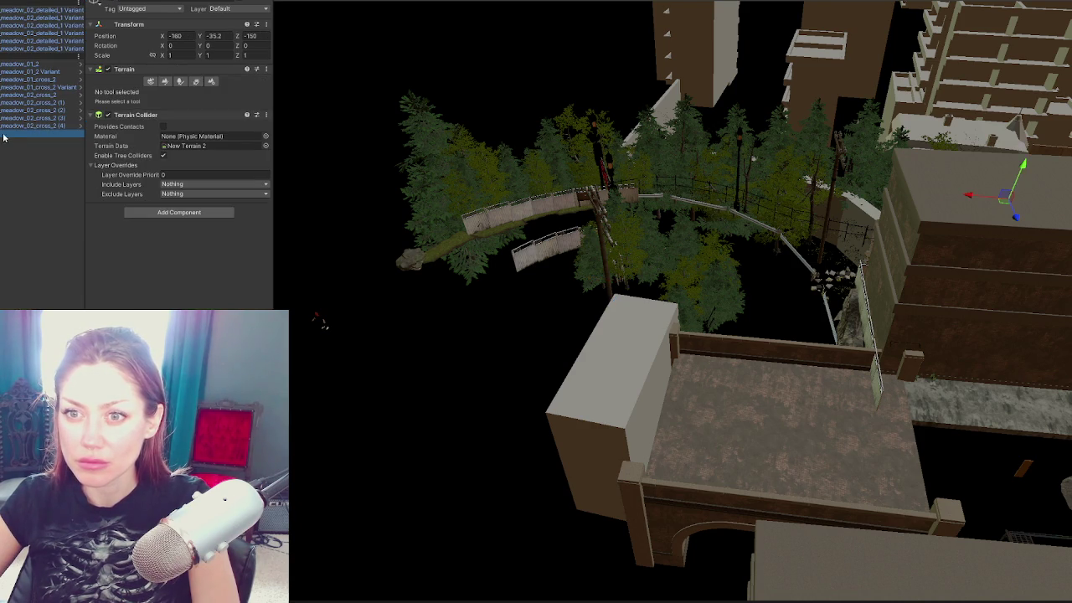
{"action": "key", "text": "f"}
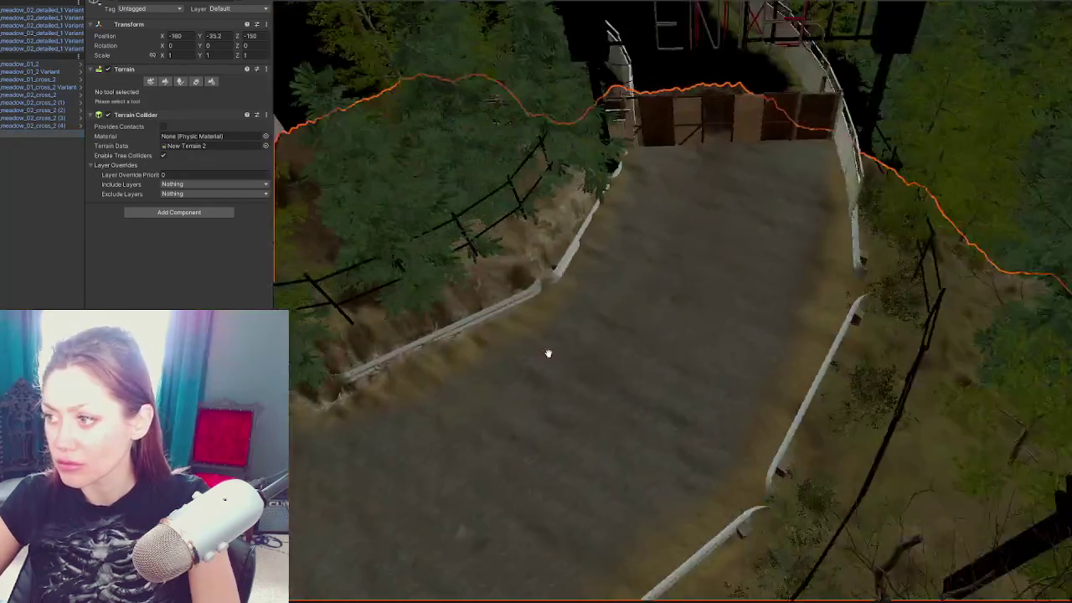
{"action": "mouse_move", "coordinate": [548, 354]}
{"action": "left_mouse_down"}
{"action": "mouse_move", "coordinate": [663, 338]}
{"action": "mouse_move", "coordinate": [581, 374]}
{"action": "mouse_move", "coordinate": [265, 101]}
{"action": "left_mouse_up"}
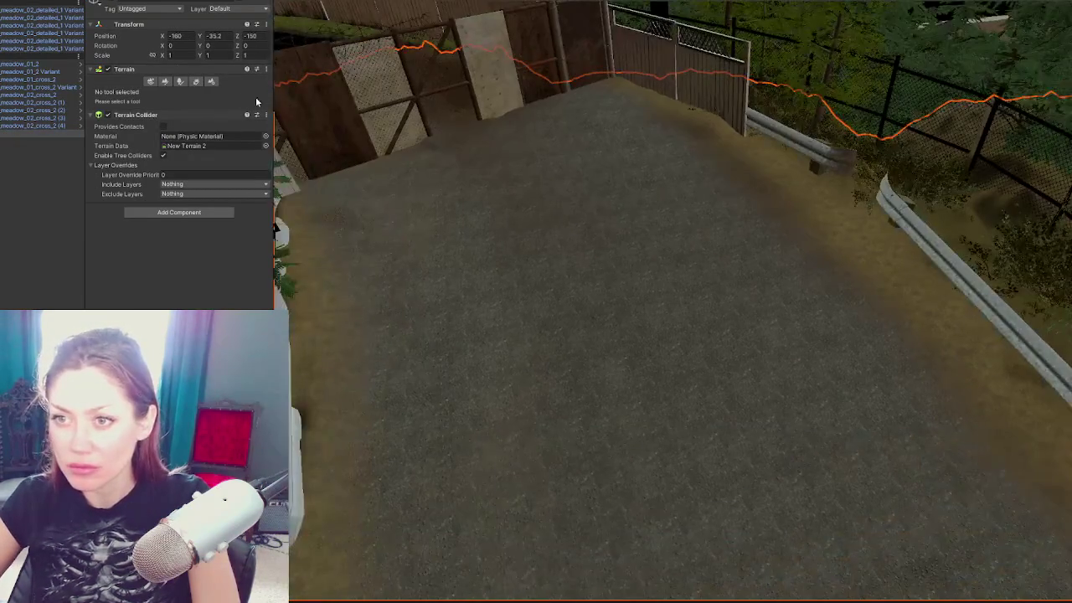
Step: Switch to Raise or Lower Terrain and try test strokes at about 0.0857 strength, then undo
{"action": "left_click", "coordinate": [161, 81]}
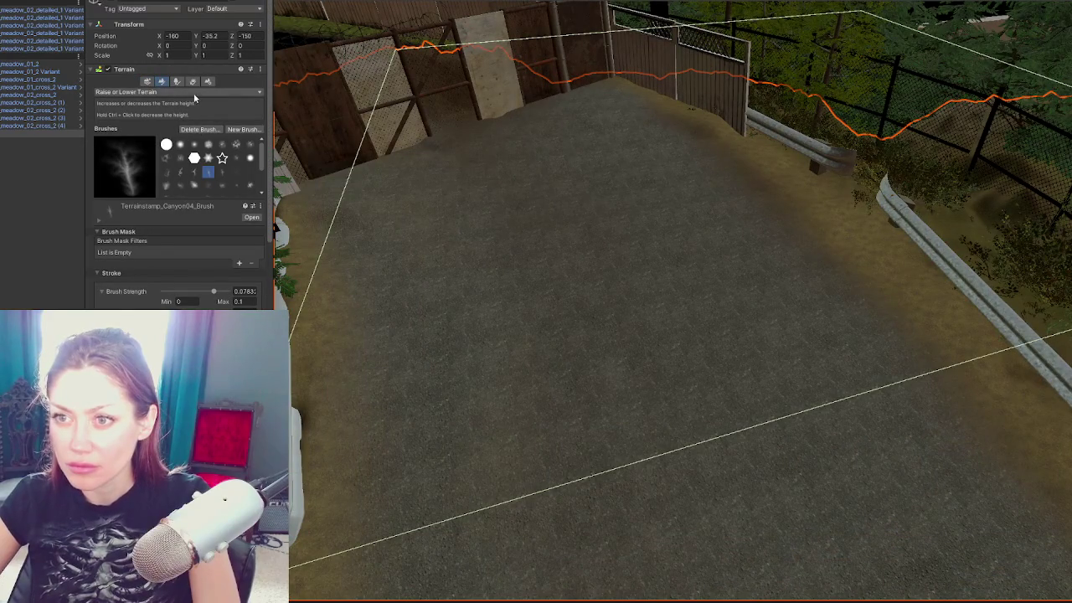
{"action": "mouse_move", "coordinate": [601, 272]}
{"action": "left_mouse_down"}
{"action": "mouse_move", "coordinate": [610, 267]}
{"action": "mouse_move", "coordinate": [828, 470]}
{"action": "mouse_move", "coordinate": [754, 462]}
{"action": "mouse_move", "coordinate": [792, 493]}
{"action": "mouse_move", "coordinate": [805, 465]}
{"action": "left_mouse_up"}
{"action": "left_click_drag", "start_coordinate": [214, 292], "coordinate": [180, 294]}
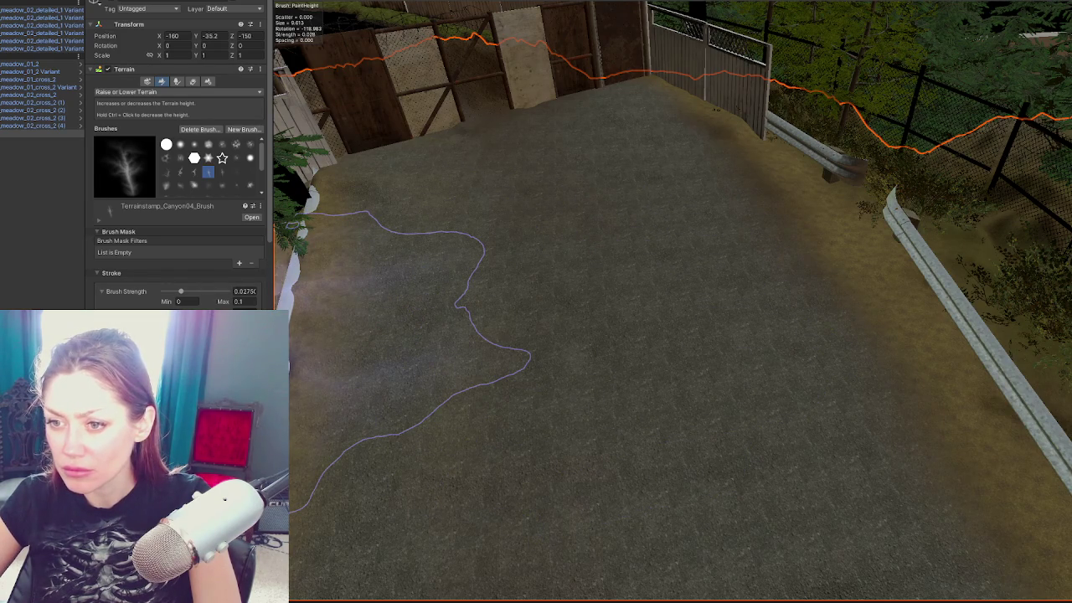
{"action": "left_click", "coordinate": [220, 293]}
{"action": "left_click_drag", "start_coordinate": [628, 301], "coordinate": [634, 304]}
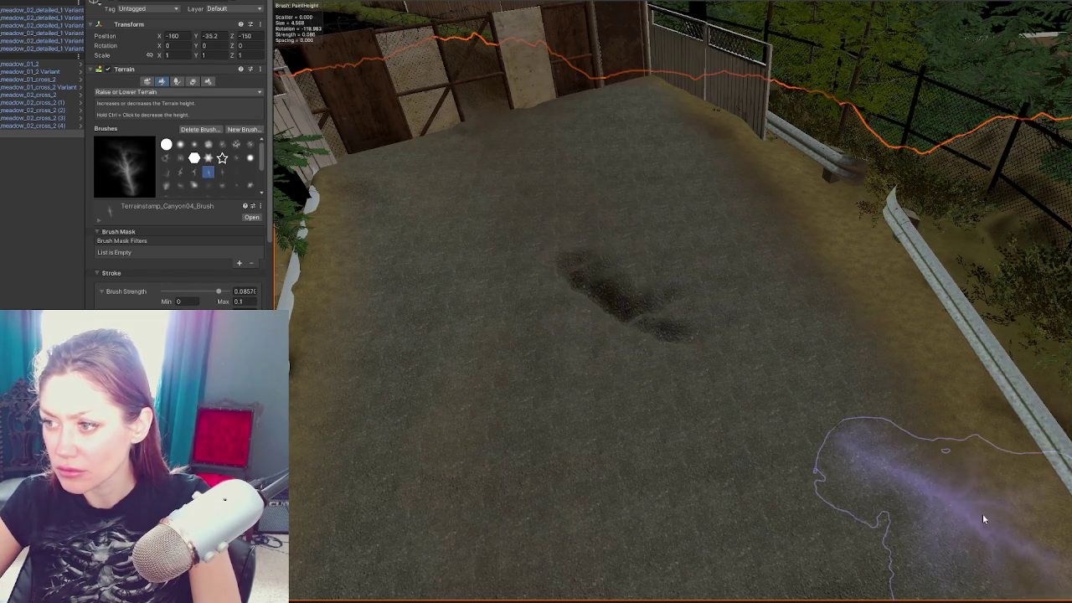
{"action": "key", "text": "ctrl+z"}
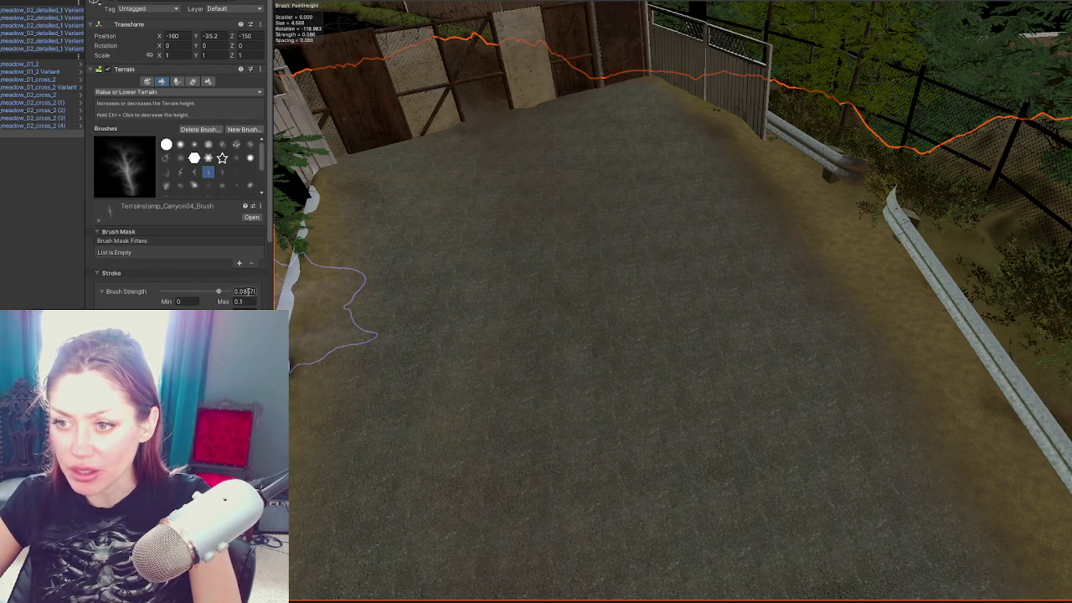
Step: Set the Brush Strength maximum to 0.1, undoing the strong test strokes on the road
{"action": "double_click", "coordinate": [242, 302]}
{"action": "type", "text": "5"}
{"action": "left_click", "coordinate": [574, 313]}
{"action": "left_click", "coordinate": [574, 312], "text": "ctrl"}
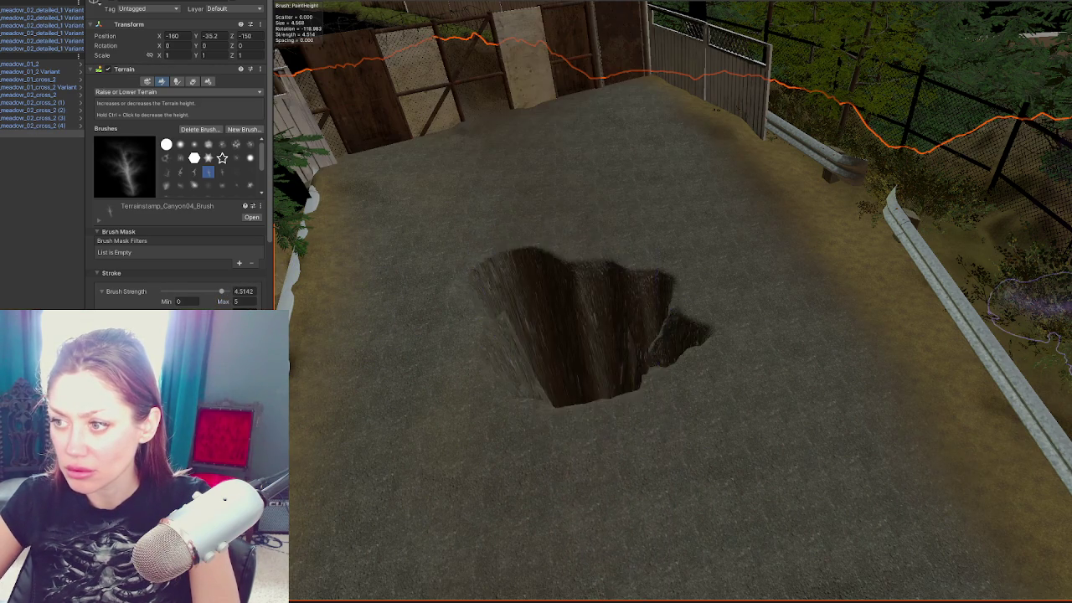
{"action": "key", "text": "ctrl+z"}
{"action": "key", "text": "ctrl+z"}
{"action": "key", "text": "BackSpace"}
{"action": "type", "text": "1"}
{"action": "key", "text": "Return"}
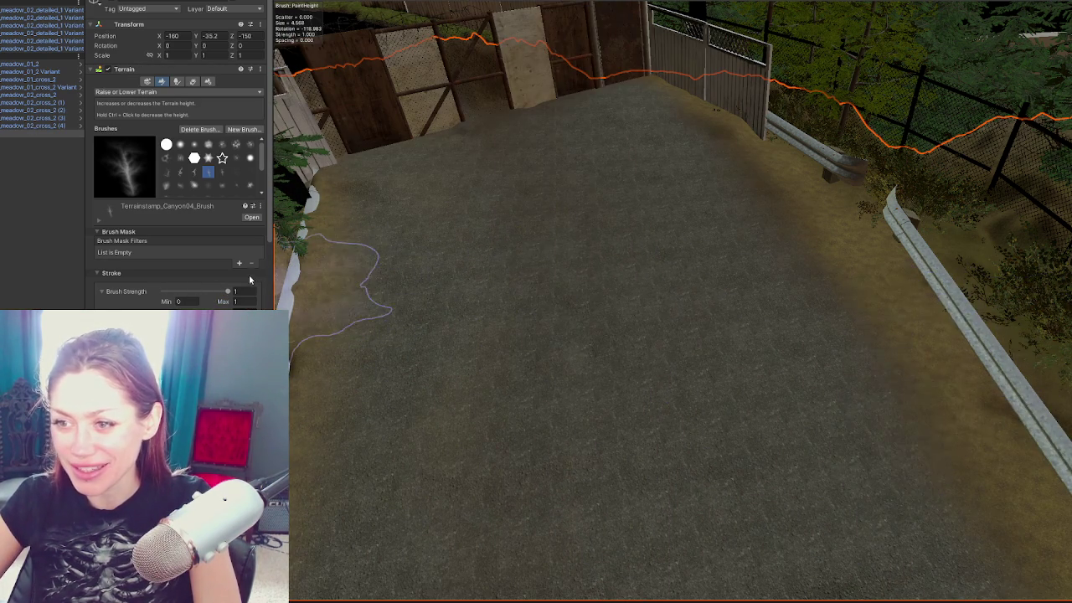
{"action": "type", "text": ".5"}
{"action": "key", "text": "BackSpace"}
{"action": "type", "text": "1"}
Step: Set brush strength to about 0.0497 and enlarge the brush to about 11.54
{"action": "left_click", "coordinate": [194, 291]}
{"action": "left_click", "coordinate": [598, 296]}
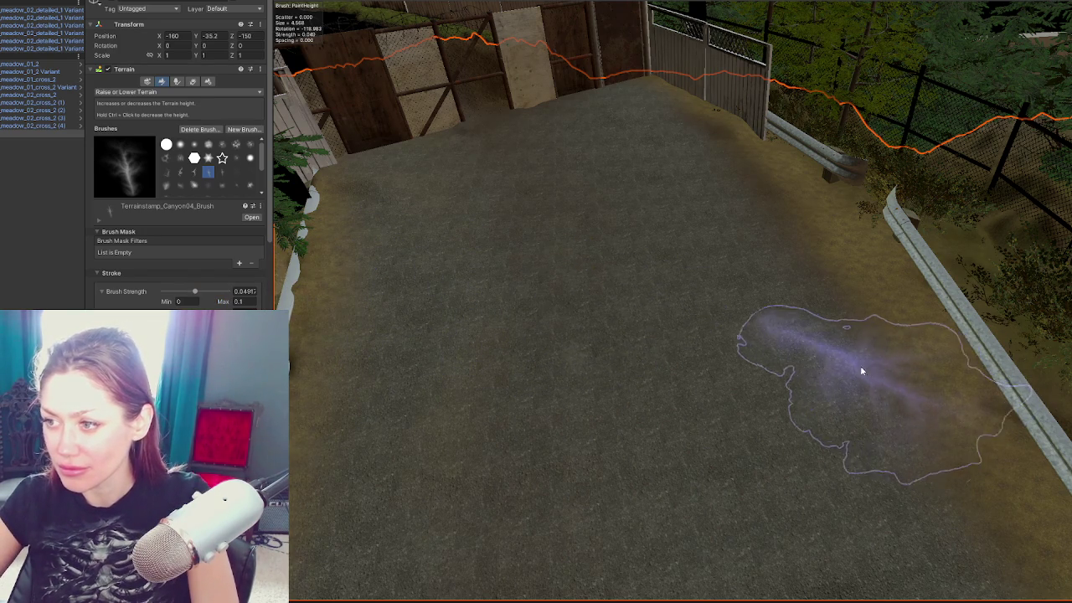
{"action": "key", "text": "ctrl+z"}
{"action": "key", "text": "a"}
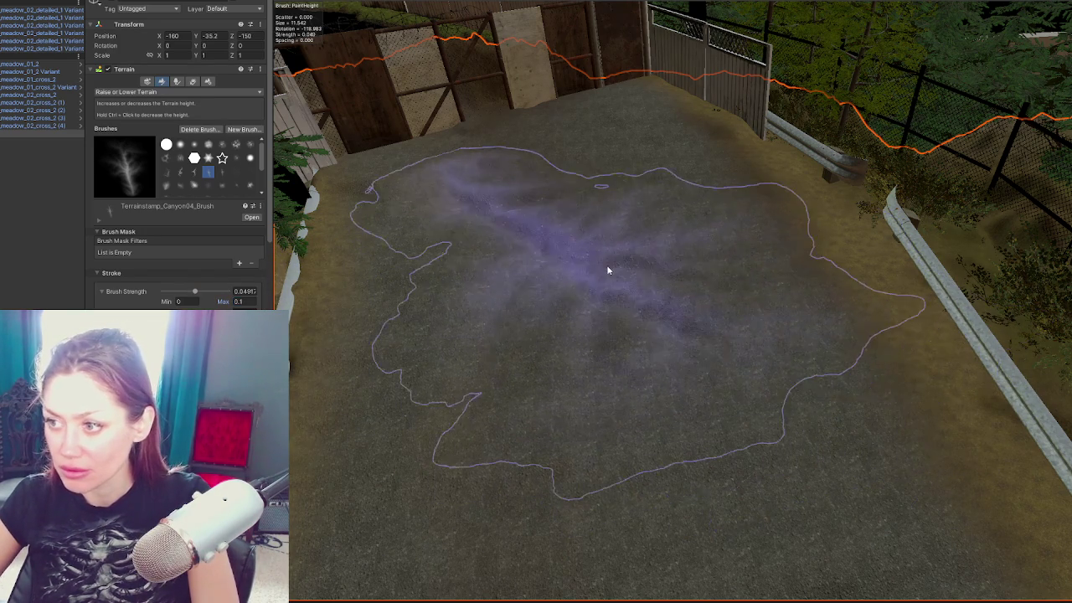
{"action": "scroll", "coordinate": [199, 281], "scroll_direction": "down", "scroll_amount": 3}
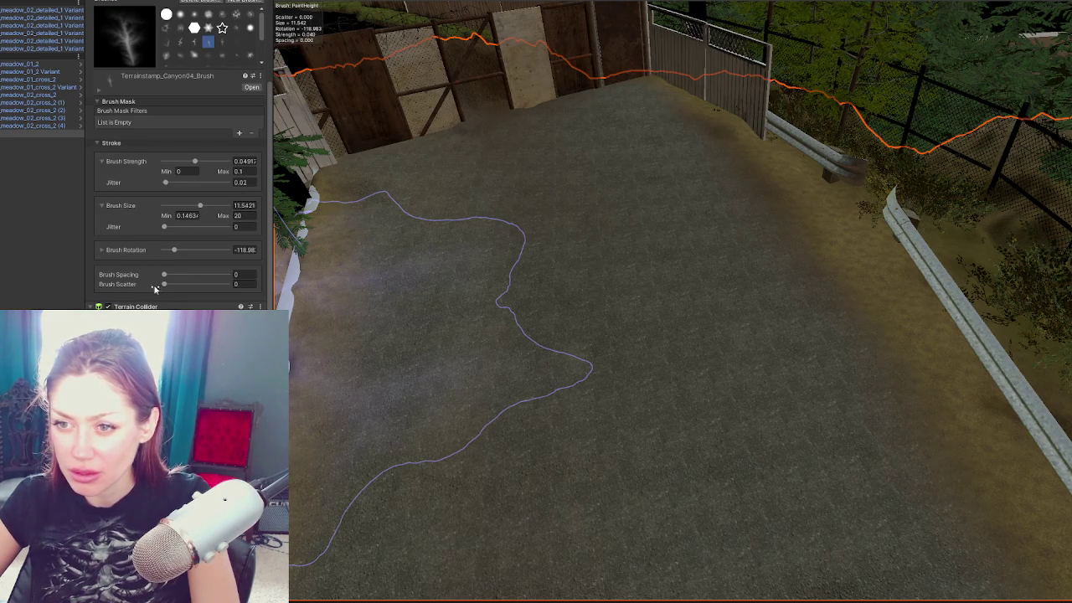
{"action": "scroll", "coordinate": [186, 285], "scroll_direction": "down", "scroll_amount": 3}
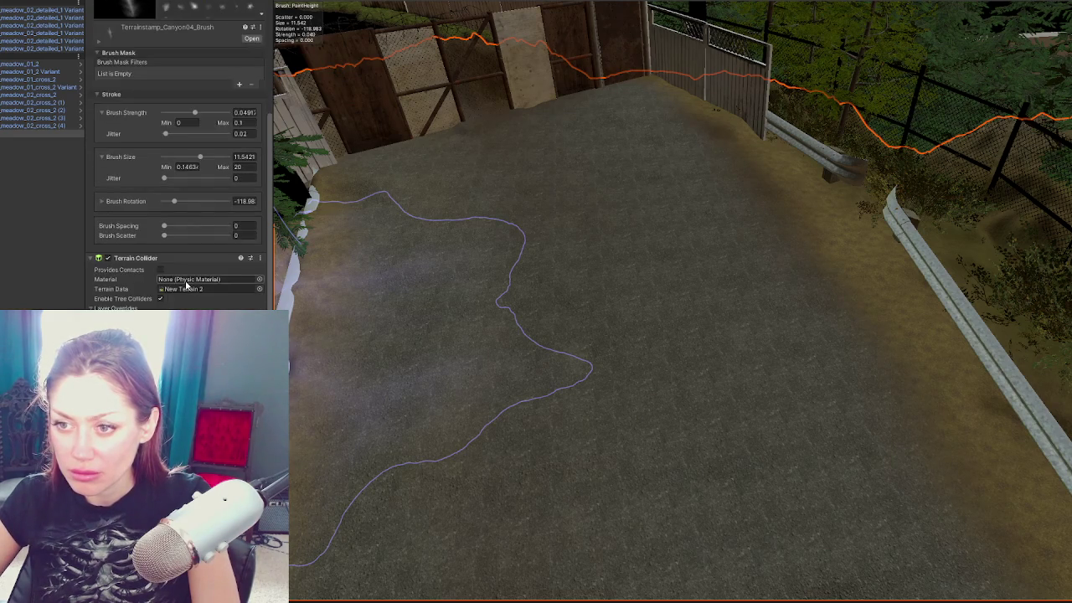
{"action": "scroll", "coordinate": [201, 210], "scroll_direction": "up", "scroll_amount": 8}
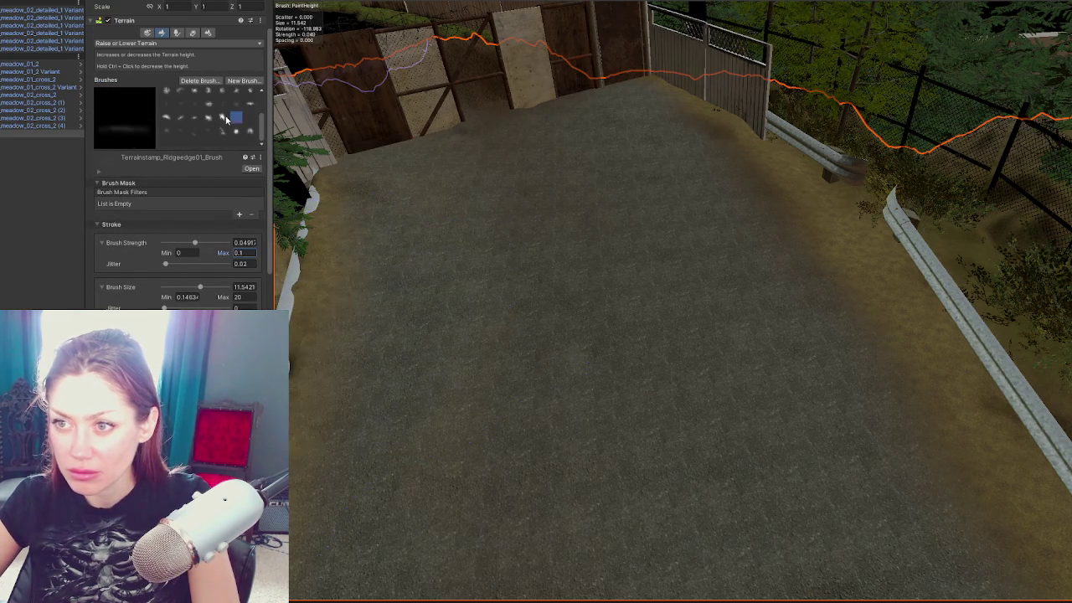
Step: Pick the Terrainstamp_Canyon03 brush and stamp it once onto the road
{"action": "left_click", "coordinate": [222, 117]}
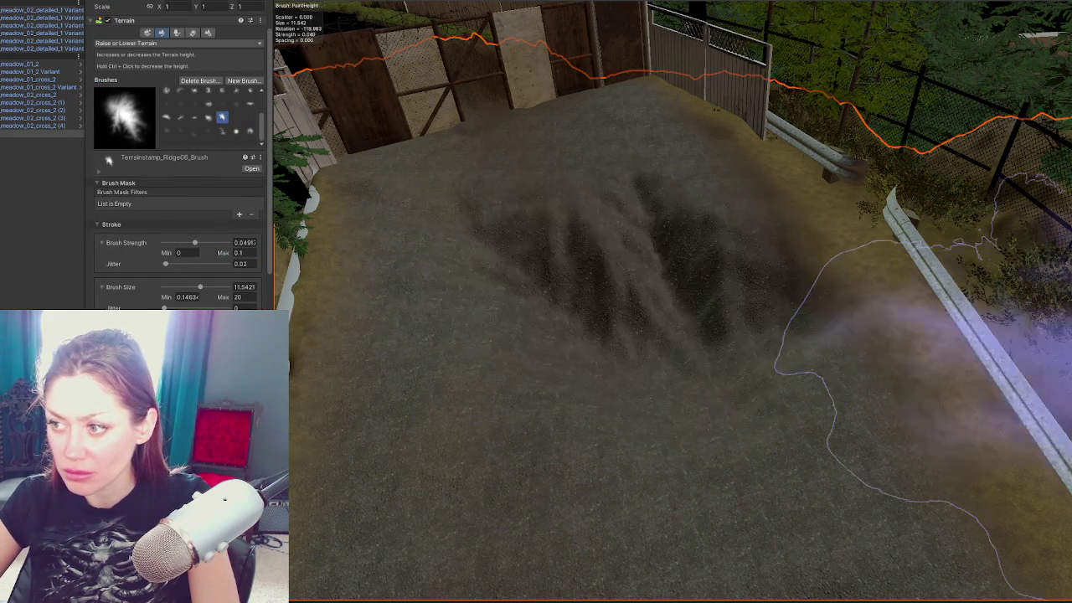
{"action": "scroll", "coordinate": [223, 136], "scroll_direction": "up", "scroll_amount": 2}
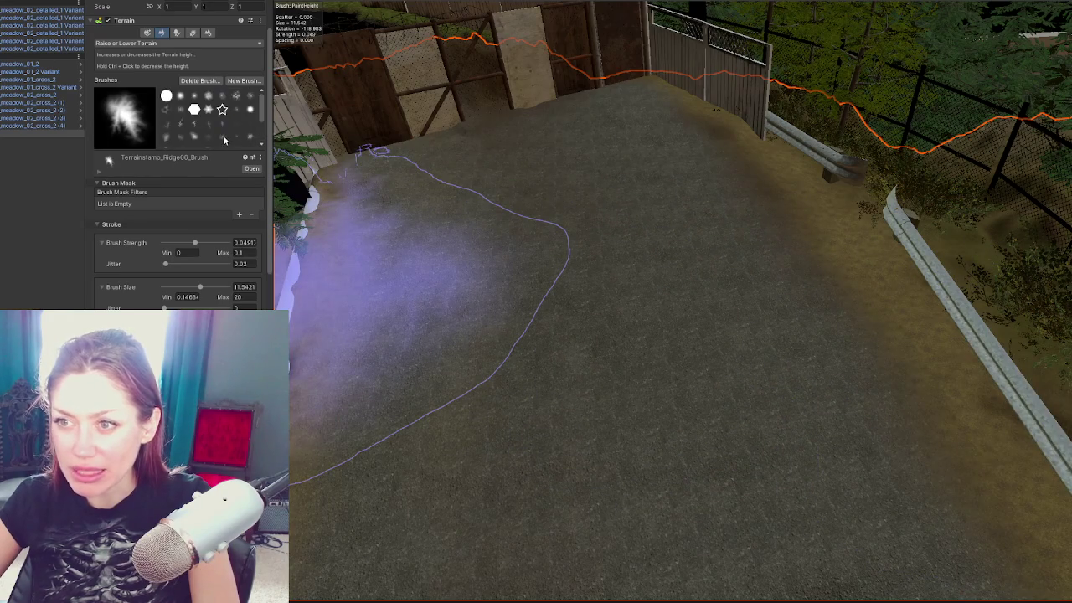
{"action": "left_click", "coordinate": [194, 123]}
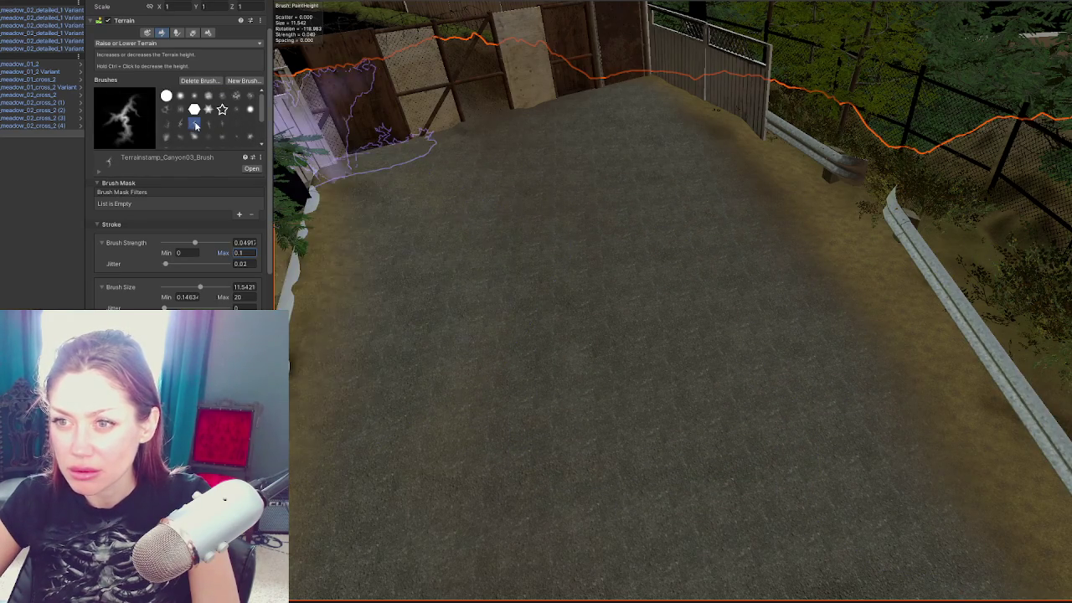
{"action": "left_click", "coordinate": [604, 299]}
{"action": "mouse_move", "coordinate": [899, 342]}
{"action": "left_mouse_down"}
{"action": "mouse_move", "coordinate": [902, 285]}
{"action": "mouse_move", "coordinate": [907, 359]}
{"action": "mouse_move", "coordinate": [702, 377]}
{"action": "left_mouse_up"}
{"action": "scroll", "coordinate": [702, 377], "scroll_direction": "down", "scroll_amount": 3}
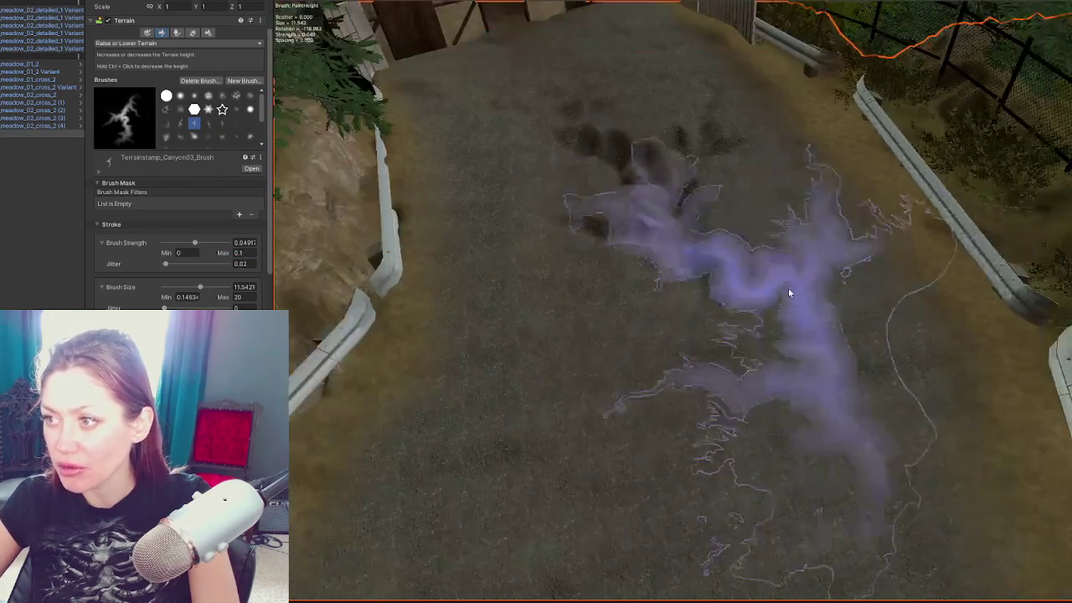
{"action": "scroll", "coordinate": [875, 283], "scroll_direction": "up", "scroll_amount": 5}
{"action": "scroll", "coordinate": [766, 206], "scroll_direction": "up", "scroll_amount": 3}
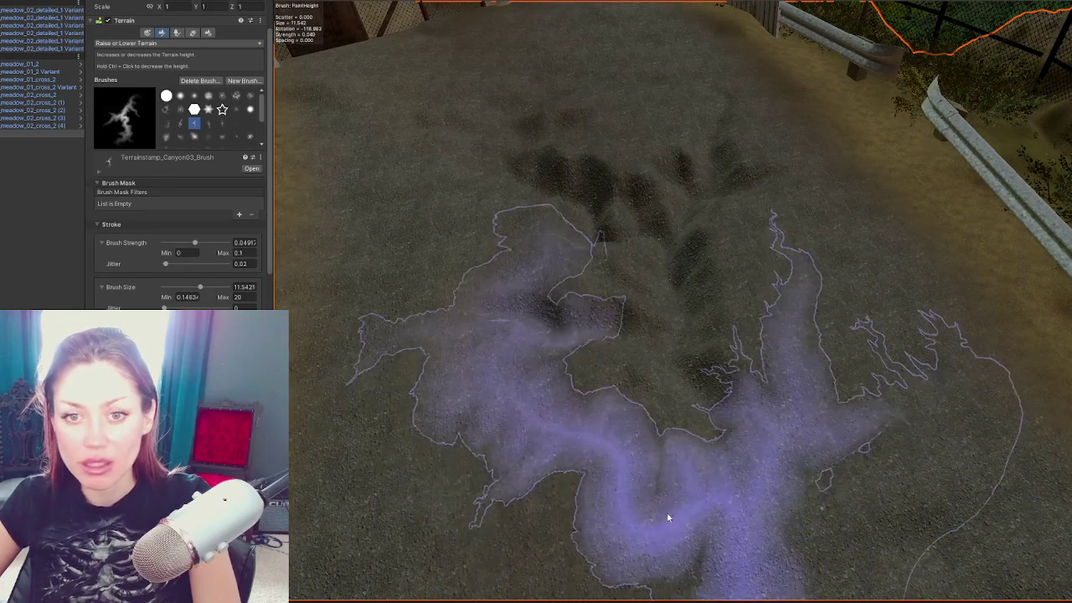
{"action": "scroll", "coordinate": [670, 514], "scroll_direction": "down", "scroll_amount": 4}
{"action": "scroll", "coordinate": [845, 522], "scroll_direction": "up", "scroll_amount": 4}
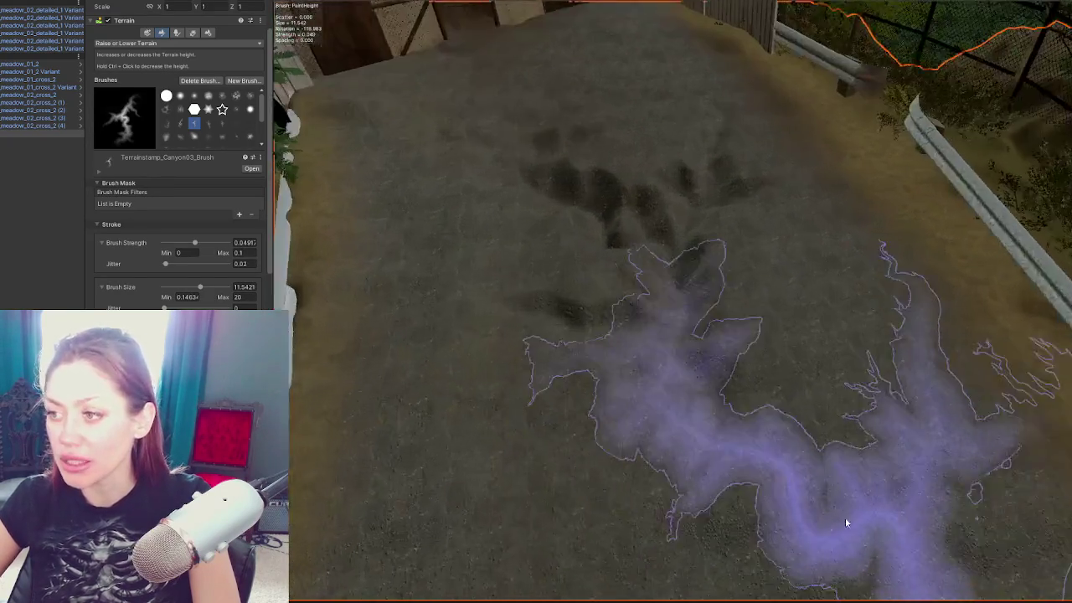
Step: Shrink the Canyon03 brush to 7.68, rotate it, and stamp dark dips into the road
{"action": "mouse_move", "coordinate": [845, 522]}
{"action": "left_mouse_down"}
{"action": "mouse_move", "coordinate": [562, 461]}
{"action": "mouse_move", "coordinate": [618, 519]}
{"action": "mouse_move", "coordinate": [359, 427]}
{"action": "mouse_move", "coordinate": [655, 328]}
{"action": "mouse_move", "coordinate": [890, 300]}
{"action": "mouse_move", "coordinate": [838, 310]}
{"action": "mouse_move", "coordinate": [884, 345]}
{"action": "left_mouse_up"}
{"action": "mouse_move", "coordinate": [824, 452]}
{"action": "left_mouse_down"}
{"action": "mouse_move", "coordinate": [801, 225]}
{"action": "mouse_move", "coordinate": [836, 324]}
{"action": "mouse_move", "coordinate": [575, 176]}
{"action": "mouse_move", "coordinate": [603, 246]}
{"action": "mouse_move", "coordinate": [653, 285]}
{"action": "left_mouse_up"}
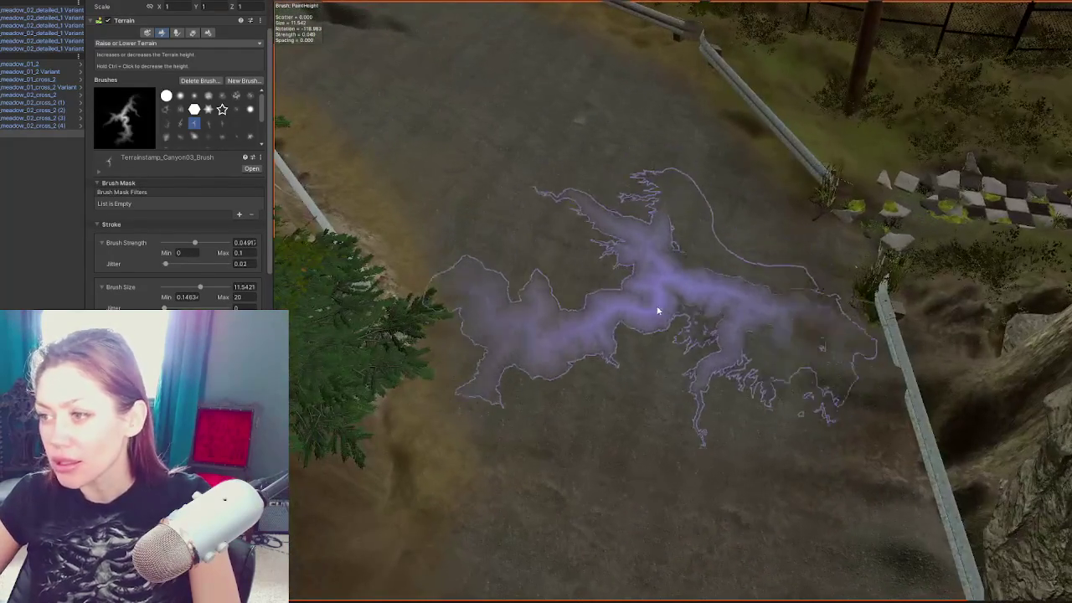
{"action": "left_click_drag", "start_coordinate": [652, 362], "coordinate": [394, 251]}
{"action": "scroll", "coordinate": [196, 301], "scroll_direction": "down", "scroll_amount": 2}
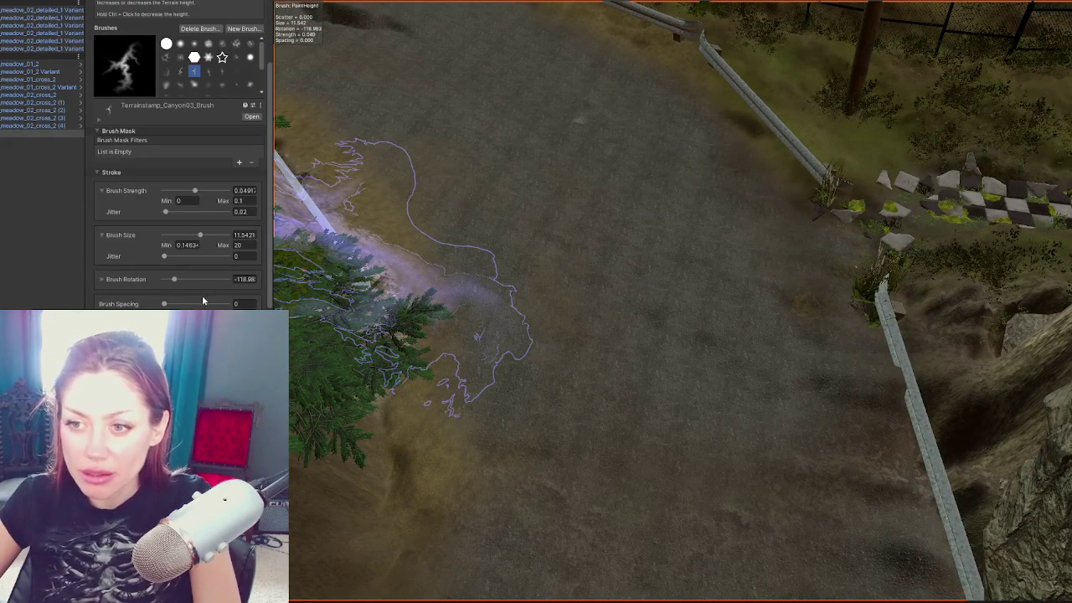
{"action": "left_click_drag", "start_coordinate": [175, 279], "coordinate": [198, 279]}
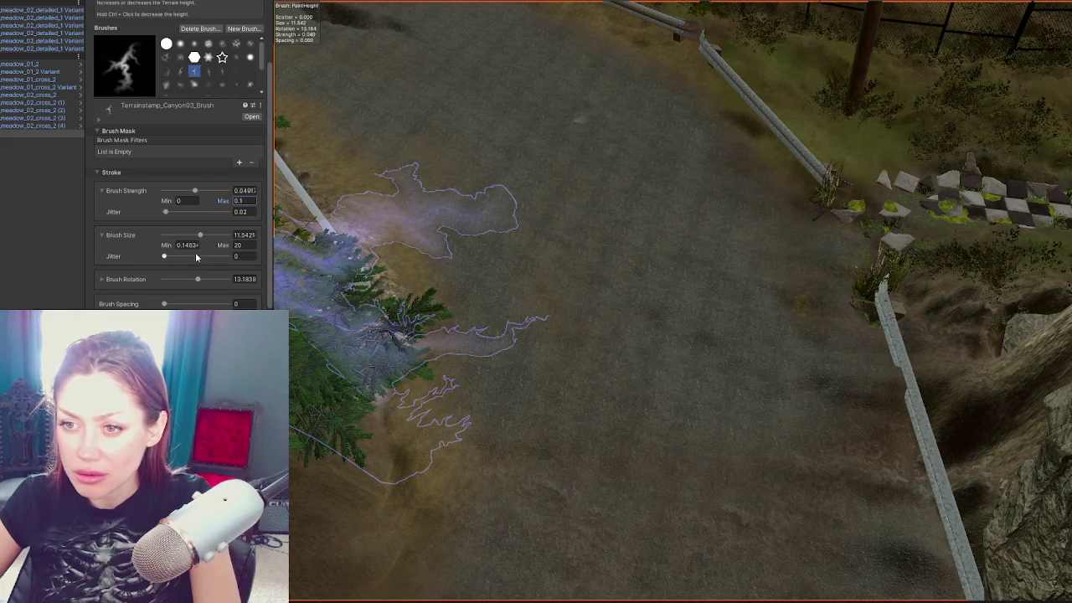
{"action": "left_click", "coordinate": [186, 238]}
{"action": "left_click_drag", "start_coordinate": [198, 279], "coordinate": [206, 279]}
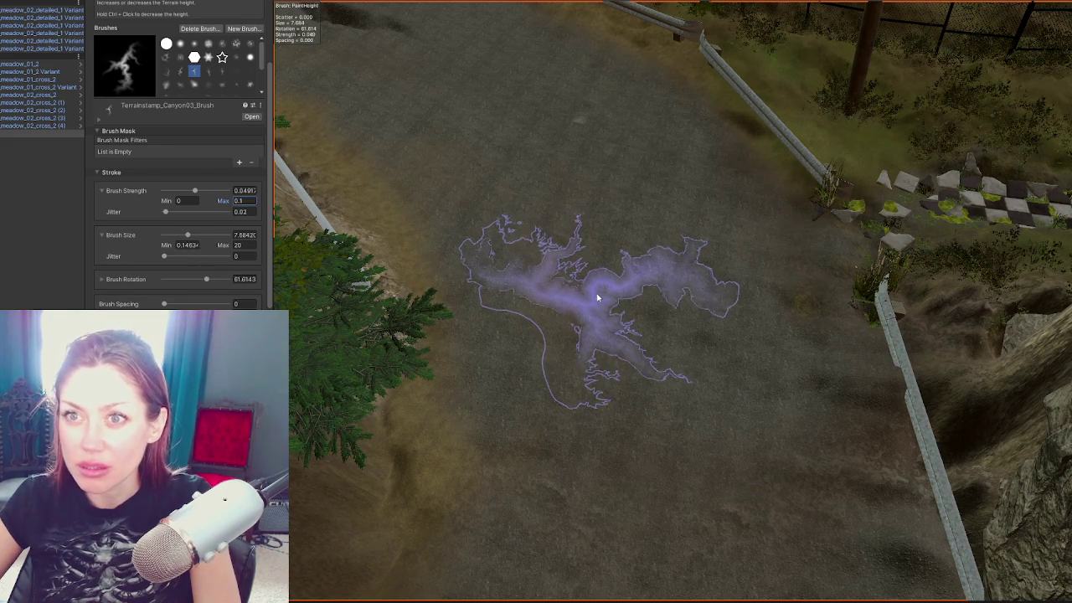
{"action": "left_click", "coordinate": [601, 304]}
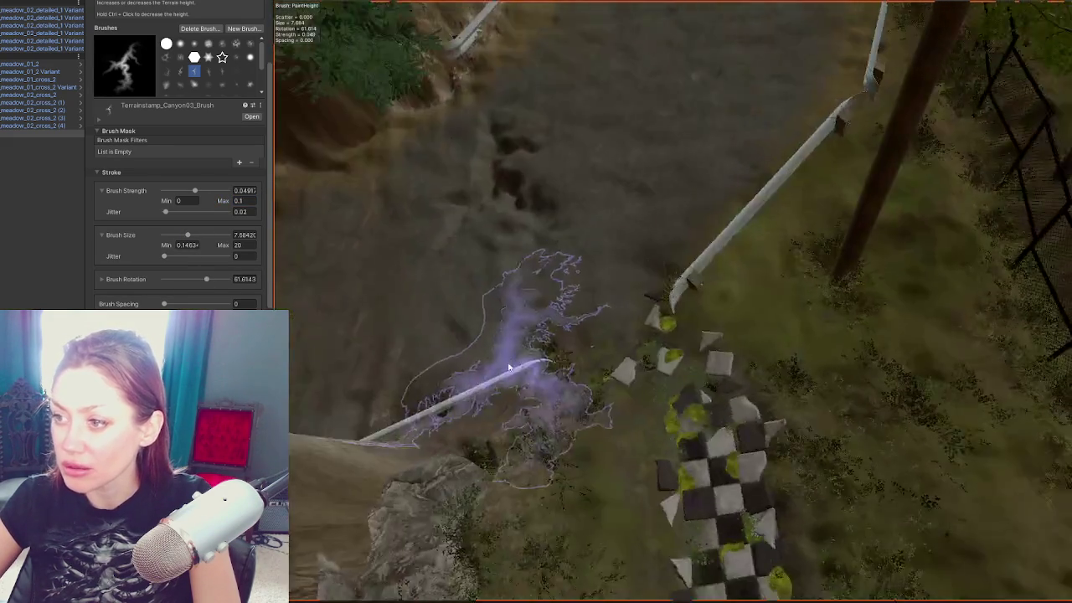
Step: Rotate the stamp to about 99.28 degrees and switch to the Canyon01 brush
{"action": "mouse_move", "coordinate": [509, 368]}
{"action": "left_mouse_down"}
{"action": "mouse_move", "coordinate": [598, 407]}
{"action": "mouse_move", "coordinate": [351, 364]}
{"action": "mouse_move", "coordinate": [447, 404]}
{"action": "left_mouse_up"}
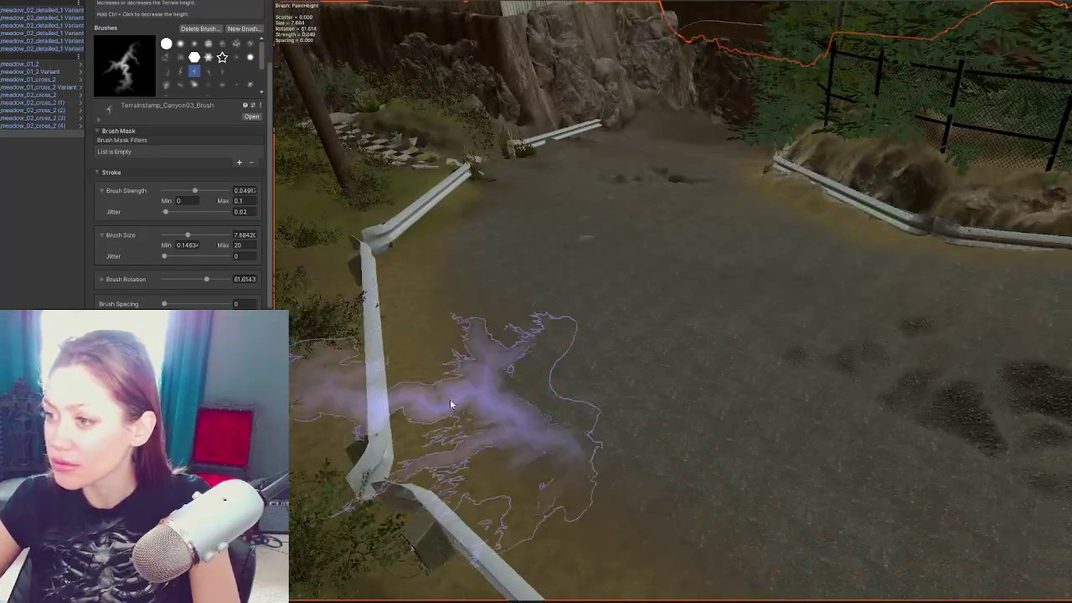
{"action": "left_click_drag", "start_coordinate": [531, 395], "coordinate": [849, 407]}
{"action": "left_click_drag", "start_coordinate": [206, 279], "coordinate": [213, 279]}
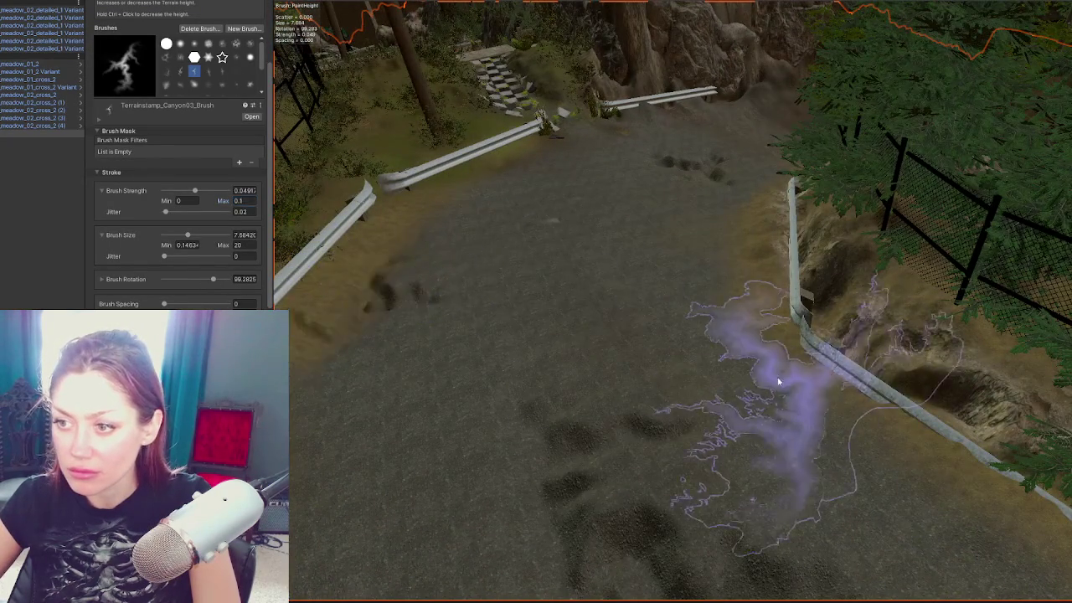
{"action": "left_click_drag", "start_coordinate": [786, 382], "coordinate": [802, 371]}
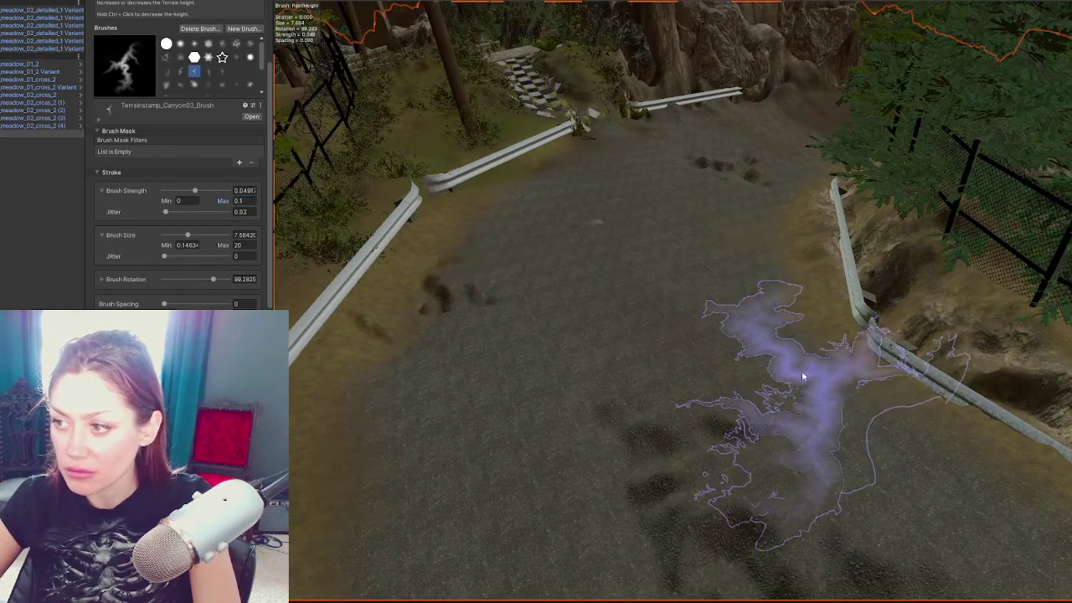
{"action": "left_click", "coordinate": [166, 84]}
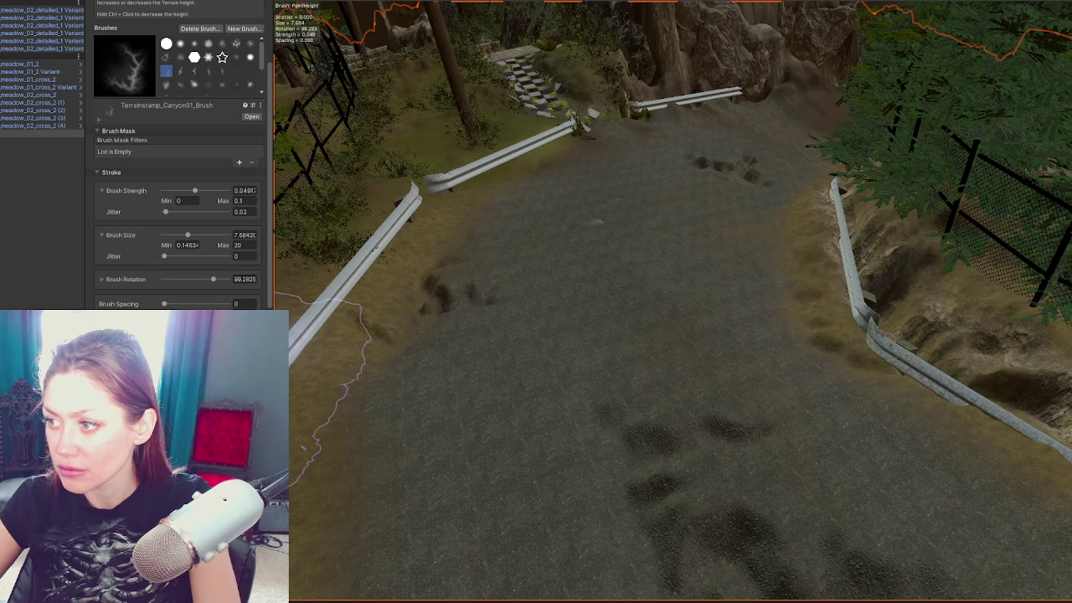
Step: Raise Canyon01 strength to about 0.079, shrink it to 5.90, and rotate it to about -32 degrees
{"action": "left_click", "coordinate": [207, 192]}
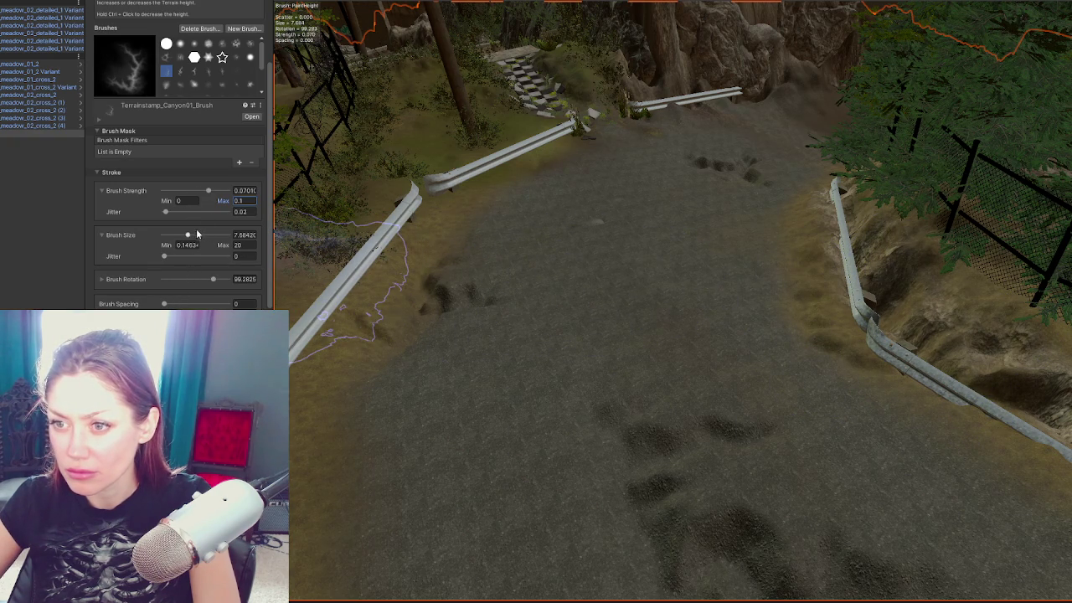
{"action": "left_click", "coordinate": [666, 267]}
{"action": "left_click", "coordinate": [191, 278]}
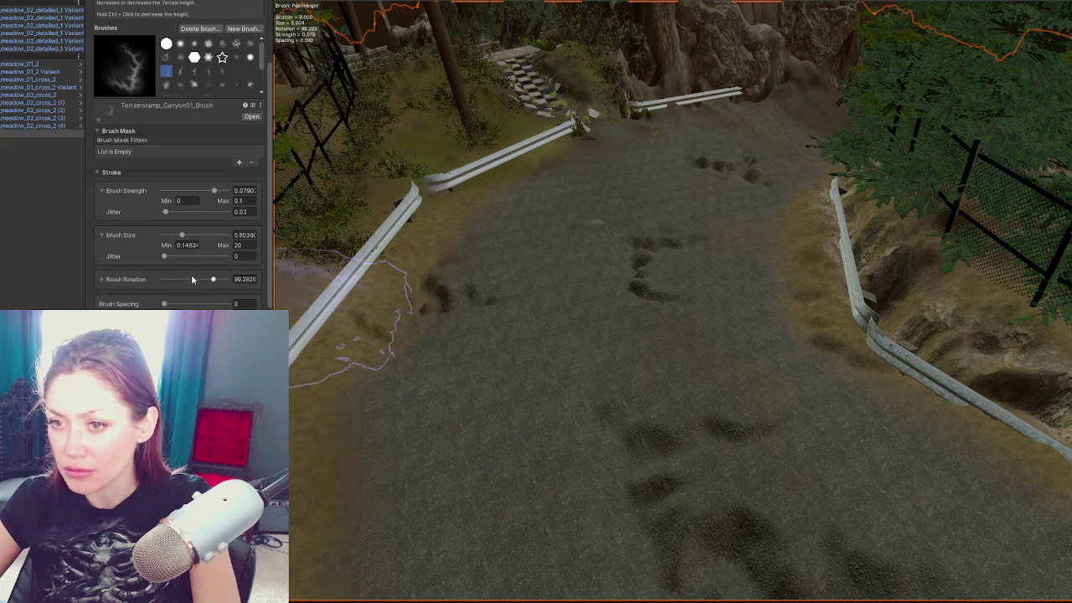
{"action": "mouse_move", "coordinate": [854, 444]}
{"action": "left_mouse_down"}
{"action": "mouse_move", "coordinate": [857, 426]}
{"action": "mouse_move", "coordinate": [754, 402]}
{"action": "mouse_move", "coordinate": [712, 377]}
{"action": "left_mouse_up"}
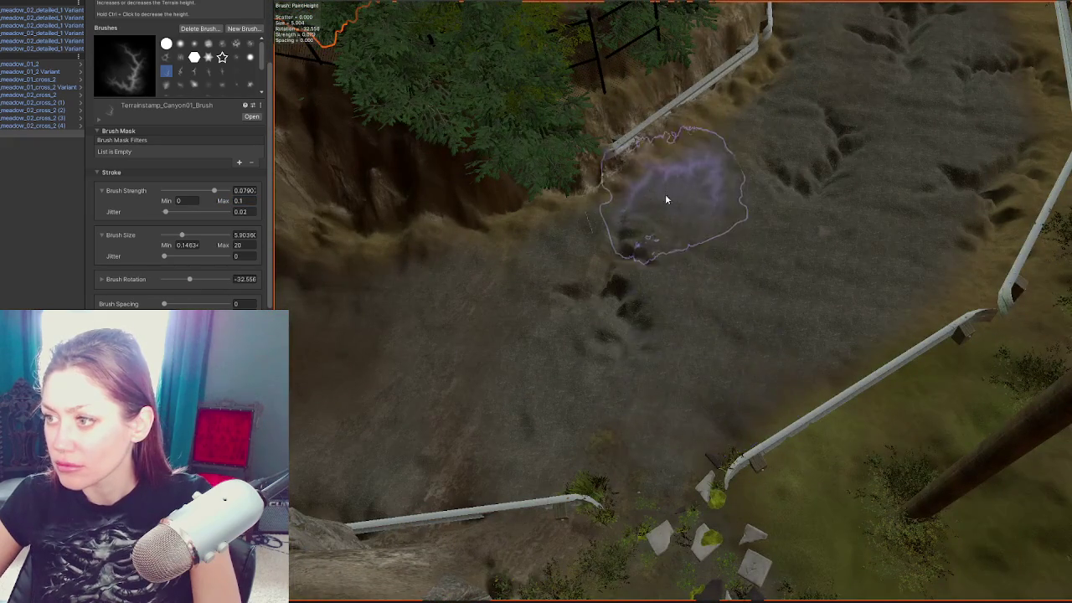
{"action": "mouse_move", "coordinate": [407, 467]}
{"action": "left_mouse_down"}
{"action": "mouse_move", "coordinate": [551, 491]}
{"action": "mouse_move", "coordinate": [592, 337]}
{"action": "left_mouse_up"}
{"action": "mouse_move", "coordinate": [510, 417]}
{"action": "left_mouse_down"}
{"action": "mouse_move", "coordinate": [393, 491]}
{"action": "mouse_move", "coordinate": [550, 407]}
{"action": "mouse_move", "coordinate": [343, 352]}
{"action": "left_mouse_up"}
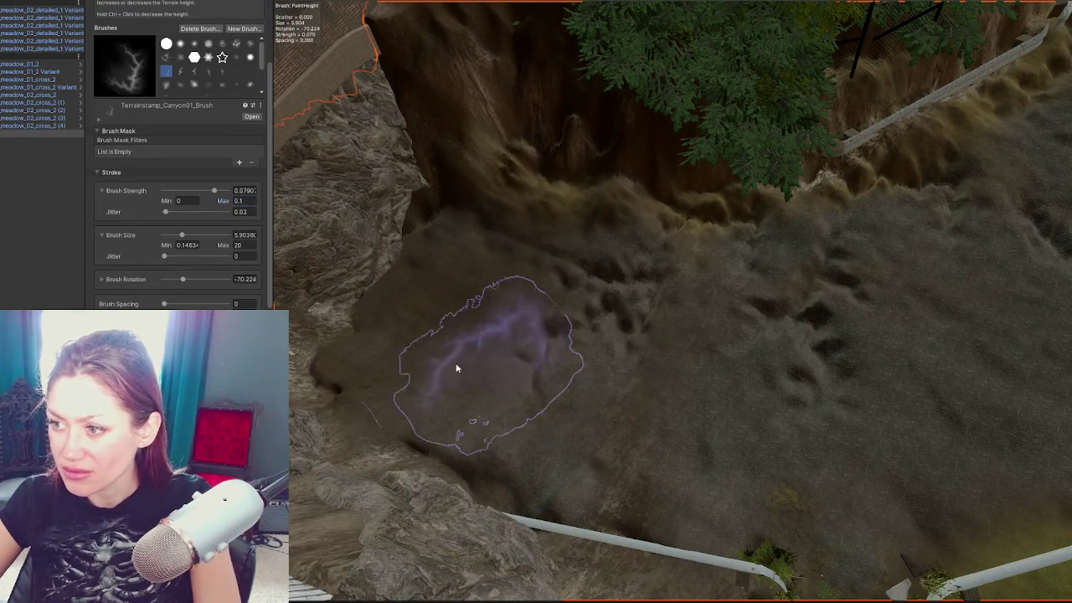
Step: Stamp pits into the slope at about 78 degrees rotation, then turn the stamp to -49
{"action": "left_click_drag", "start_coordinate": [190, 279], "coordinate": [217, 281]}
{"action": "mouse_move", "coordinate": [479, 316]}
{"action": "left_mouse_down"}
{"action": "mouse_move", "coordinate": [457, 328]}
{"action": "mouse_move", "coordinate": [369, 322]}
{"action": "left_mouse_up"}
{"action": "mouse_move", "coordinate": [825, 413]}
{"action": "left_mouse_down"}
{"action": "mouse_move", "coordinate": [696, 402]}
{"action": "mouse_move", "coordinate": [634, 355]}
{"action": "mouse_move", "coordinate": [558, 332]}
{"action": "mouse_move", "coordinate": [649, 318]}
{"action": "mouse_move", "coordinate": [708, 335]}
{"action": "mouse_move", "coordinate": [617, 347]}
{"action": "mouse_move", "coordinate": [491, 212]}
{"action": "left_mouse_up"}
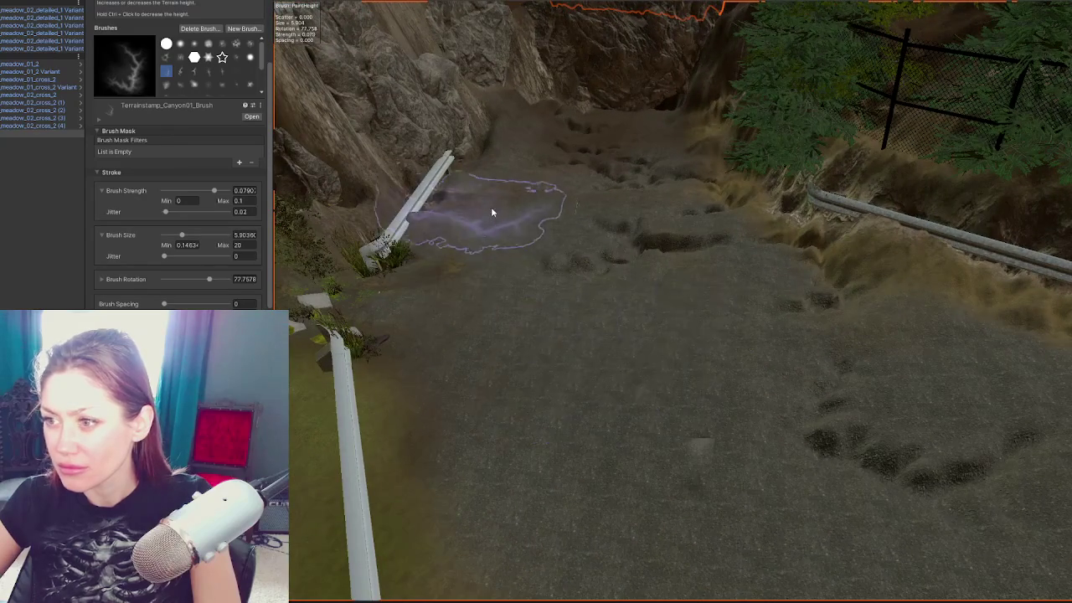
{"action": "left_click_drag", "start_coordinate": [191, 279], "coordinate": [186, 279]}
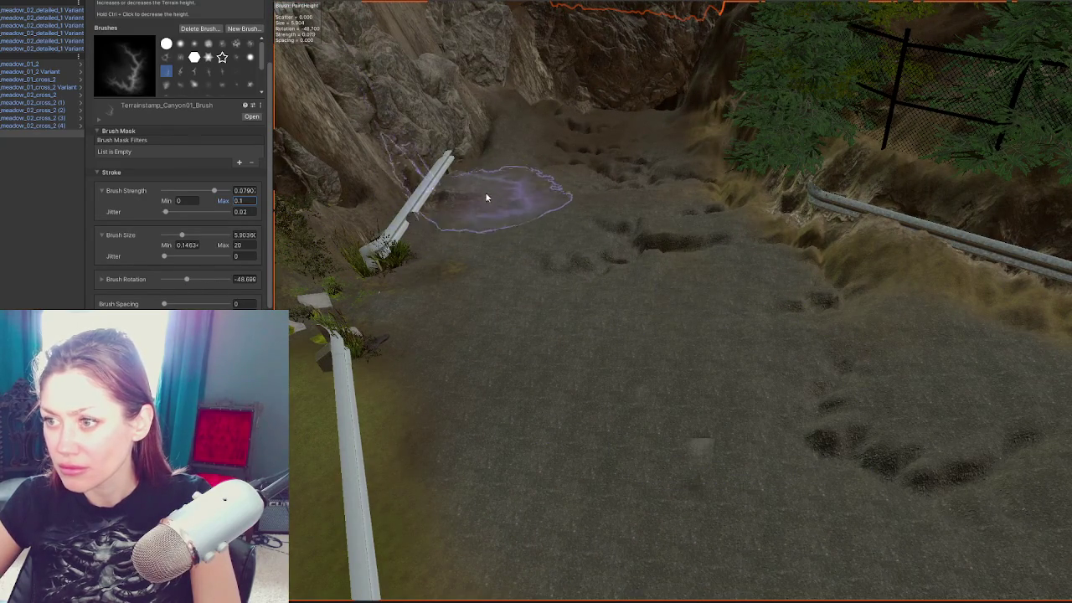
{"action": "mouse_move", "coordinate": [655, 336]}
{"action": "left_mouse_down"}
{"action": "mouse_move", "coordinate": [828, 436]}
{"action": "mouse_move", "coordinate": [909, 467]}
{"action": "mouse_move", "coordinate": [905, 450]}
{"action": "mouse_move", "coordinate": [842, 425]}
{"action": "mouse_move", "coordinate": [469, 376]}
{"action": "mouse_move", "coordinate": [715, 438]}
{"action": "mouse_move", "coordinate": [765, 410]}
{"action": "left_mouse_up"}
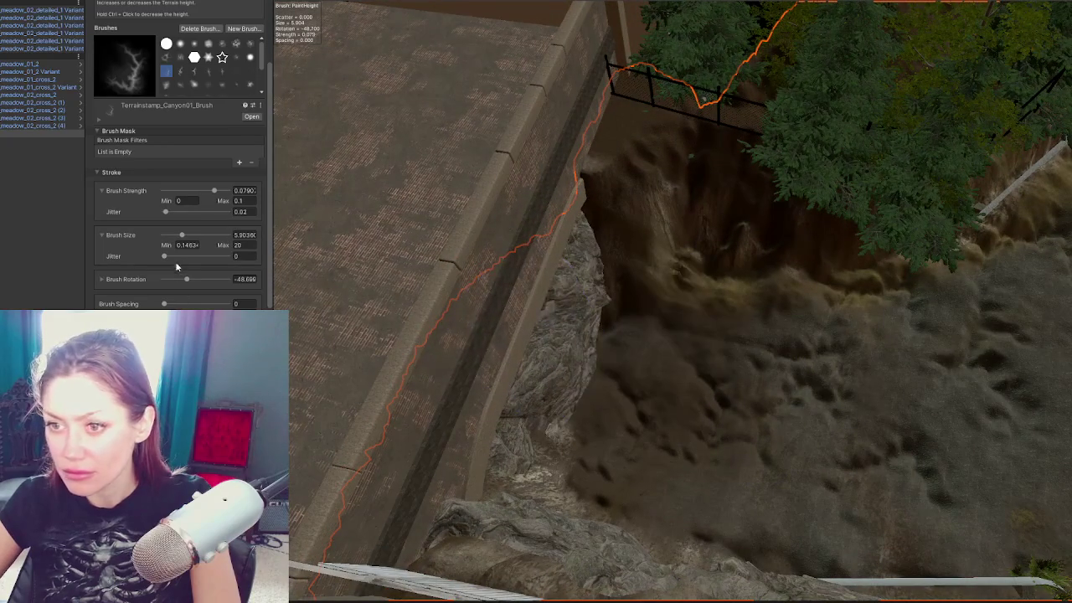
Step: Rotate the stamp to about 32 degrees and look over the pitted road and fence
{"action": "left_click_drag", "start_coordinate": [186, 279], "coordinate": [201, 279]}
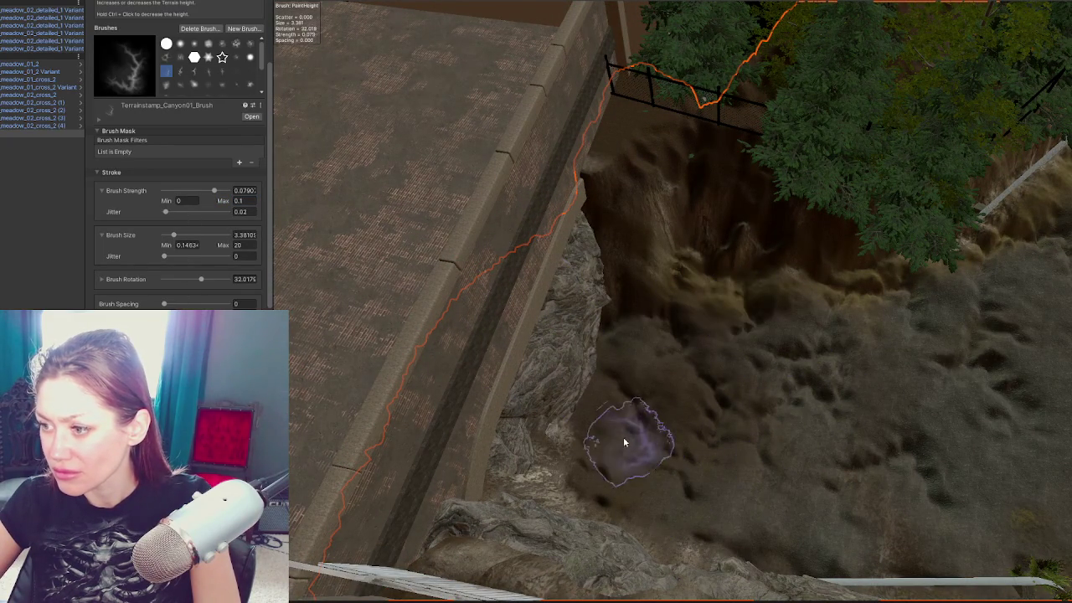
{"action": "mouse_move", "coordinate": [785, 514]}
{"action": "left_mouse_down"}
{"action": "mouse_move", "coordinate": [915, 397]}
{"action": "mouse_move", "coordinate": [826, 310]}
{"action": "mouse_move", "coordinate": [766, 323]}
{"action": "mouse_move", "coordinate": [1006, 364]}
{"action": "mouse_move", "coordinate": [468, 273]}
{"action": "mouse_move", "coordinate": [605, 311]}
{"action": "mouse_move", "coordinate": [766, 328]}
{"action": "mouse_move", "coordinate": [694, 310]}
{"action": "left_mouse_up"}
{"action": "left_click_drag", "start_coordinate": [827, 282], "coordinate": [743, 396]}
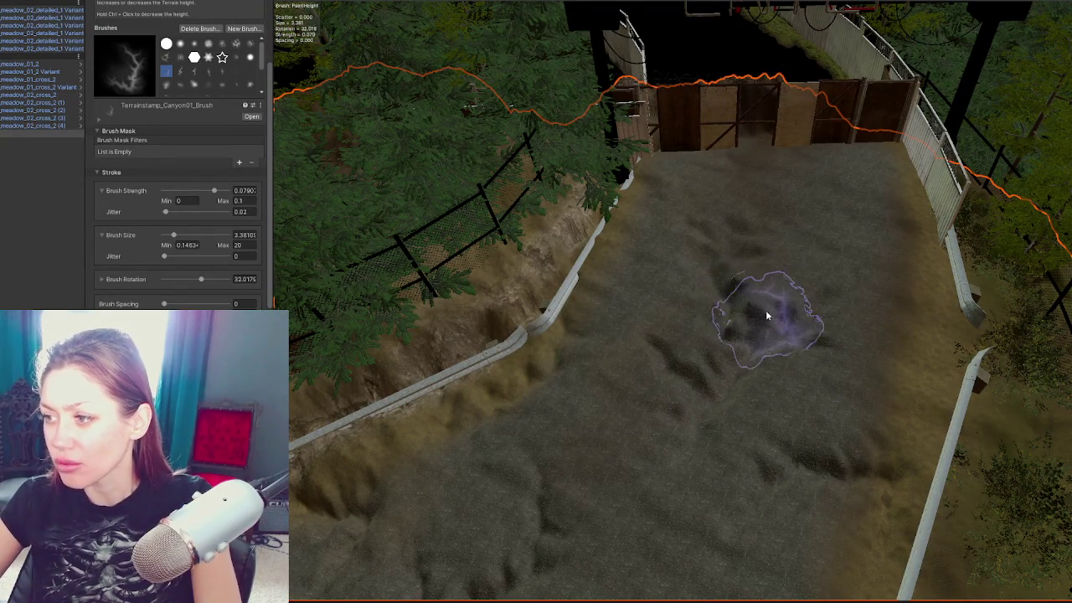
{"action": "scroll", "coordinate": [175, 177], "scroll_direction": "down", "scroll_amount": 3}
{"action": "scroll", "coordinate": [762, 302], "scroll_direction": "up", "scroll_amount": 10}
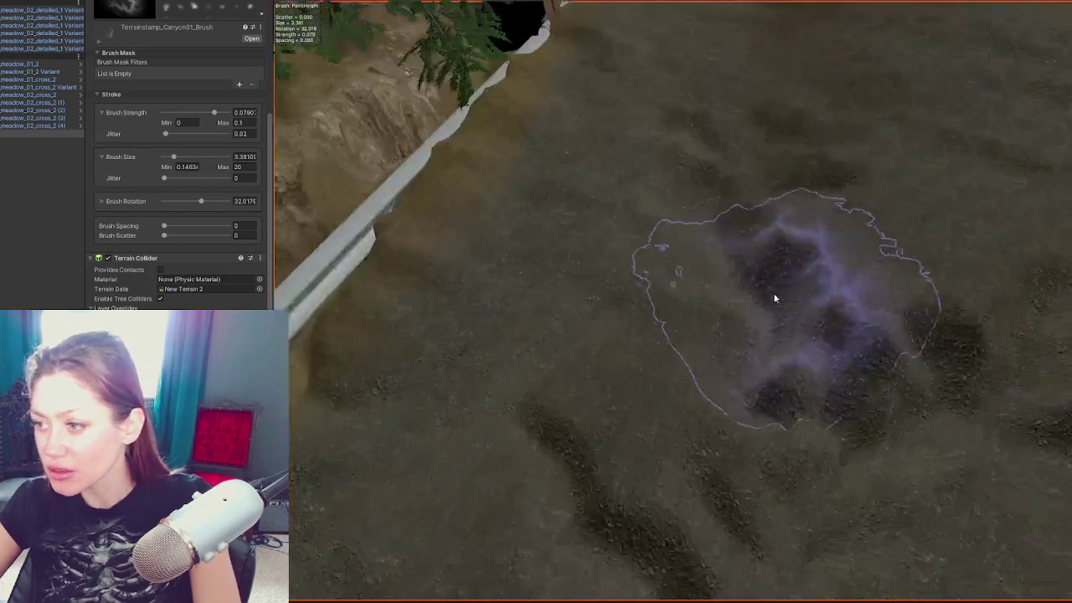
{"action": "scroll", "coordinate": [815, 302], "scroll_direction": "down", "scroll_amount": 8}
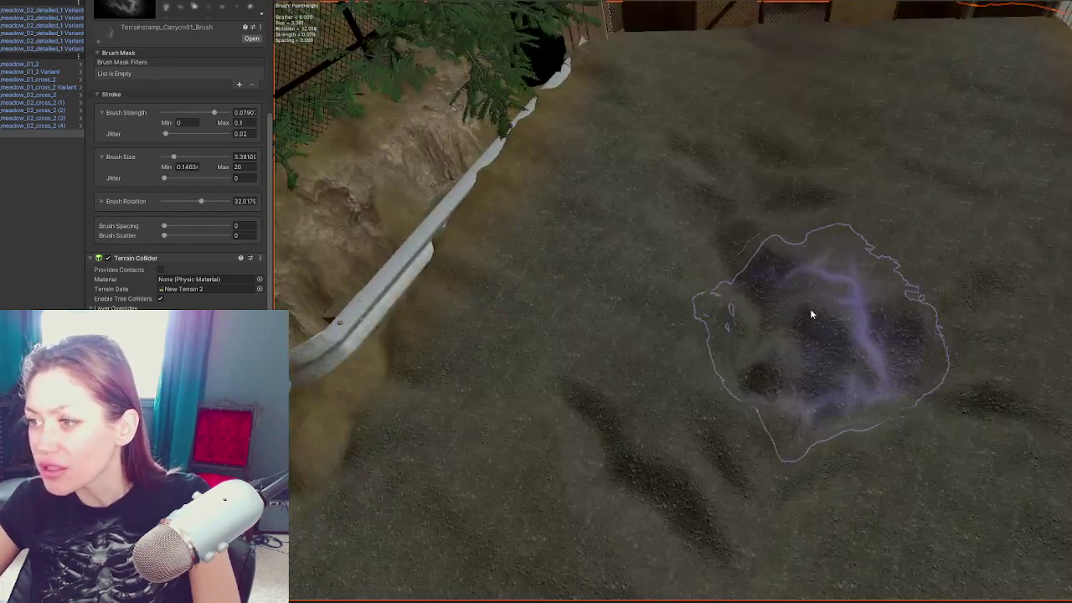
{"action": "scroll", "coordinate": [810, 308], "scroll_direction": "up", "scroll_amount": 5}
{"action": "scroll", "coordinate": [789, 319], "scroll_direction": "up", "scroll_amount": 3}
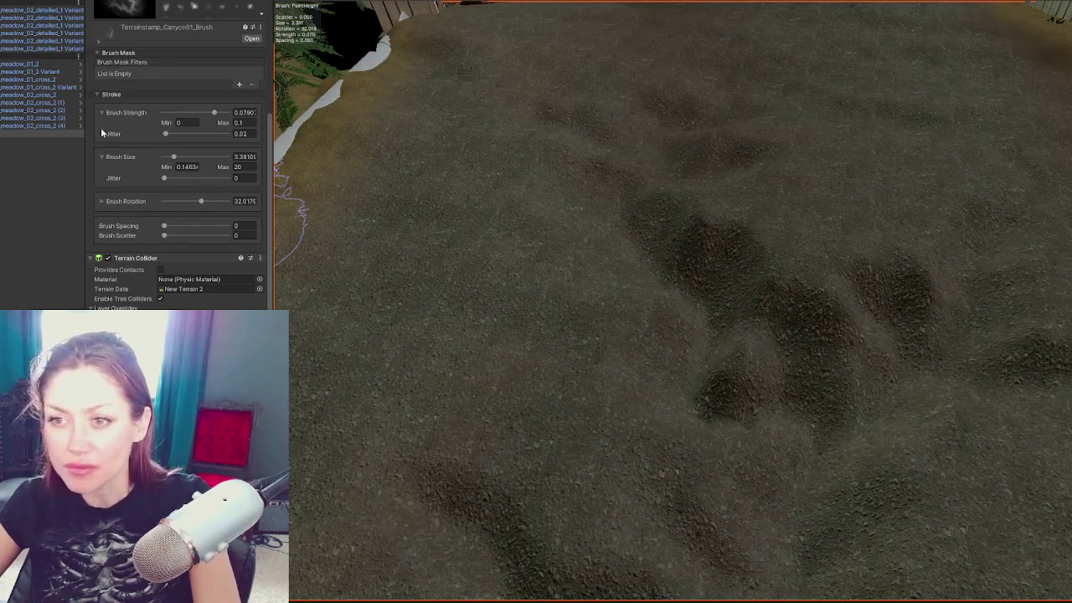
{"action": "scroll", "coordinate": [109, 145], "scroll_direction": "up", "scroll_amount": 4}
Step: Move from sculpting to the Paint Terrain tab and choose the Paint Texture tool
{"action": "left_click", "coordinate": [176, 58]}
{"action": "scroll", "coordinate": [175, 64], "scroll_direction": "up", "scroll_amount": 1}
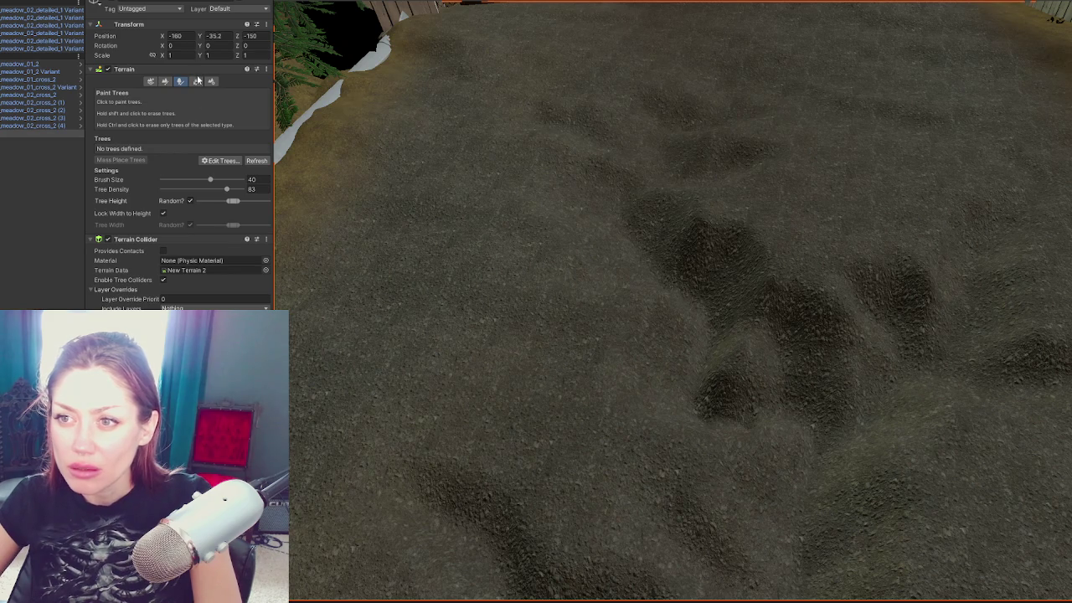
{"action": "left_click", "coordinate": [198, 81]}
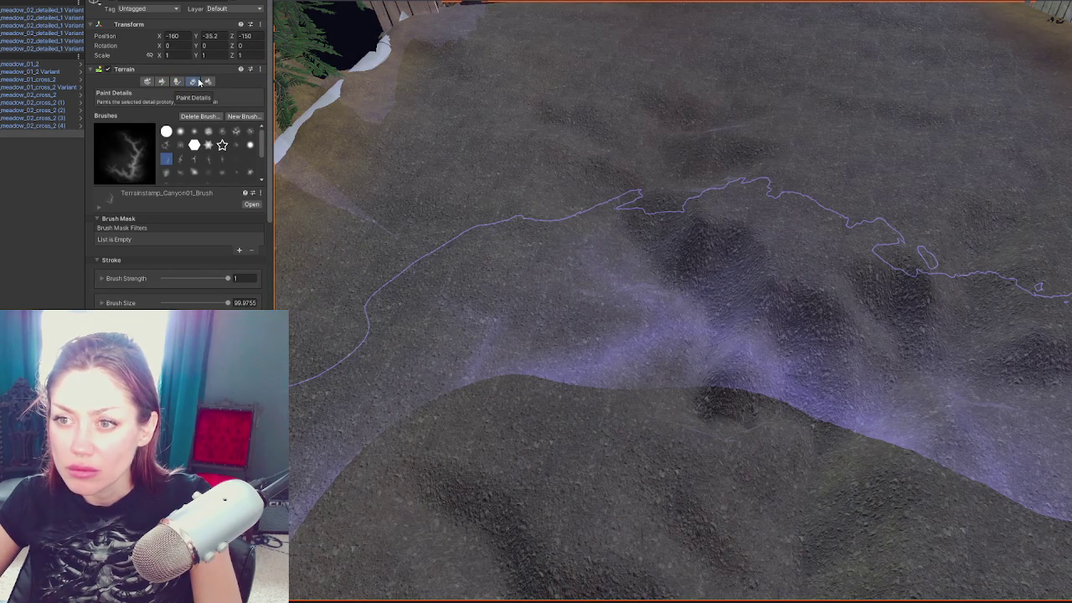
{"action": "left_click", "coordinate": [208, 82]}
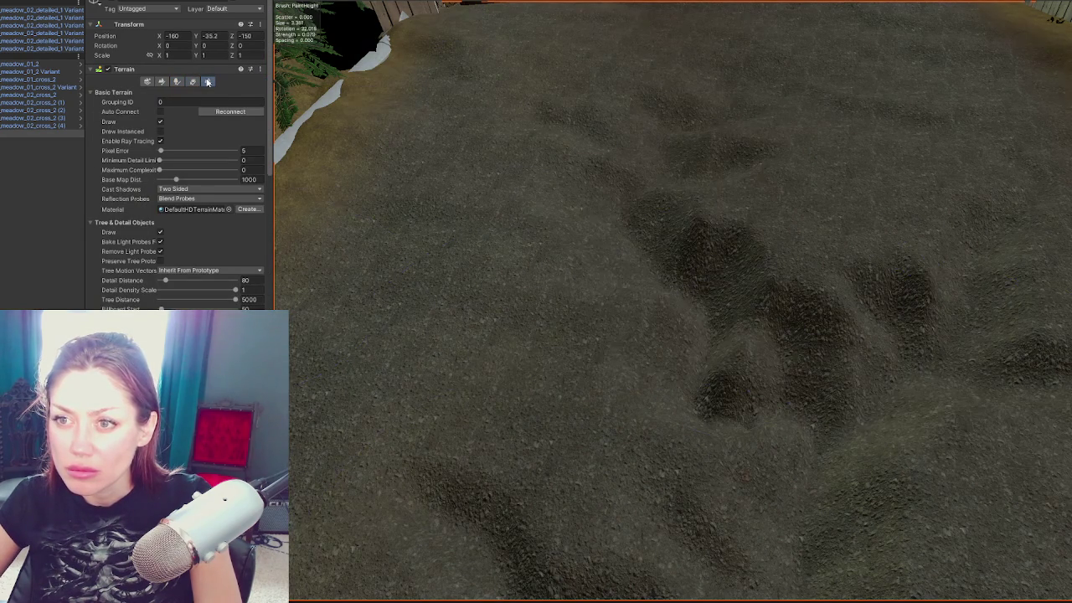
{"action": "left_click", "coordinate": [161, 81]}
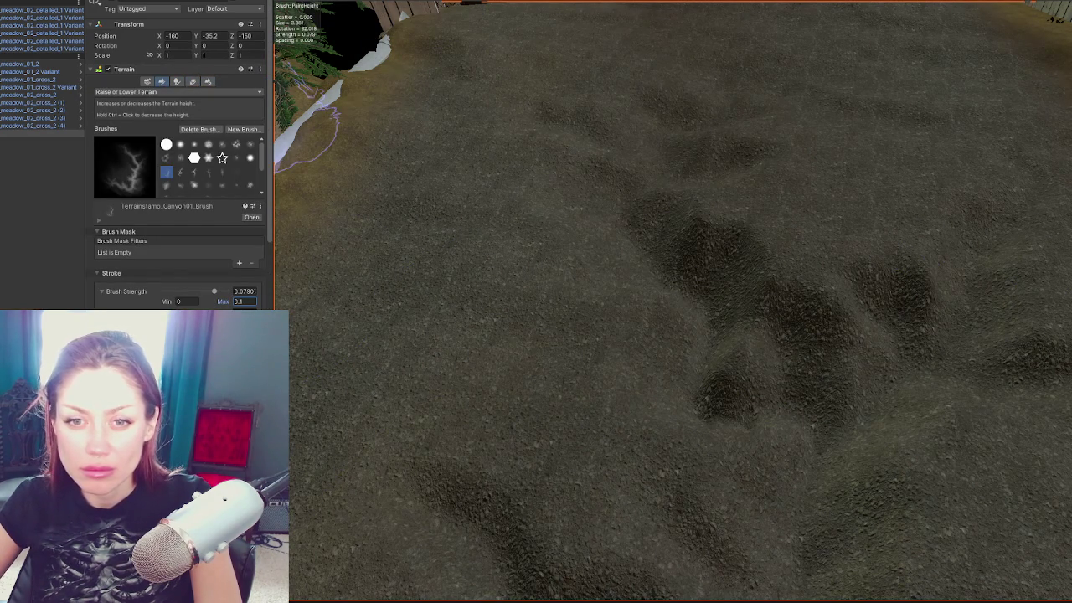
{"action": "left_click", "coordinate": [149, 81]}
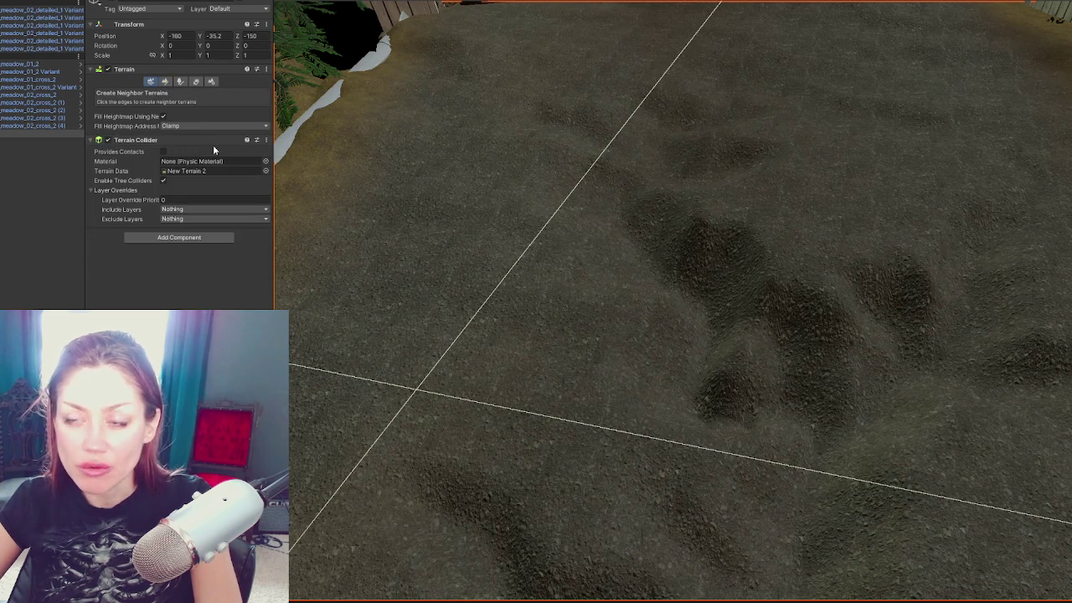
{"action": "left_click", "coordinate": [166, 81]}
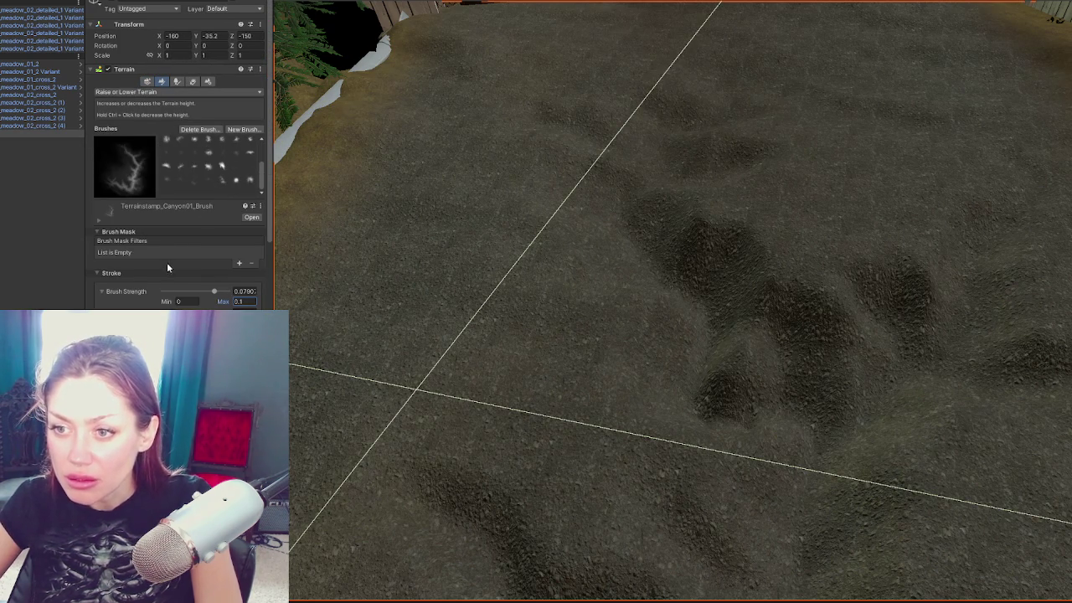
{"action": "left_click", "coordinate": [185, 273]}
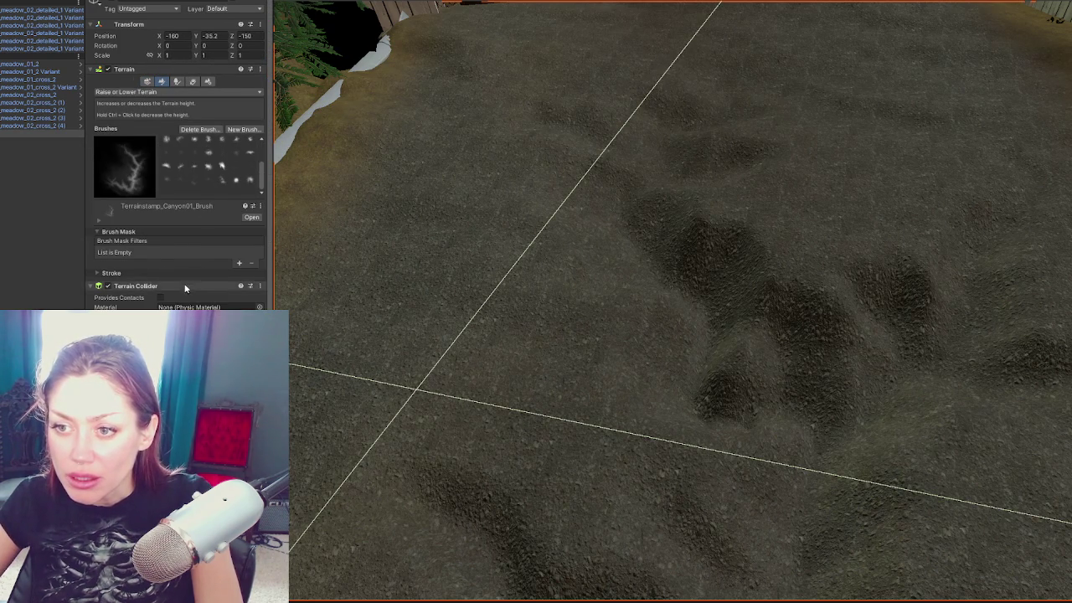
{"action": "left_click", "coordinate": [152, 82]}
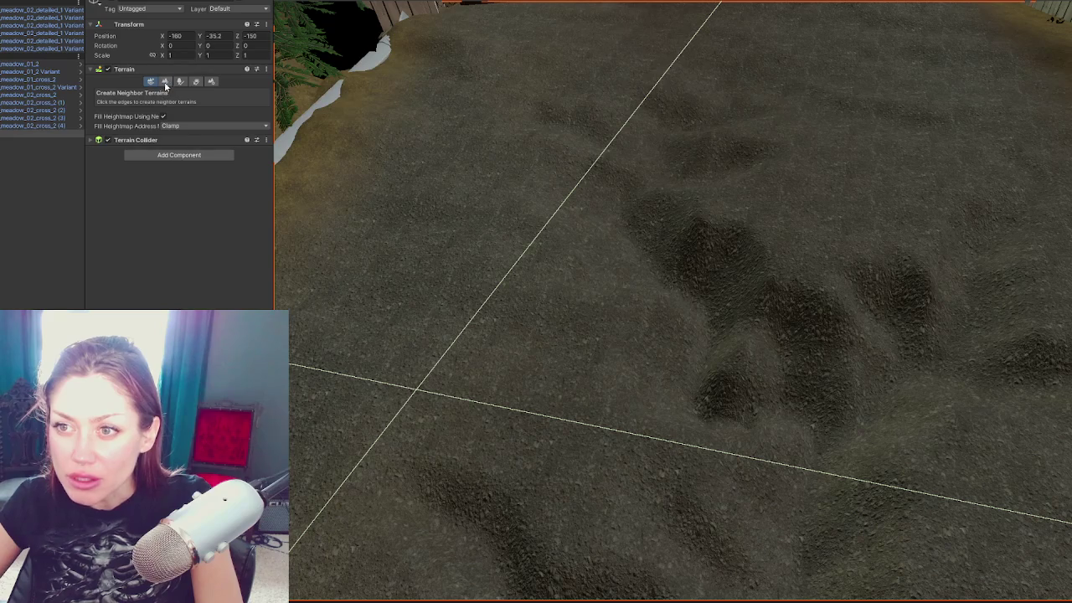
{"action": "left_click", "coordinate": [165, 81]}
{"action": "left_click", "coordinate": [168, 91]}
{"action": "left_click", "coordinate": [138, 199]}
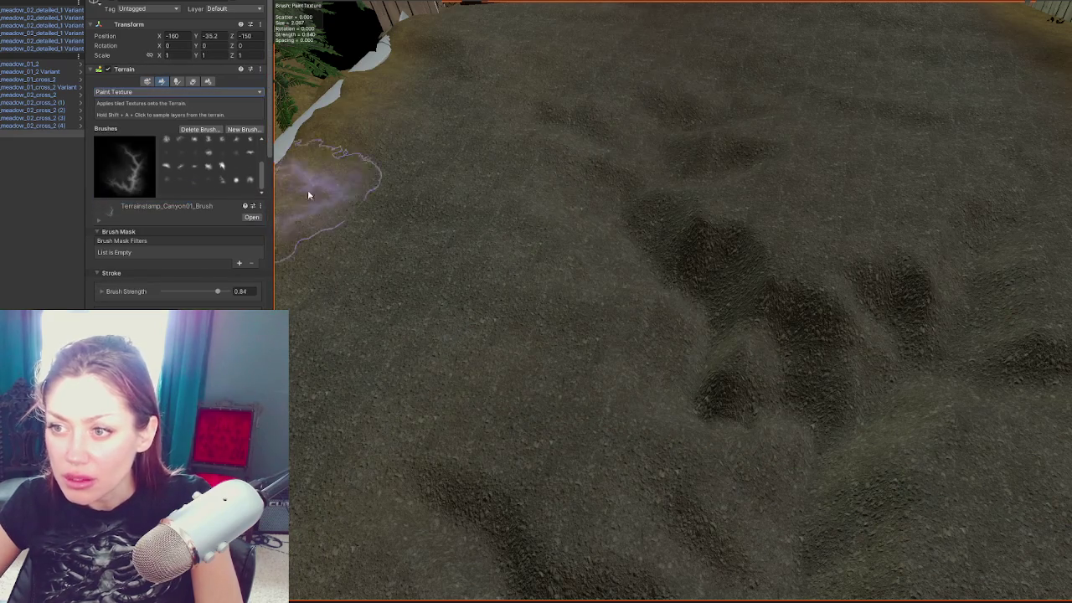
Step: Keep Paint Texture as the tool and choose the soft round brush
{"action": "left_click", "coordinate": [131, 92]}
{"action": "left_click", "coordinate": [151, 198]}
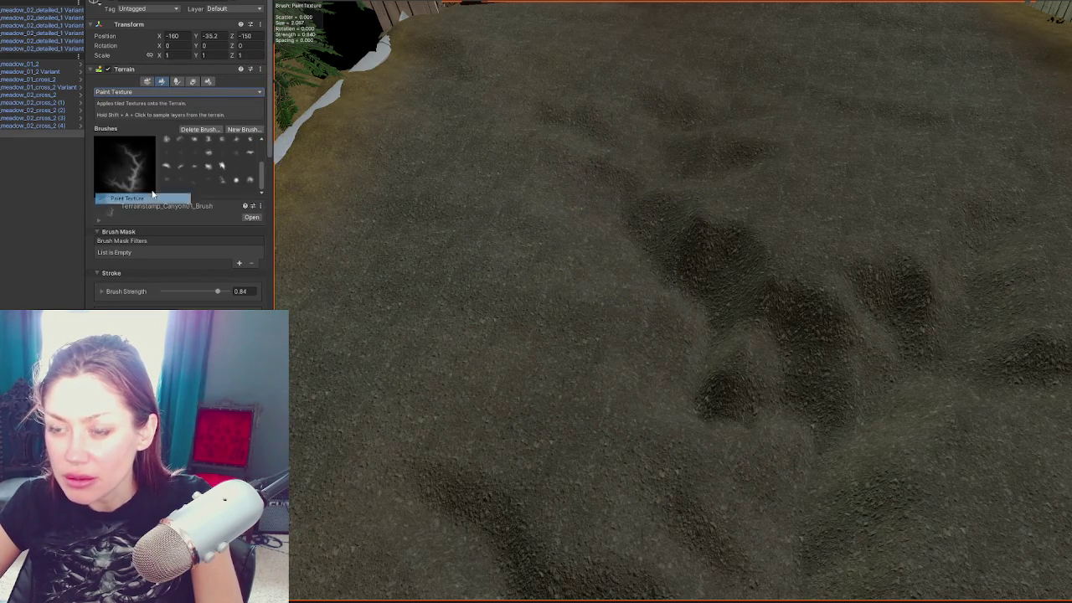
{"action": "left_click", "coordinate": [194, 145]}
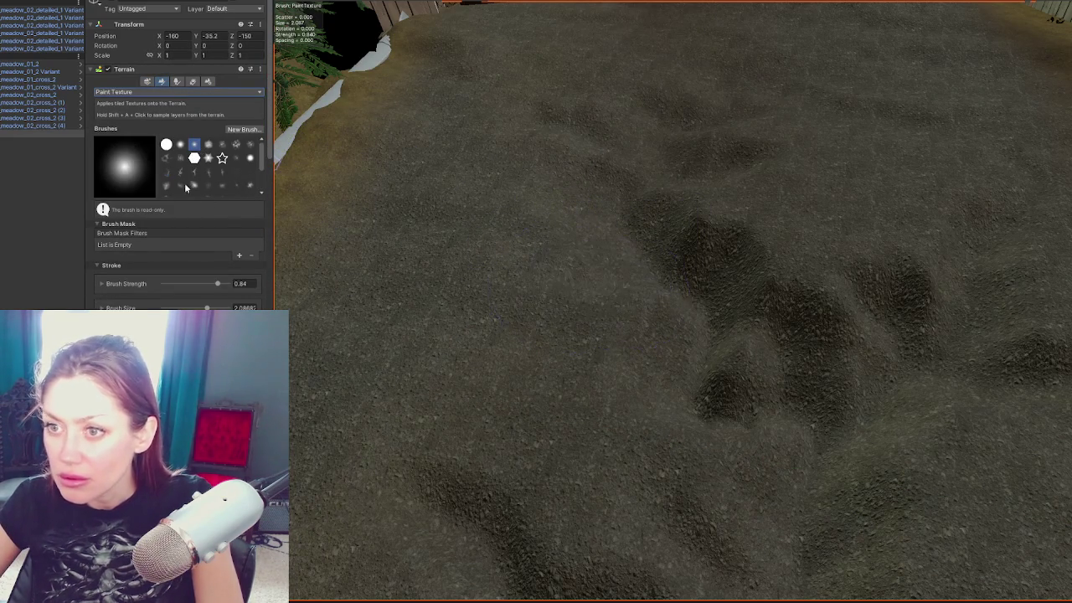
{"action": "scroll", "coordinate": [178, 215], "scroll_direction": "down", "scroll_amount": 8}
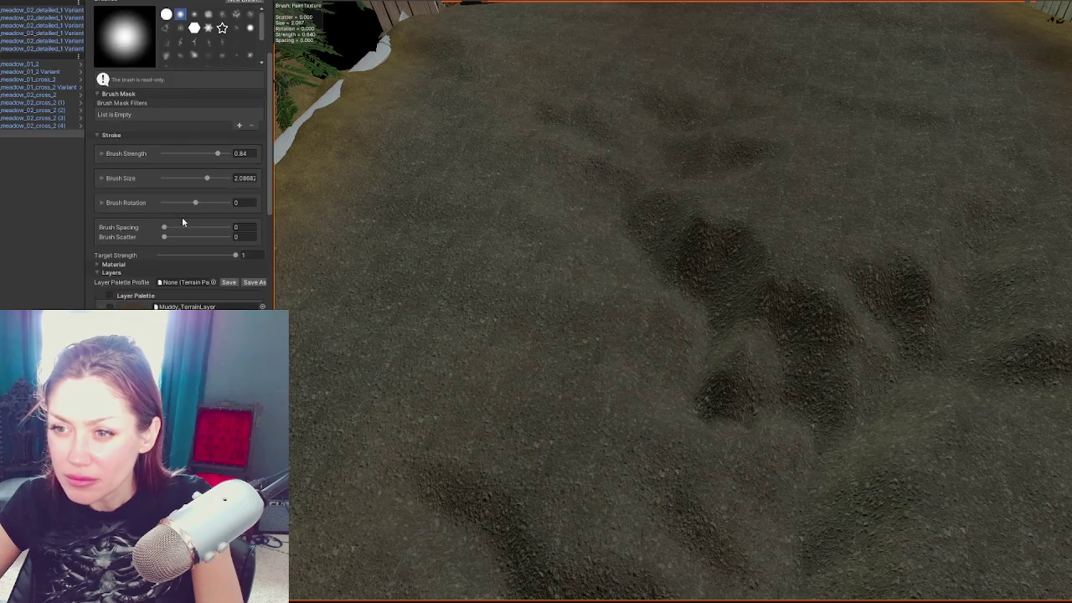
{"action": "scroll", "coordinate": [198, 224], "scroll_direction": "down", "scroll_amount": 5}
Step: Select CliffBright in the Layer Palette, test and undo a stroke, then open its layer settings
{"action": "left_click", "coordinate": [145, 256]}
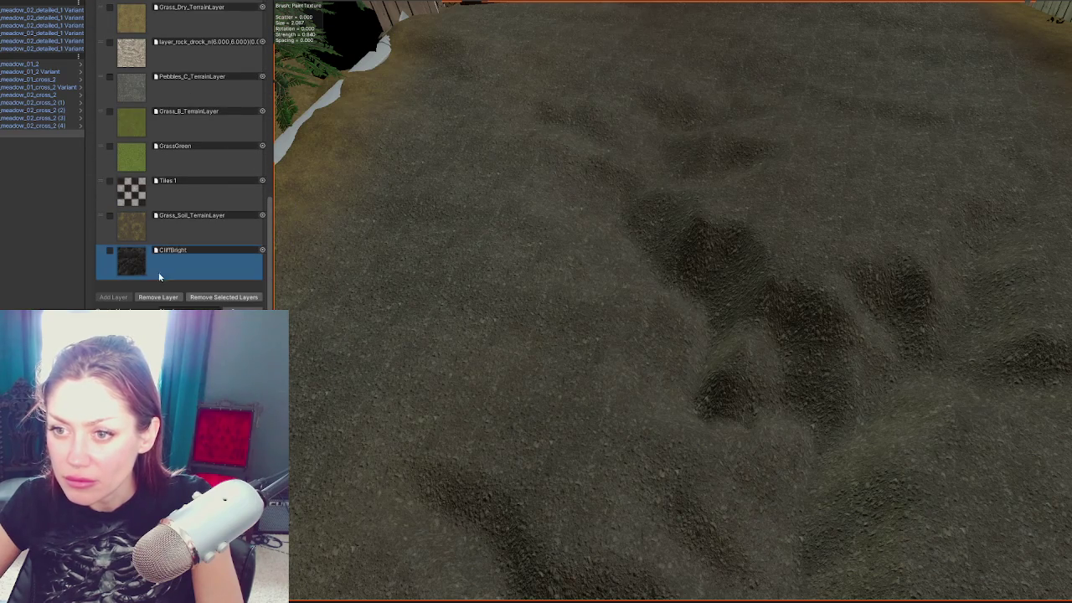
{"action": "mouse_move", "coordinate": [738, 326]}
{"action": "left_mouse_down"}
{"action": "mouse_move", "coordinate": [675, 235]}
{"action": "mouse_move", "coordinate": [632, 203]}
{"action": "left_mouse_up"}
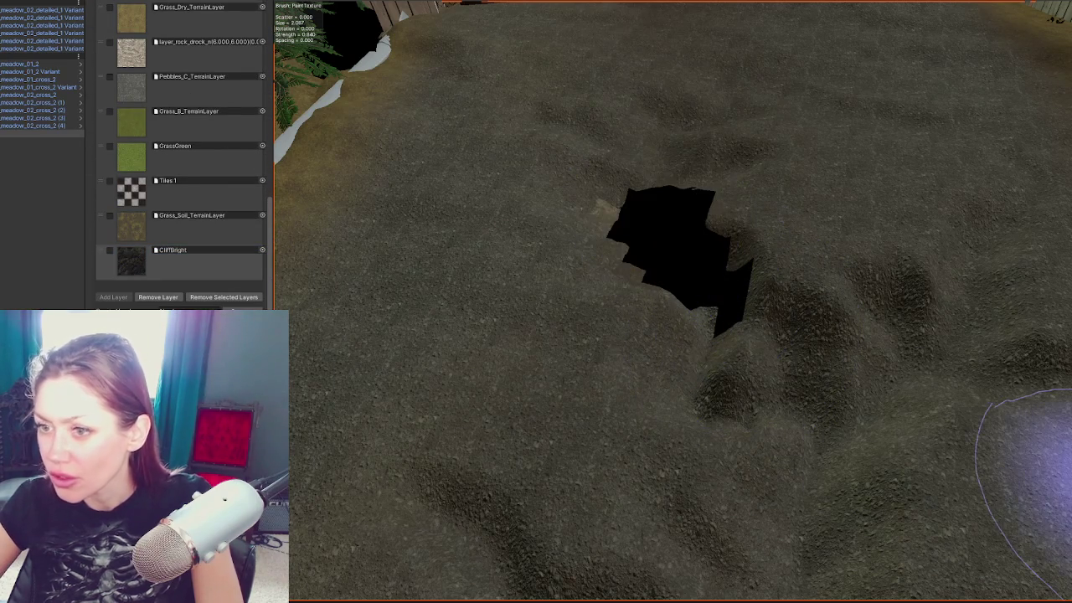
{"action": "key", "text": "ctrl+z"}
{"action": "left_click", "coordinate": [171, 230]}
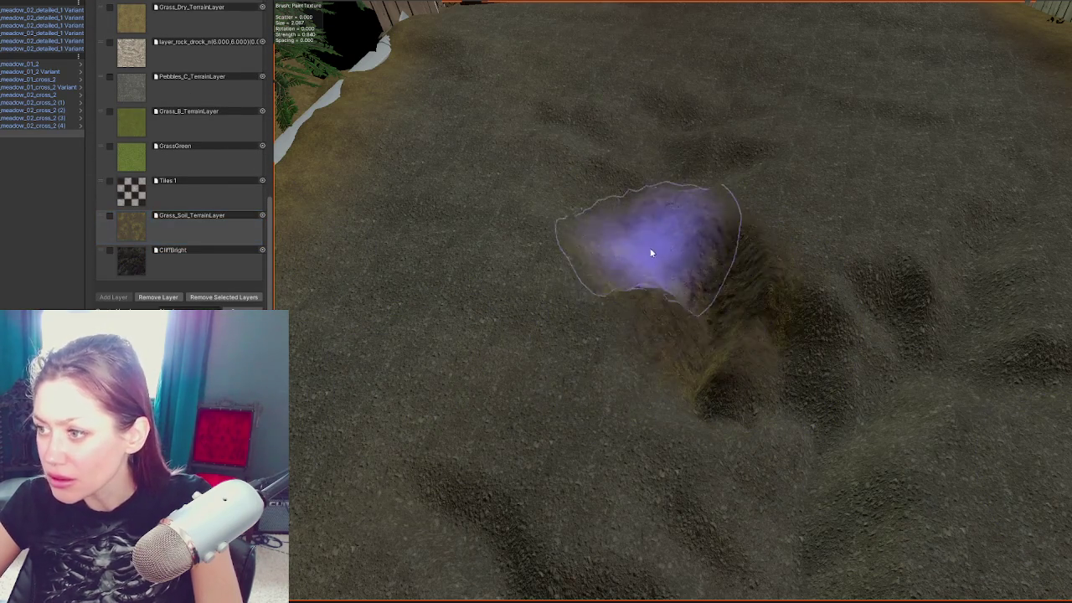
{"action": "left_click", "coordinate": [168, 260]}
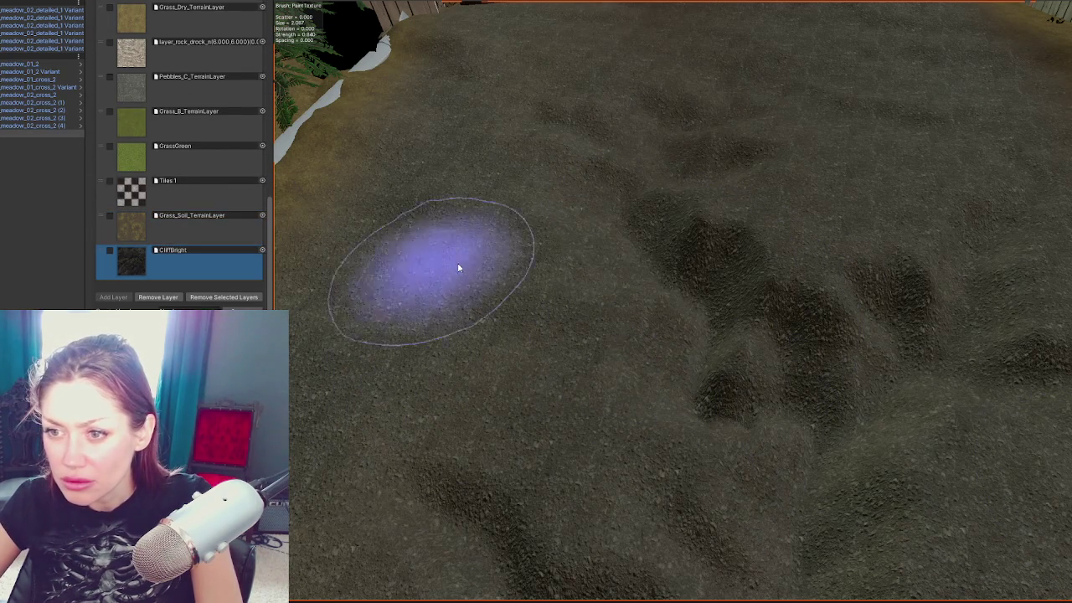
{"action": "left_click", "coordinate": [223, 252]}
{"action": "double_click", "coordinate": [223, 252]}
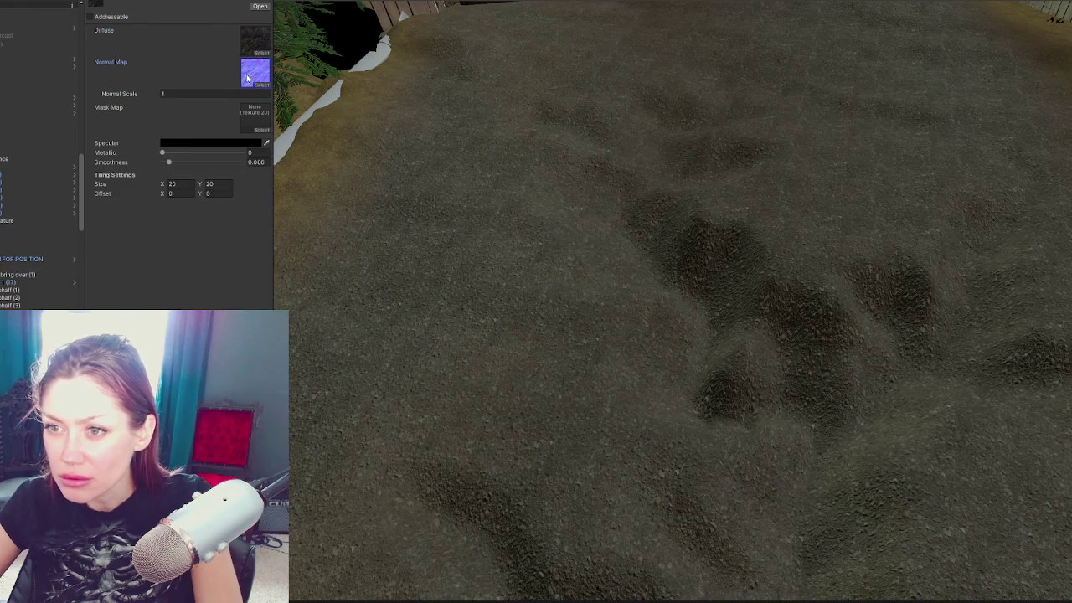
Step: Set CliffBright's specular colour to white and return to the terrain's paint settings
{"action": "left_click", "coordinate": [199, 146]}
{"action": "left_click_drag", "start_coordinate": [251, 213], "coordinate": [233, 197]}
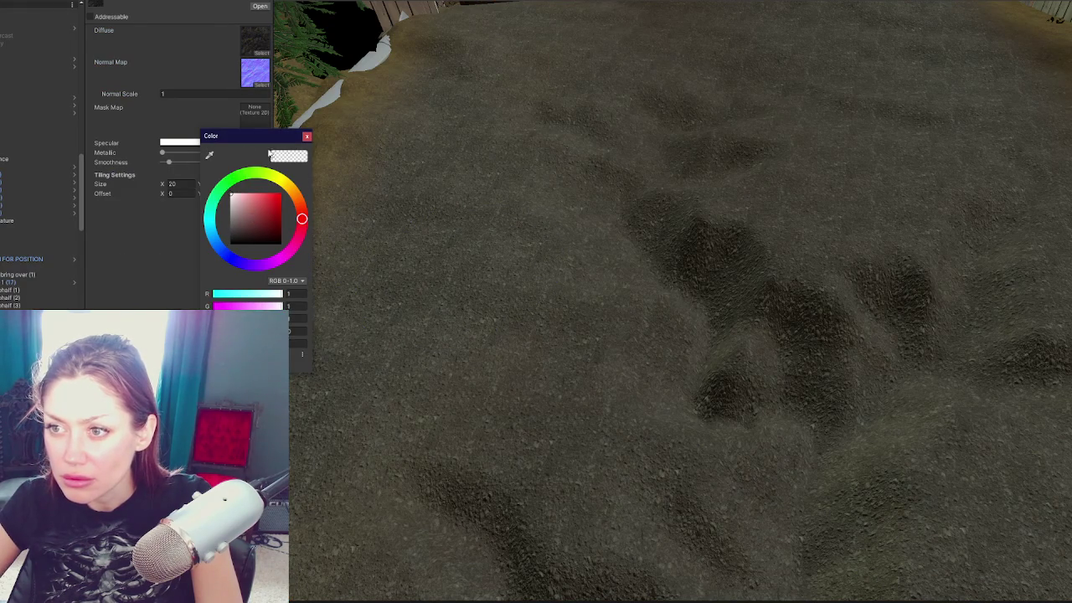
{"action": "left_click", "coordinate": [312, 143]}
{"action": "left_click", "coordinate": [395, 425]}
{"action": "scroll", "coordinate": [189, 209], "scroll_direction": "down", "scroll_amount": 10}
Step: Test-paint CliffBright and GrassGreen patches, undo each, and open the Select Terrain Layer picker
{"action": "left_click", "coordinate": [197, 275]}
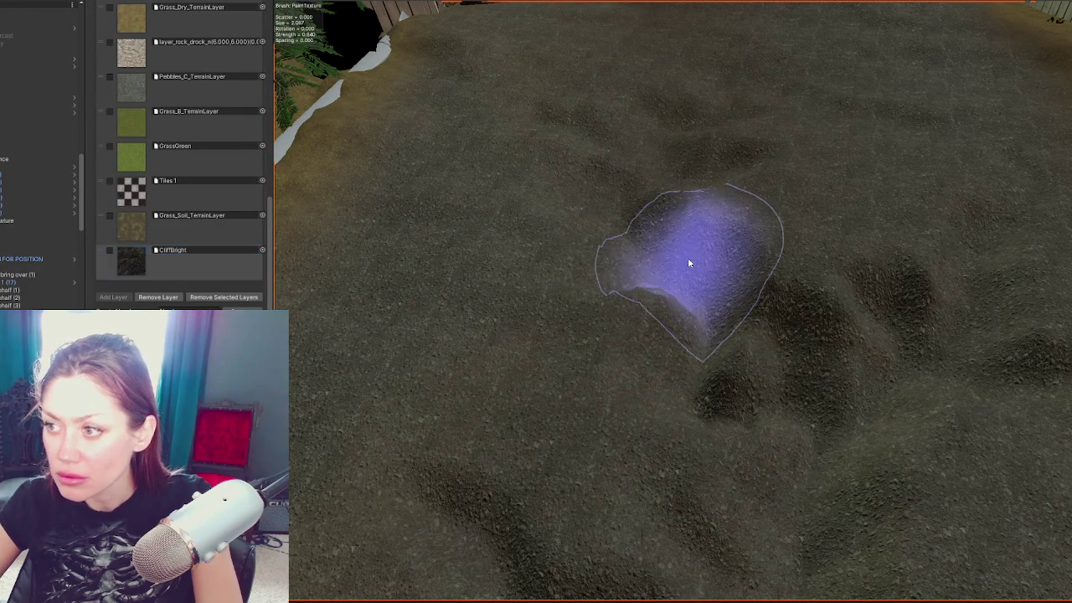
{"action": "left_click_drag", "start_coordinate": [690, 259], "coordinate": [611, 215]}
{"action": "key", "text": "ctrl+z"}
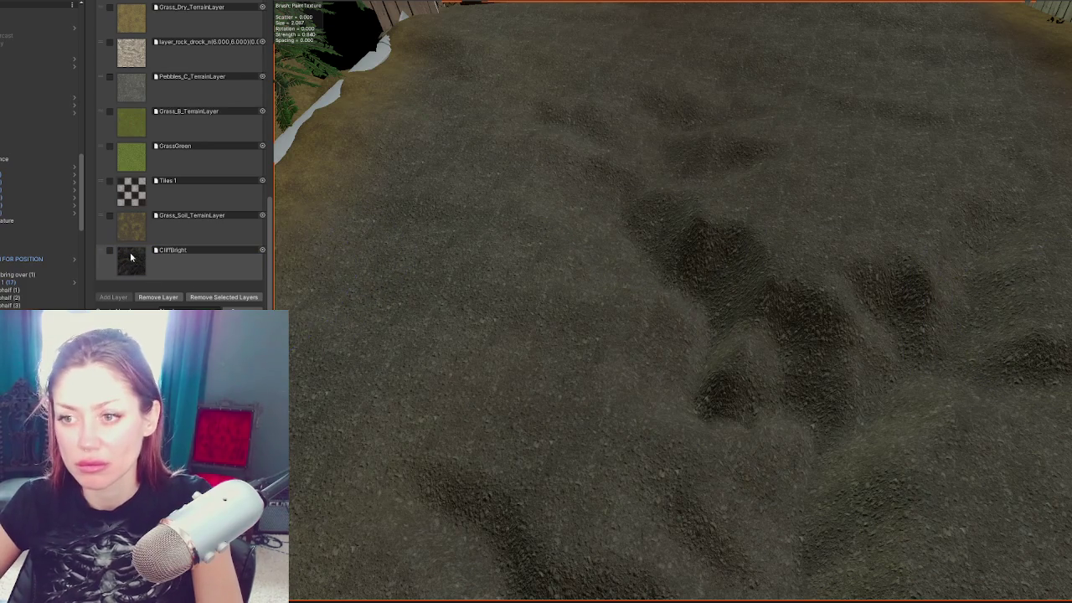
{"action": "left_click", "coordinate": [123, 252]}
{"action": "left_click_drag", "start_coordinate": [469, 323], "coordinate": [567, 387]}
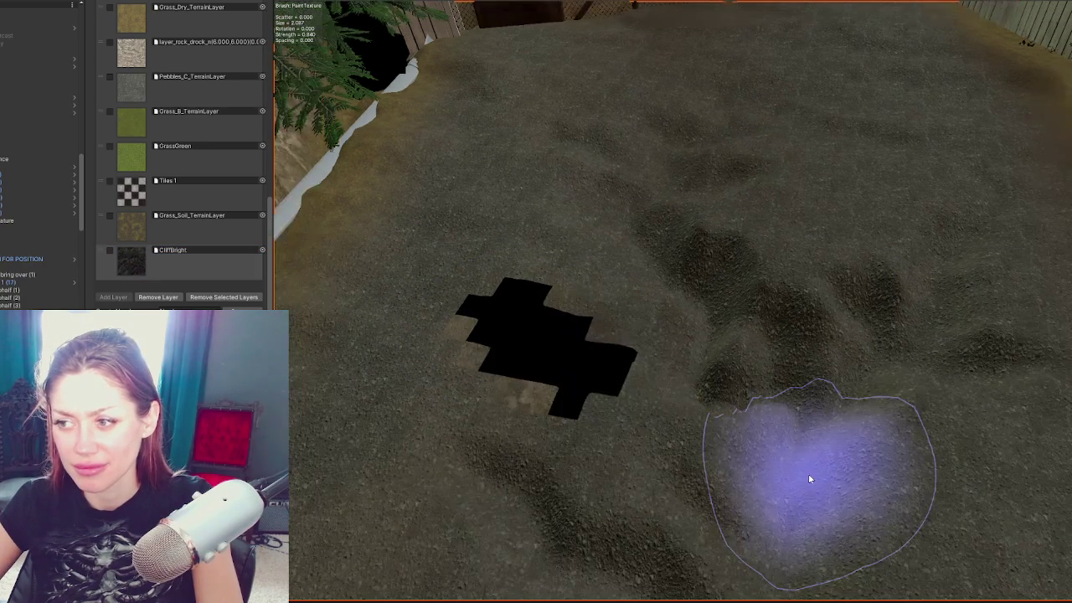
{"action": "key", "text": "ctrl+z"}
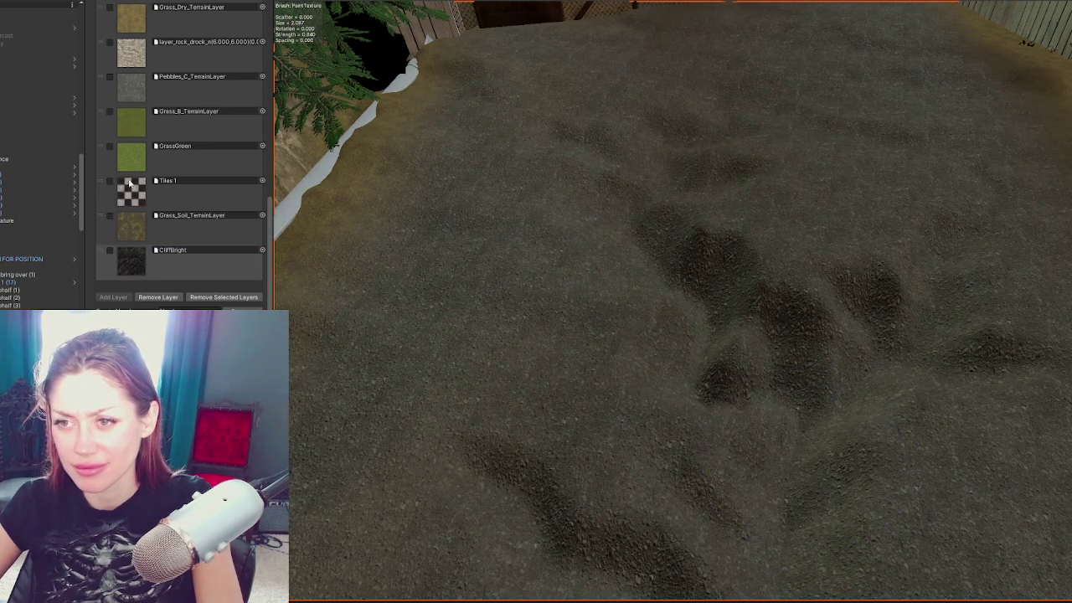
{"action": "left_click", "coordinate": [130, 156]}
{"action": "left_click_drag", "start_coordinate": [469, 312], "coordinate": [545, 427]}
{"action": "key", "text": "ctrl+z"}
{"action": "left_click", "coordinate": [174, 263]}
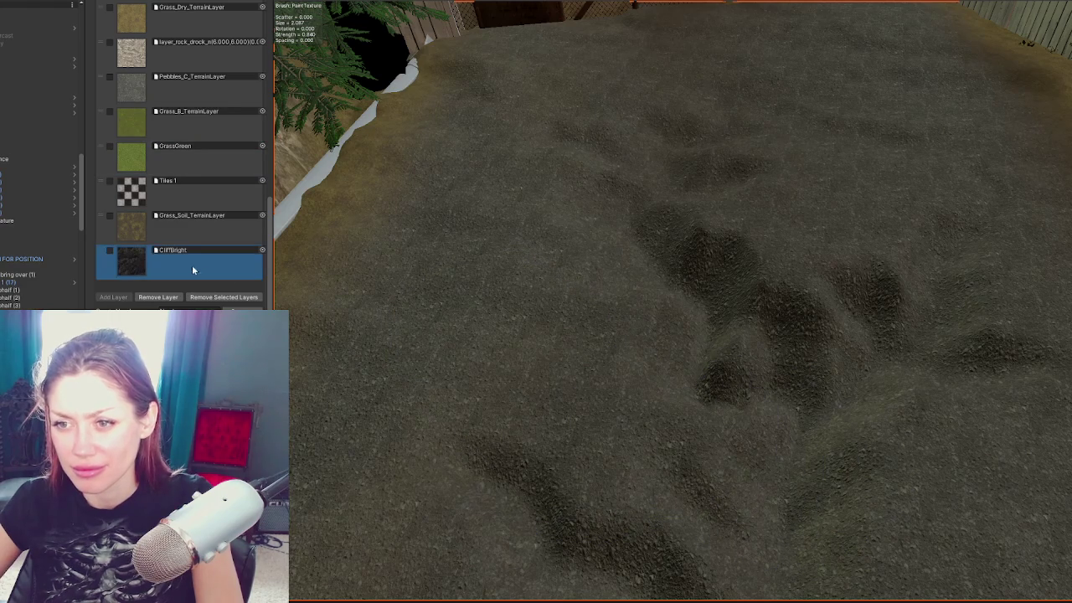
{"action": "left_click", "coordinate": [262, 251]}
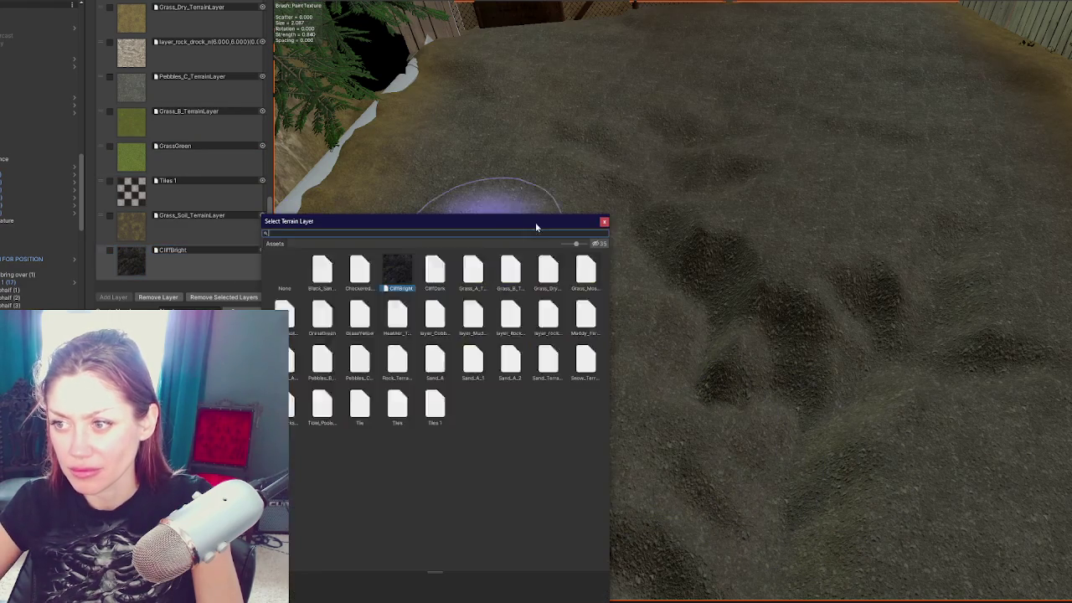
Step: Close the picker and remove the CliffBright layer, confirming the splatmap data warning
{"action": "key", "text": "Escape"}
{"action": "left_click", "coordinate": [214, 299]}
{"action": "key", "text": "Return"}
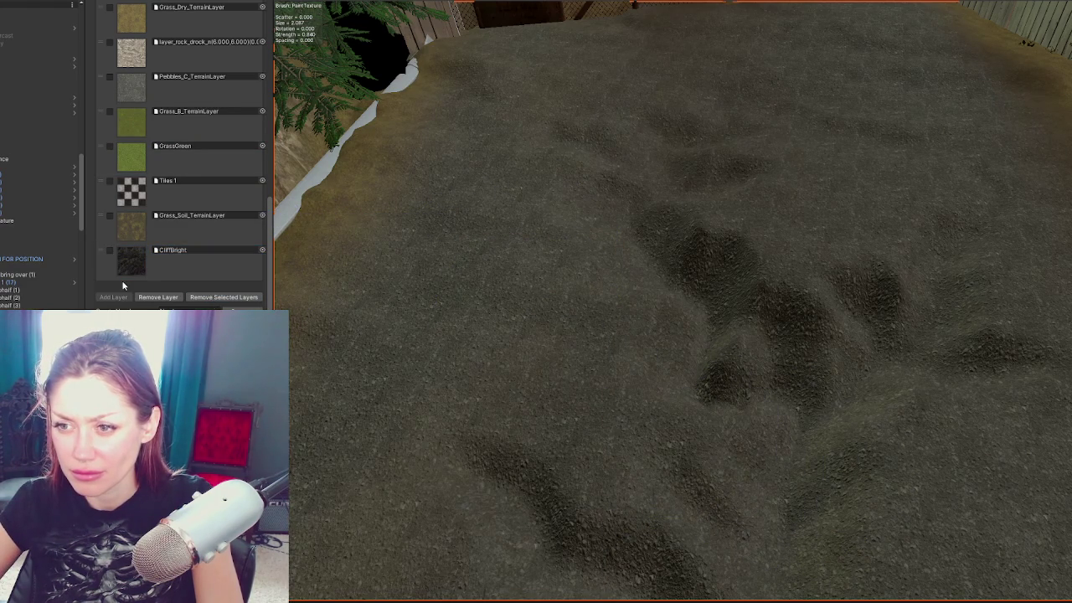
{"action": "left_click", "coordinate": [189, 279]}
{"action": "left_click", "coordinate": [160, 300]}
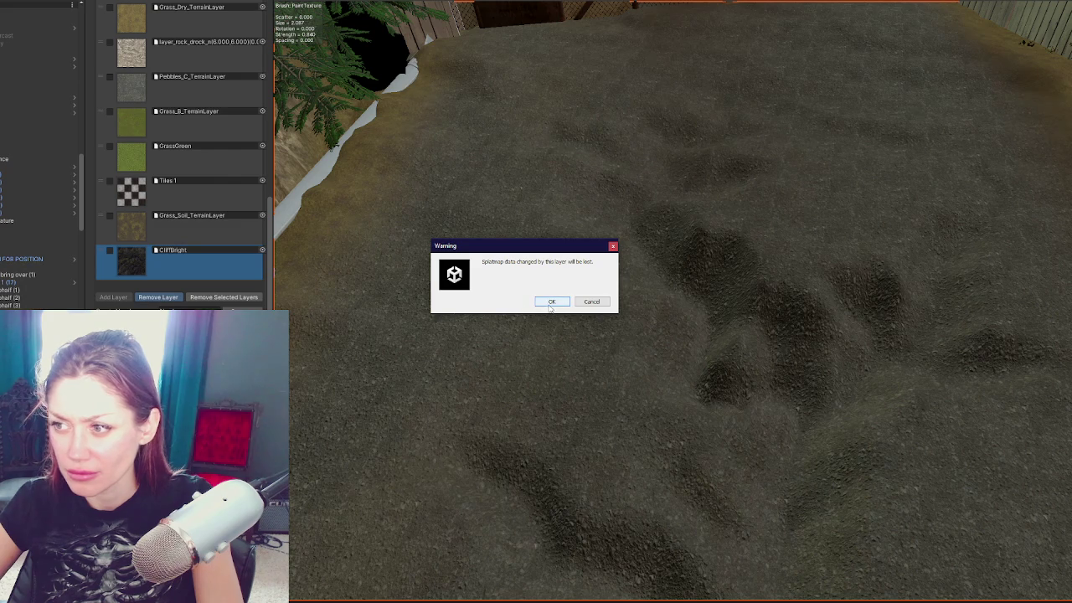
{"action": "left_click", "coordinate": [552, 302]}
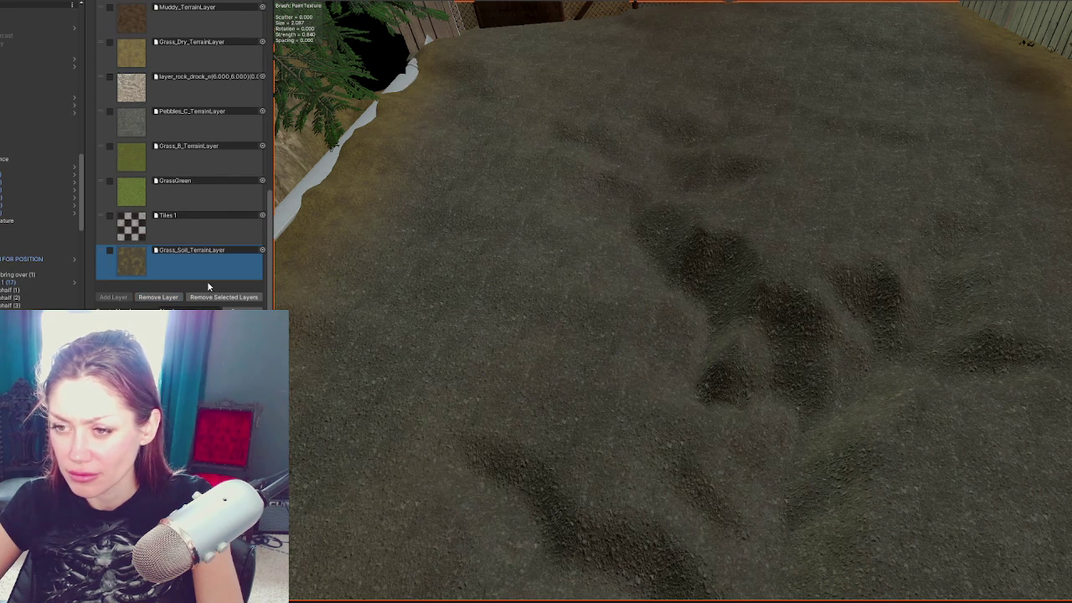
{"action": "left_click", "coordinate": [132, 298]}
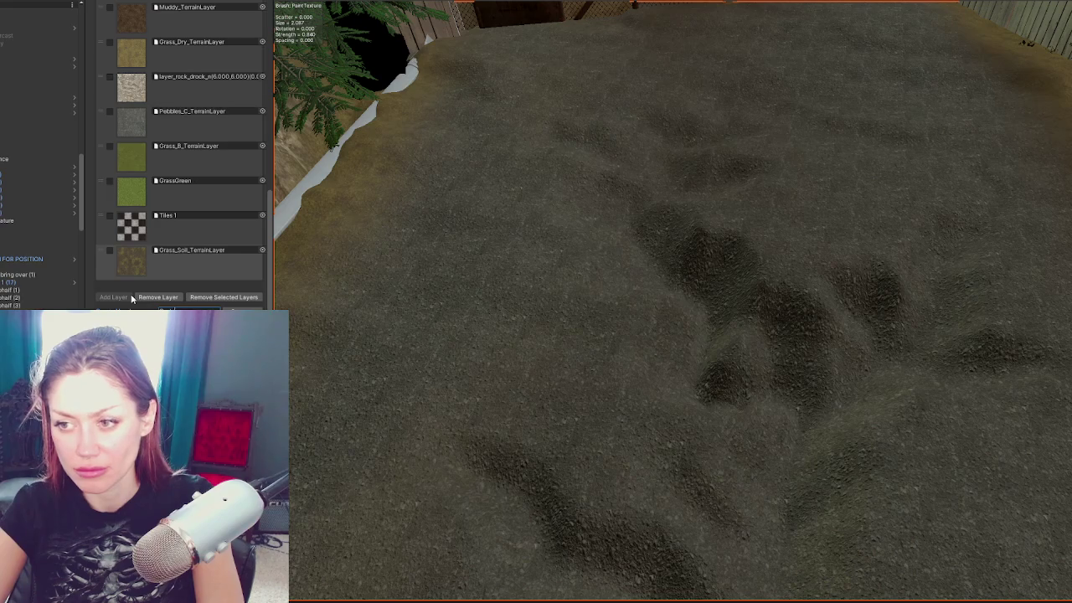
Step: Re-add CliffBright with Add Layer and select it below Grass_Soil_TerrainLayer
{"action": "left_click", "coordinate": [132, 299]}
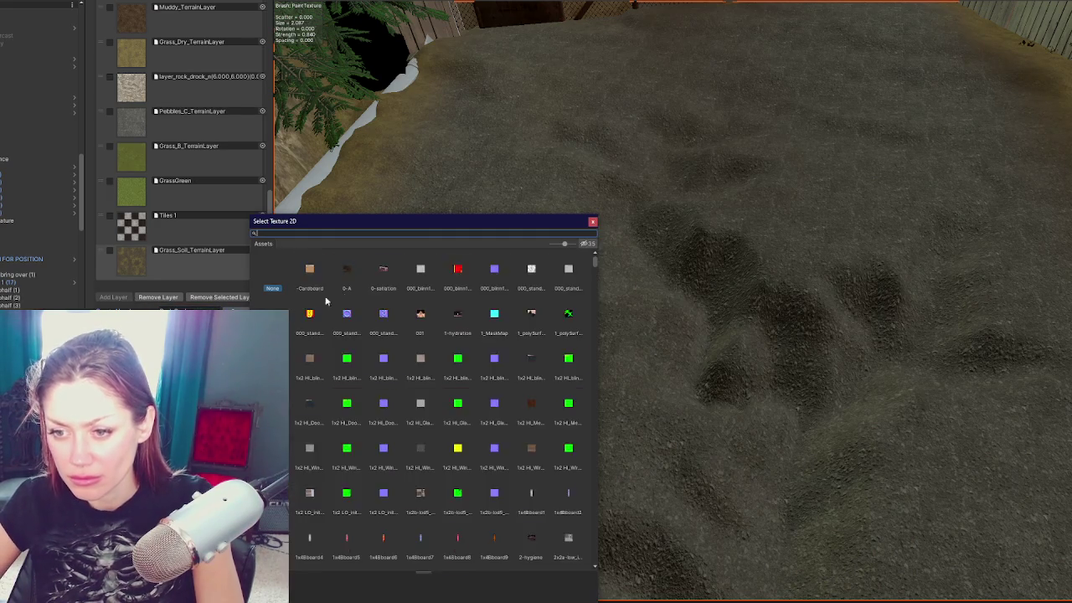
{"action": "key", "text": "Escape"}
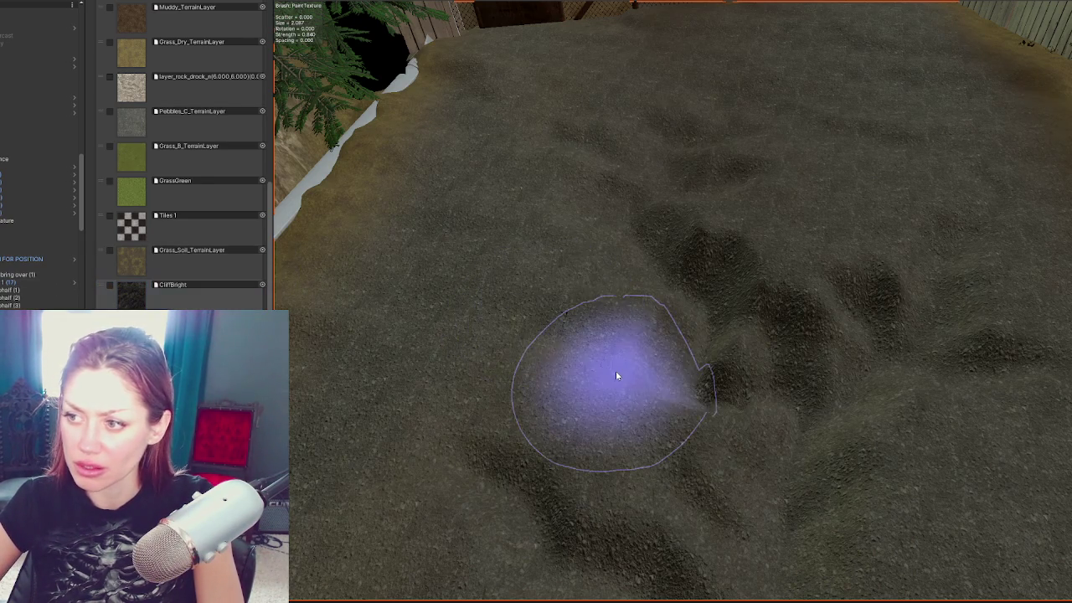
{"action": "left_click", "coordinate": [202, 307]}
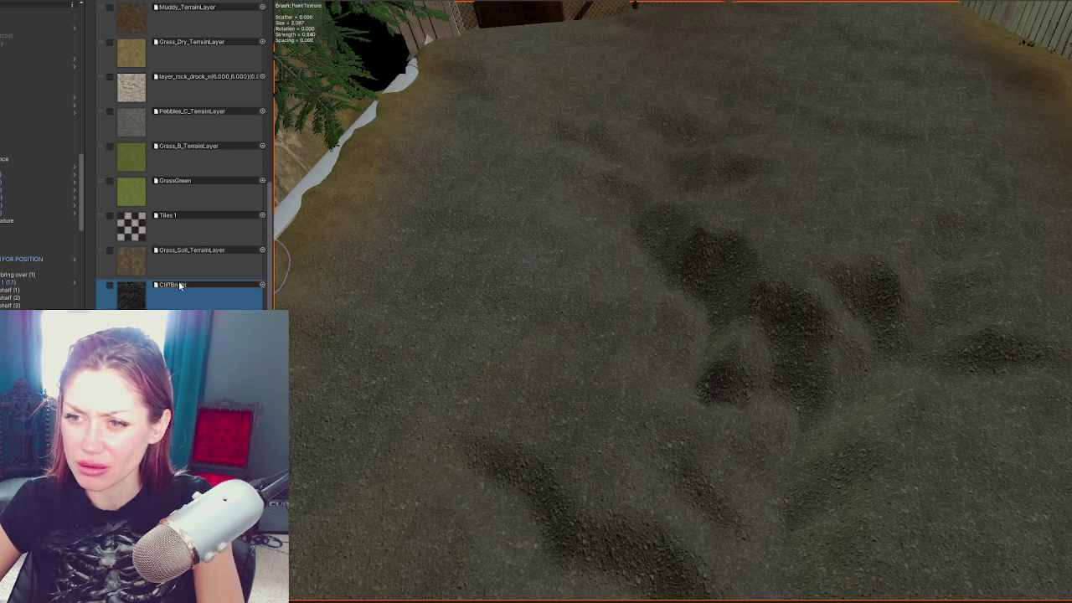
Step: Change the re-added CliffBright layer's specular colour from white to black (000000)
{"action": "scroll", "coordinate": [178, 281], "scroll_direction": "down", "scroll_amount": 5}
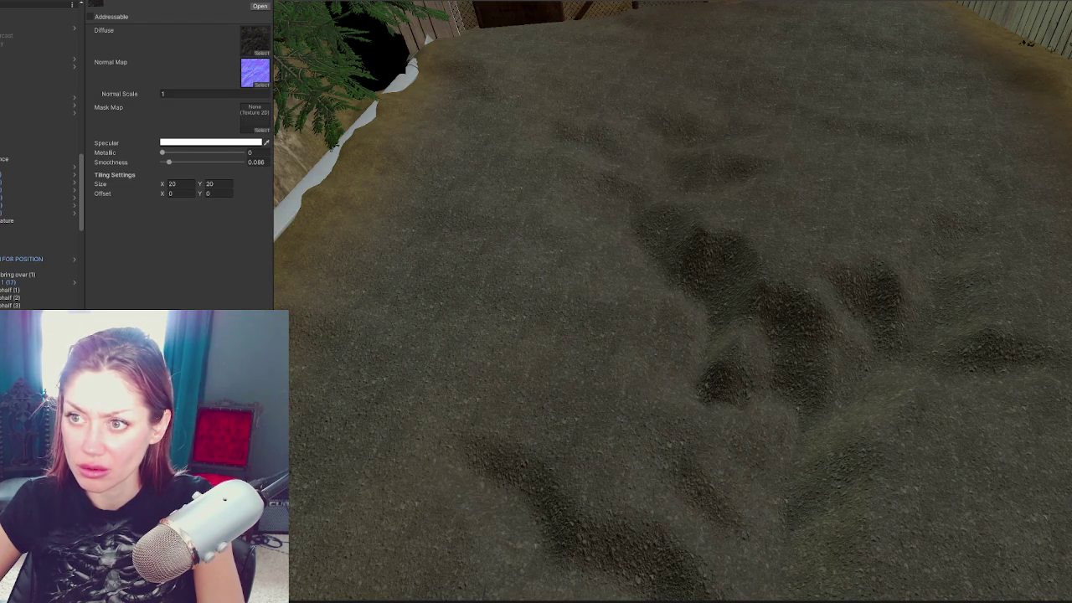
{"action": "left_click", "coordinate": [235, 142]}
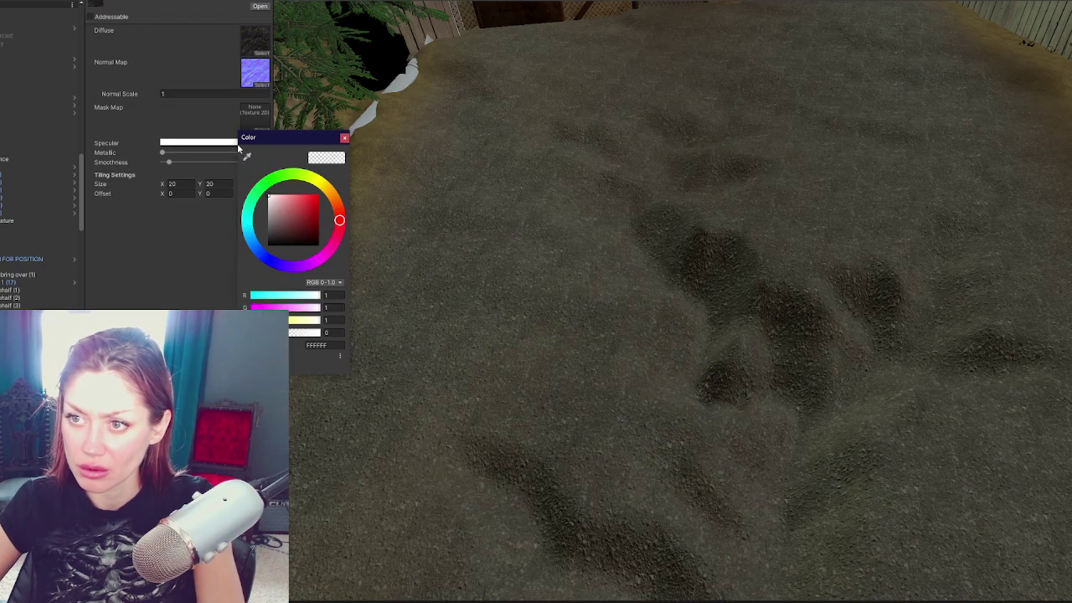
{"action": "left_click", "coordinate": [346, 137]}
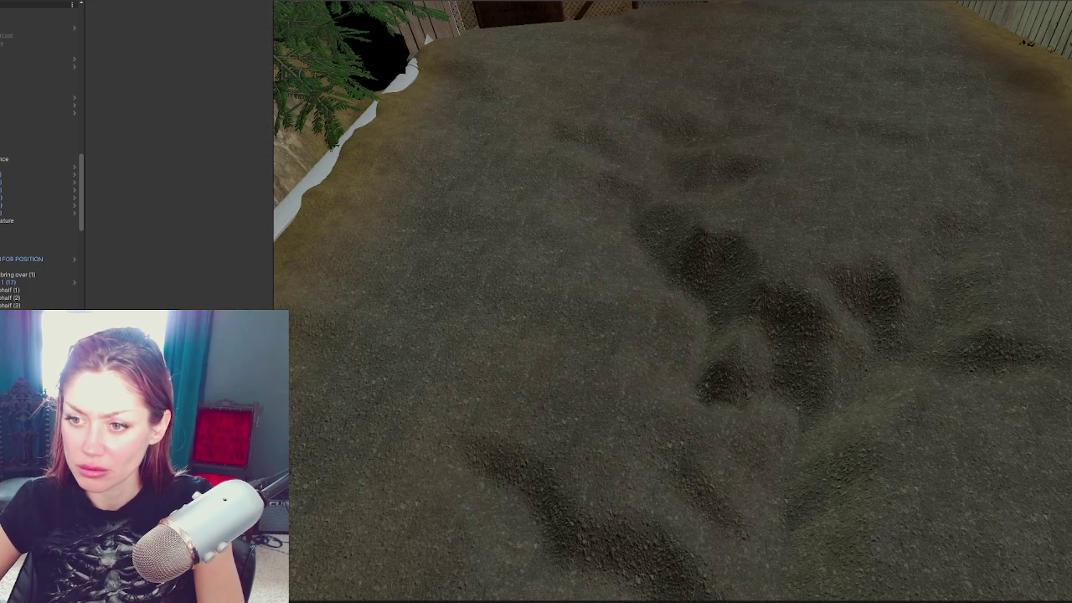
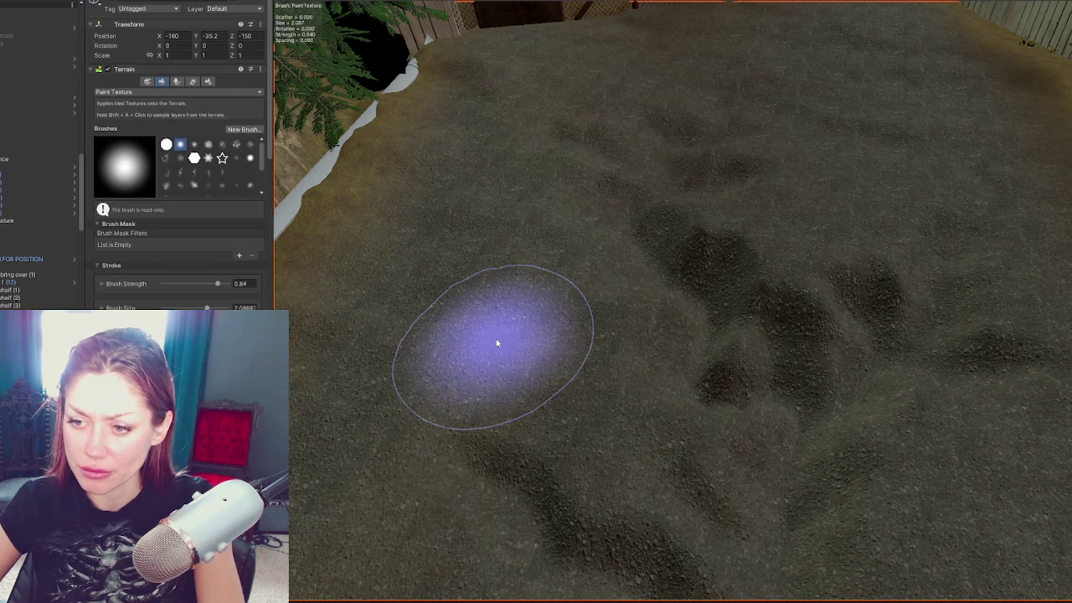
Step: Select and enable the CliffBright layer and paint a stroke across the terrain
{"action": "scroll", "coordinate": [151, 206], "scroll_direction": "down", "scroll_amount": 3}
{"action": "scroll", "coordinate": [166, 201], "scroll_direction": "down", "scroll_amount": 5}
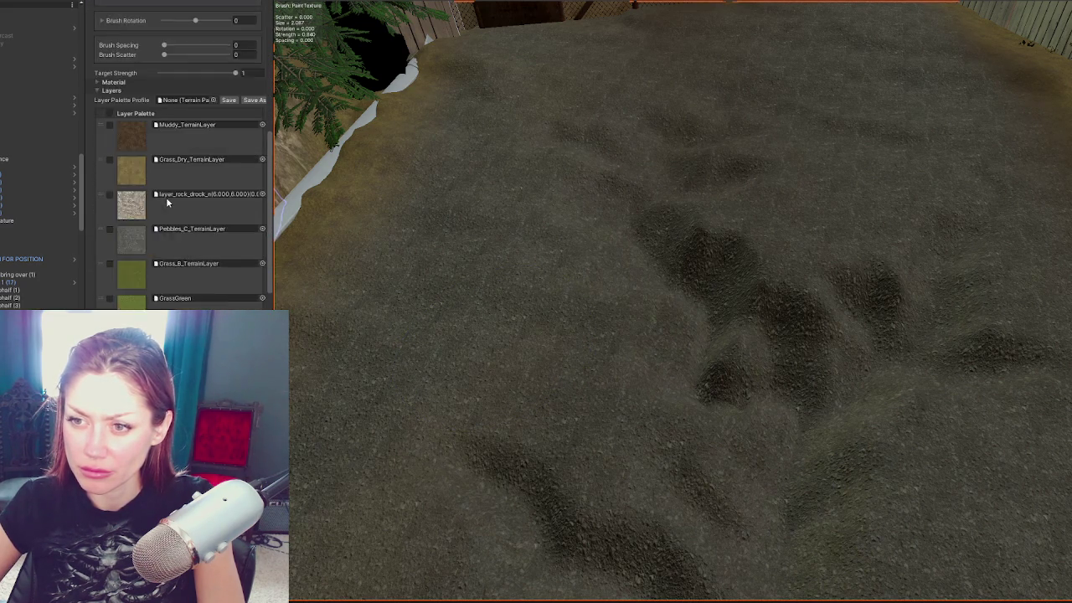
{"action": "left_click", "coordinate": [210, 255]}
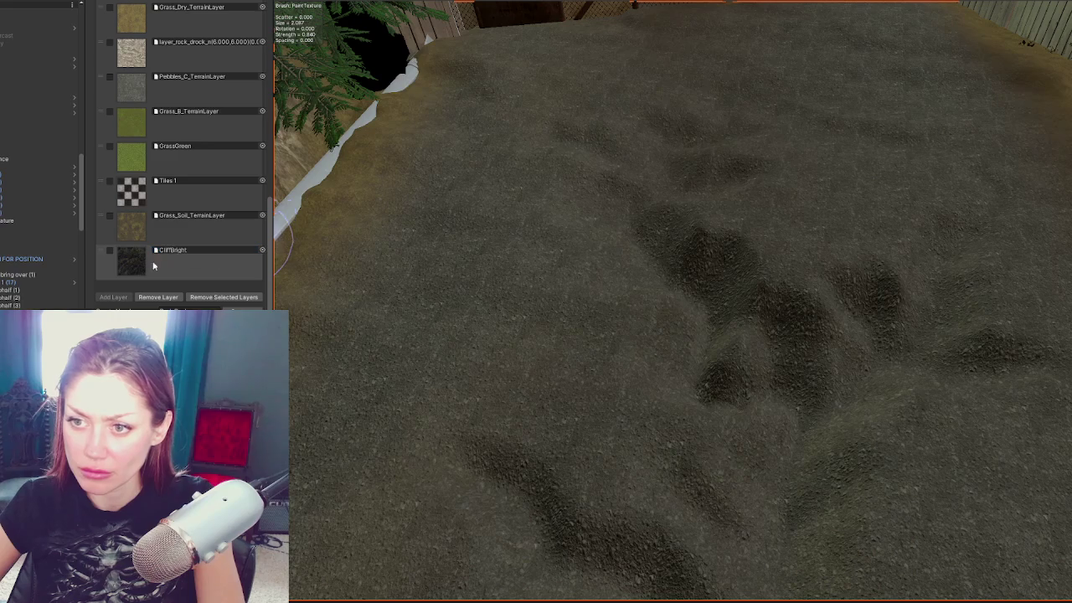
{"action": "left_click", "coordinate": [109, 251]}
{"action": "mouse_move", "coordinate": [659, 279]}
{"action": "left_mouse_down"}
{"action": "mouse_move", "coordinate": [807, 359]}
{"action": "mouse_move", "coordinate": [992, 406]}
{"action": "left_mouse_up"}
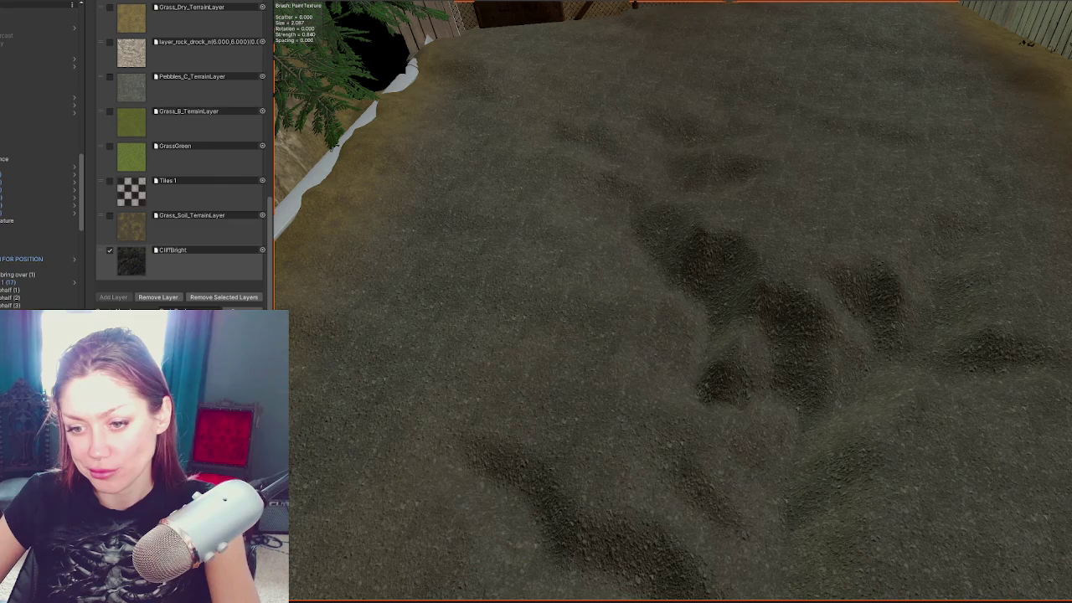
Step: Inspect the Tiles 1 layer settings (checkered maps, 2.5 tiling) and bring up the Project create menu
{"action": "left_click", "coordinate": [232, 179]}
{"action": "scroll", "coordinate": [232, 179], "scroll_direction": "down", "scroll_amount": 5}
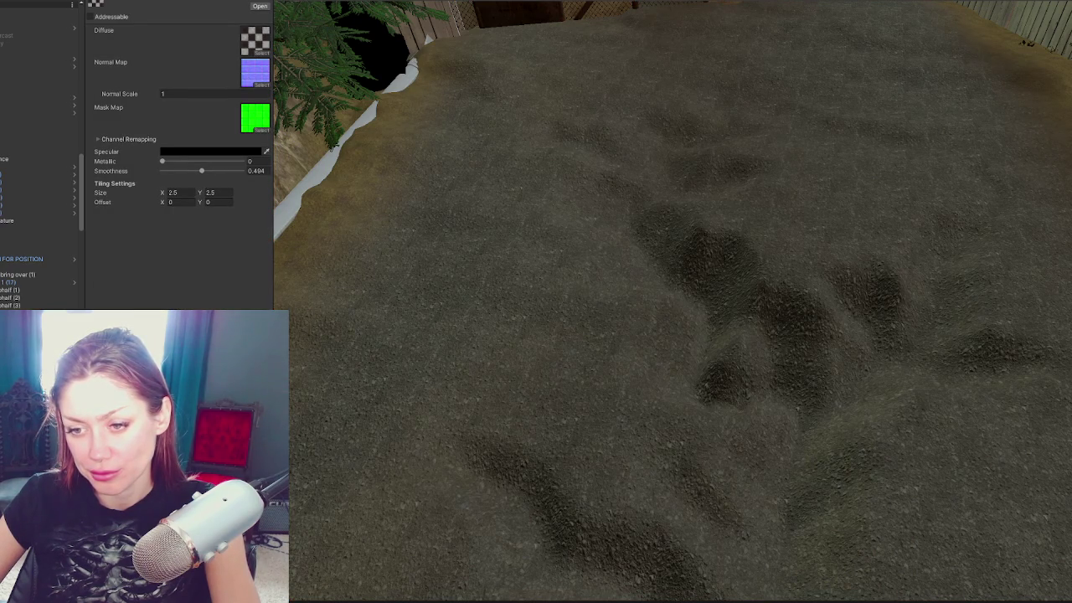
{"action": "right_click", "coordinate": [179, 276]}
Step: Add a new folder to the project assets through Create > Folder
{"action": "mouse_move", "coordinate": [273, 286]}
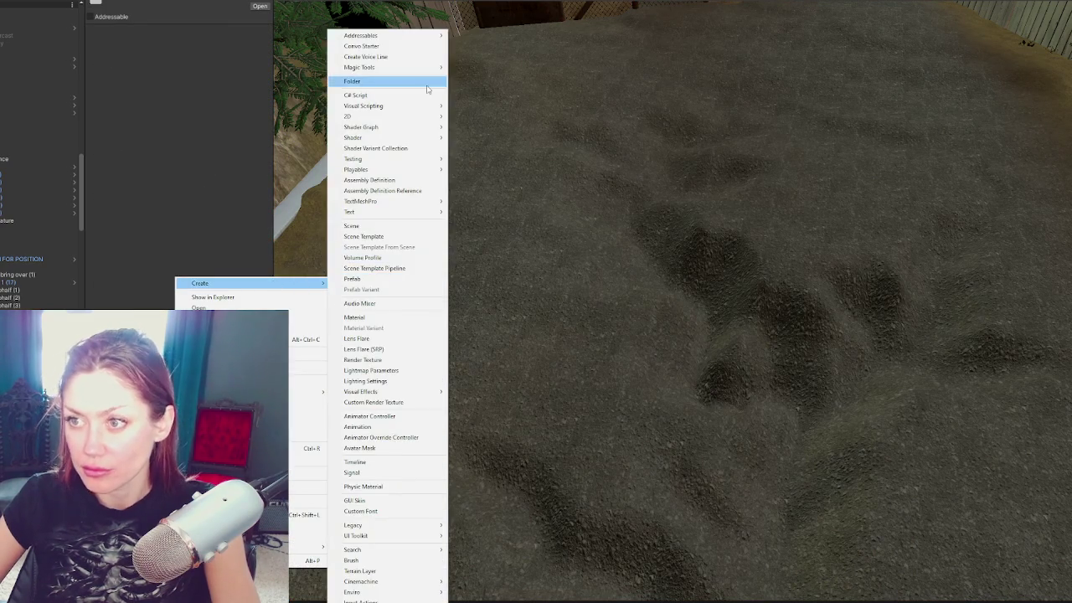
{"action": "left_click", "coordinate": [427, 92]}
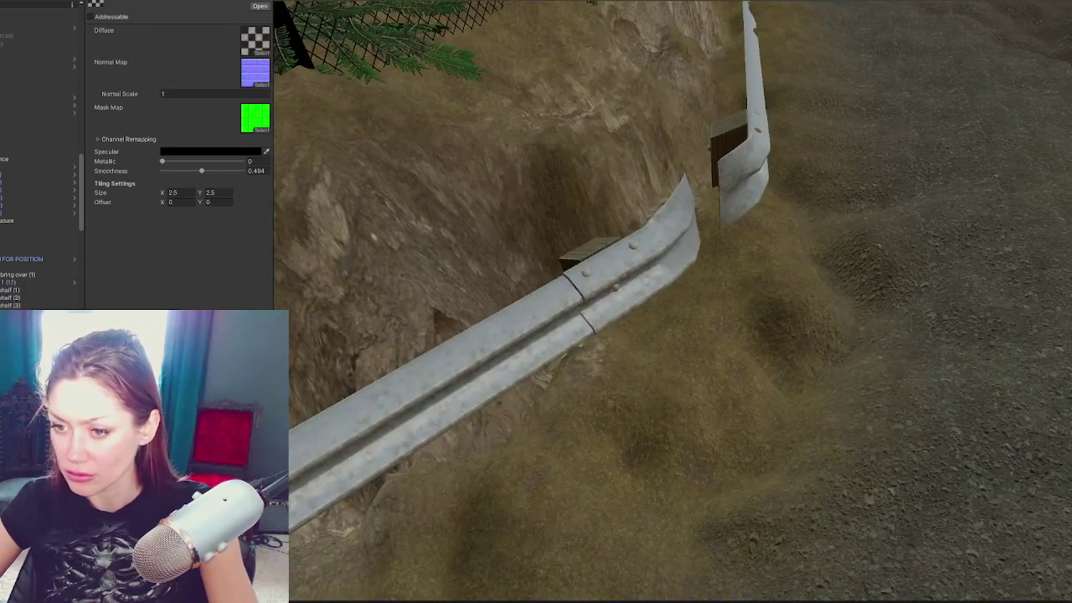
Step: Preview the dark gravel material on the guardrail and check its base and normal maps
{"action": "mouse_move", "coordinate": [289, 469]}
{"action": "left_mouse_down"}
{"action": "mouse_move", "coordinate": [436, 369]}
{"action": "mouse_move", "coordinate": [352, 537]}
{"action": "mouse_move", "coordinate": [400, 418]}
{"action": "mouse_move", "coordinate": [167, 461]}
{"action": "left_mouse_up"}
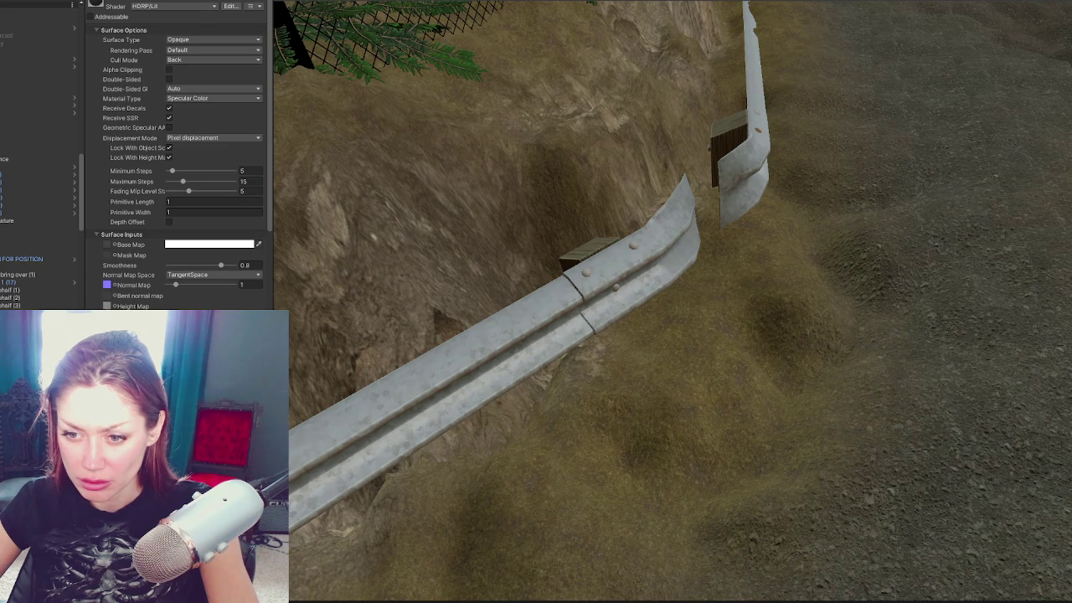
{"action": "mouse_move", "coordinate": [167, 461]}
{"action": "left_mouse_down"}
{"action": "mouse_move", "coordinate": [447, 388]}
{"action": "mouse_move", "coordinate": [393, 486]}
{"action": "mouse_move", "coordinate": [355, 423]}
{"action": "mouse_move", "coordinate": [285, 428]}
{"action": "left_mouse_up"}
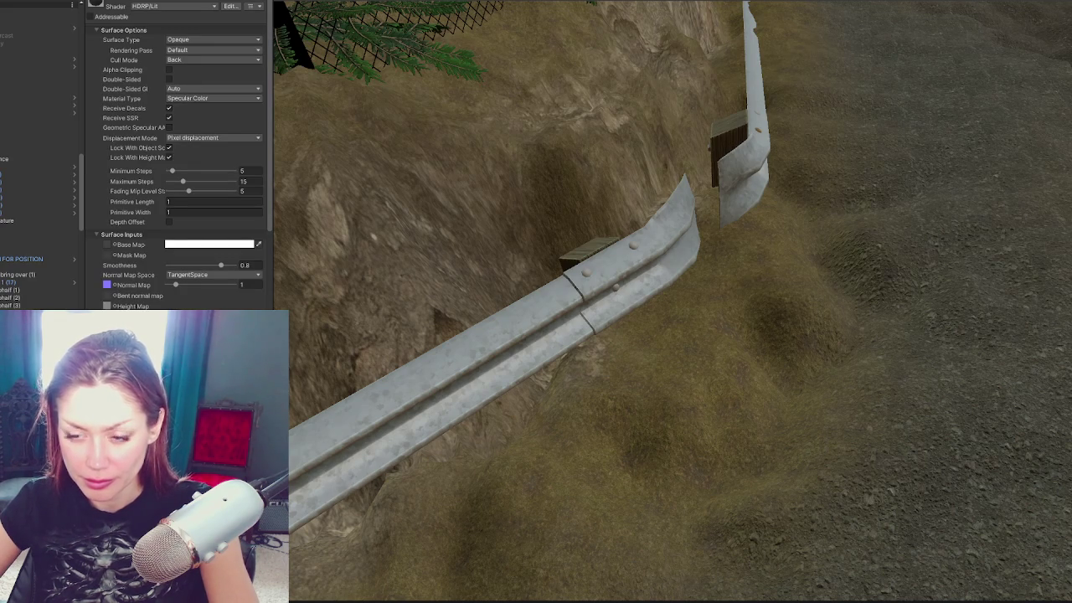
{"action": "left_click", "coordinate": [106, 244]}
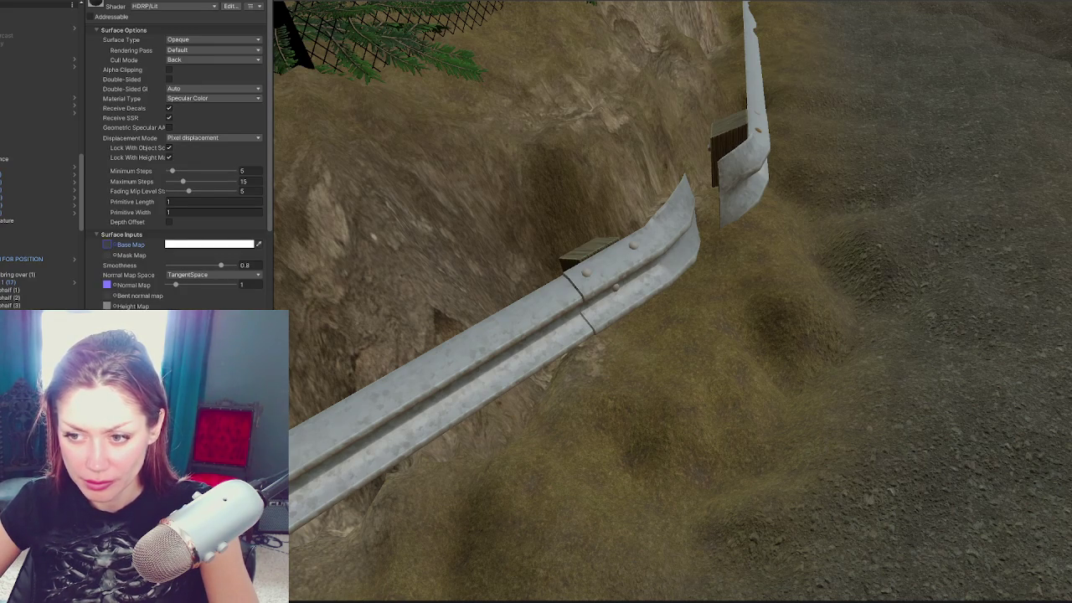
{"action": "left_click", "coordinate": [107, 284]}
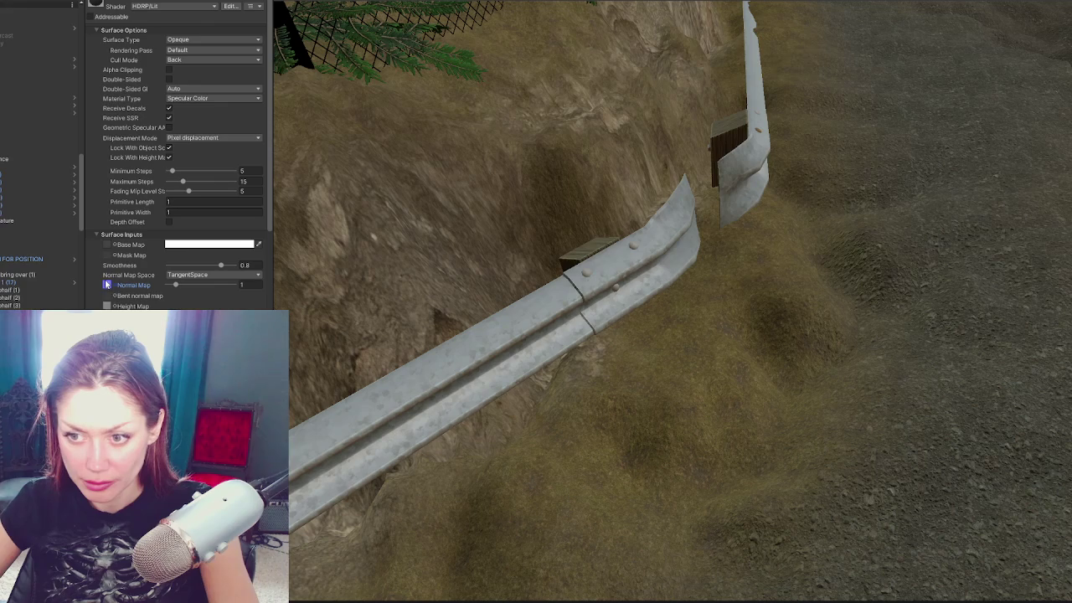
Step: Open the gravel height map texture and duplicate it with Ctrl+D
{"action": "left_click", "coordinate": [108, 307]}
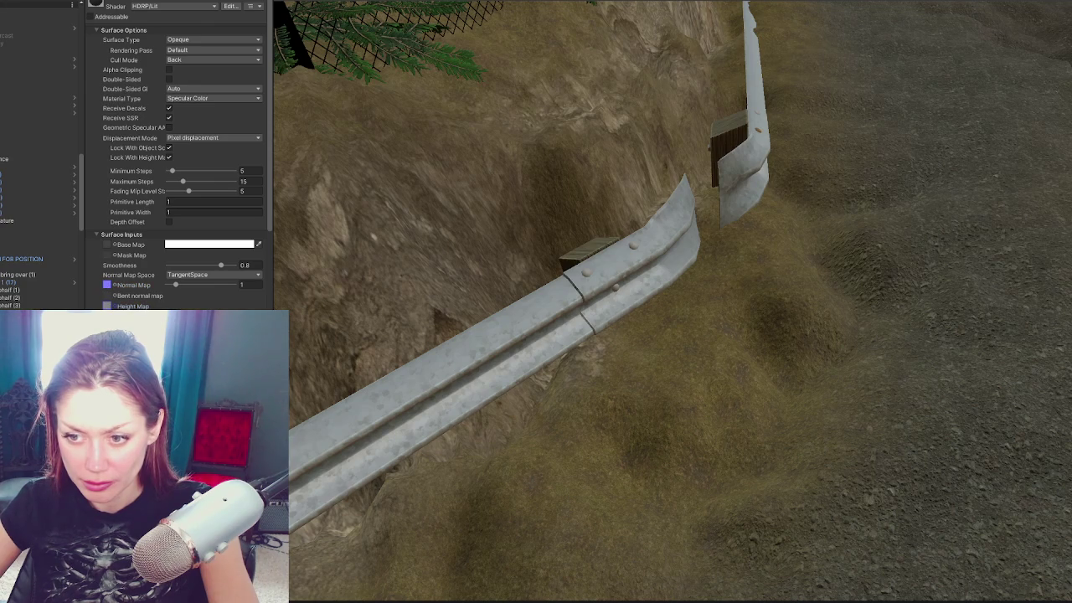
{"action": "double_click", "coordinate": [107, 305]}
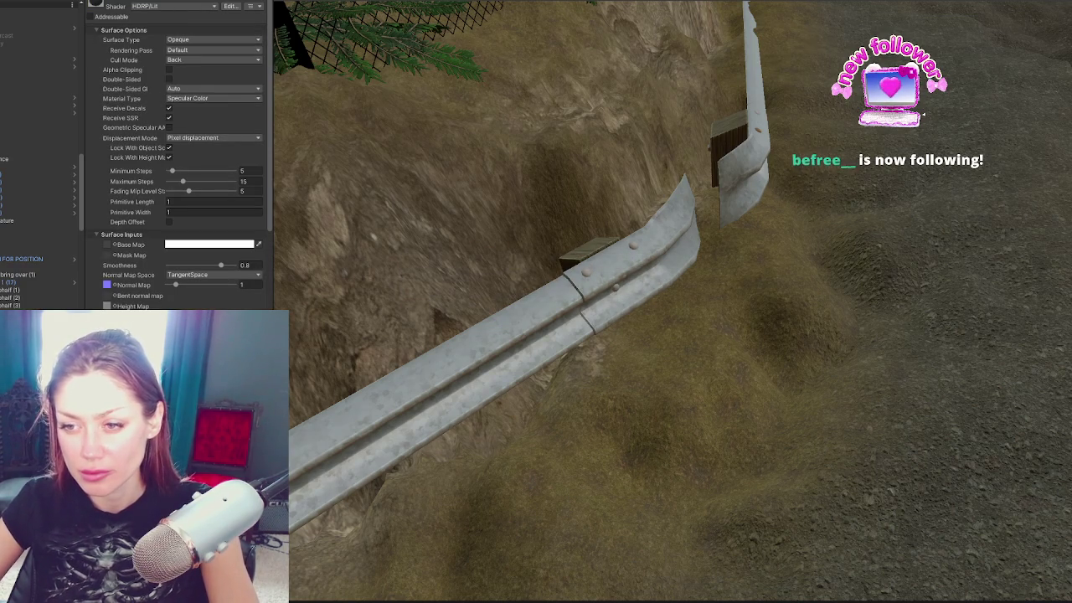
{"action": "key", "text": "ctrl+d"}
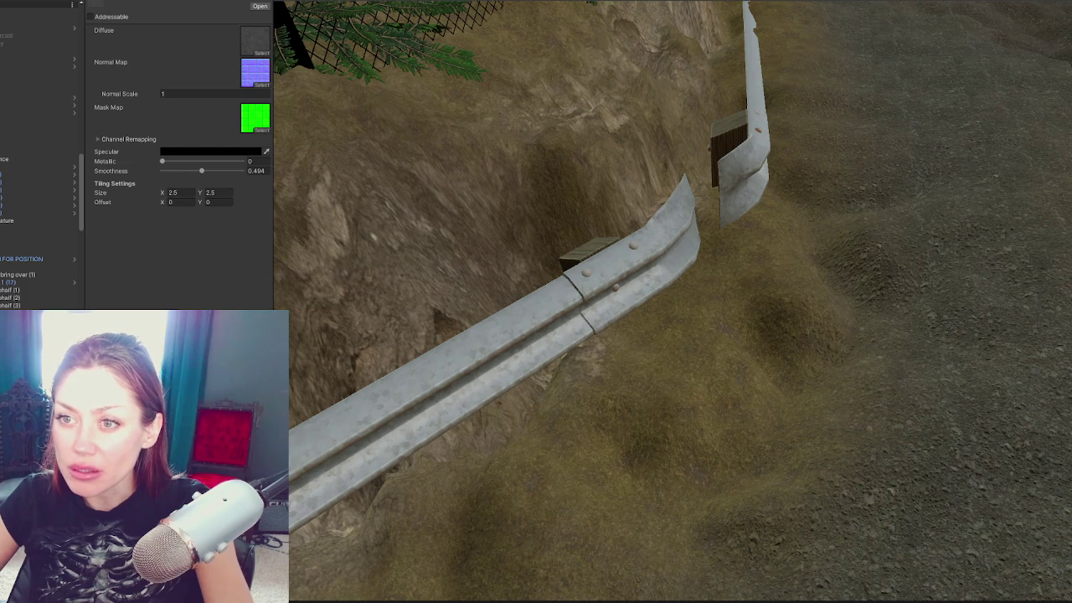
Step: Clear the gravel layer's Mask Map and assign a blue normal map as its Normal Map
{"action": "left_click", "coordinate": [261, 127]}
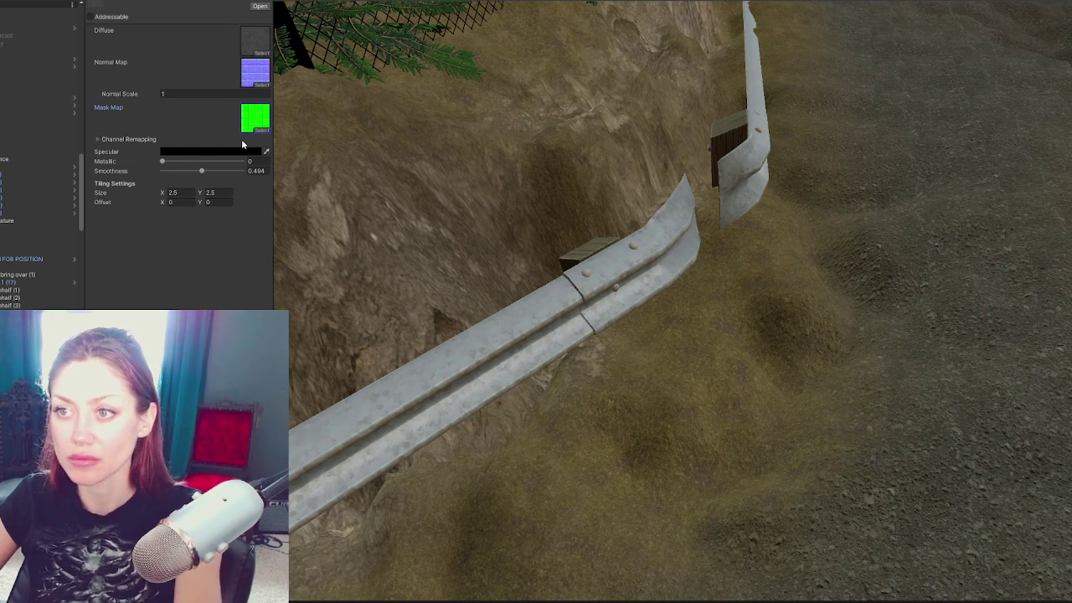
{"action": "key", "text": "Delete"}
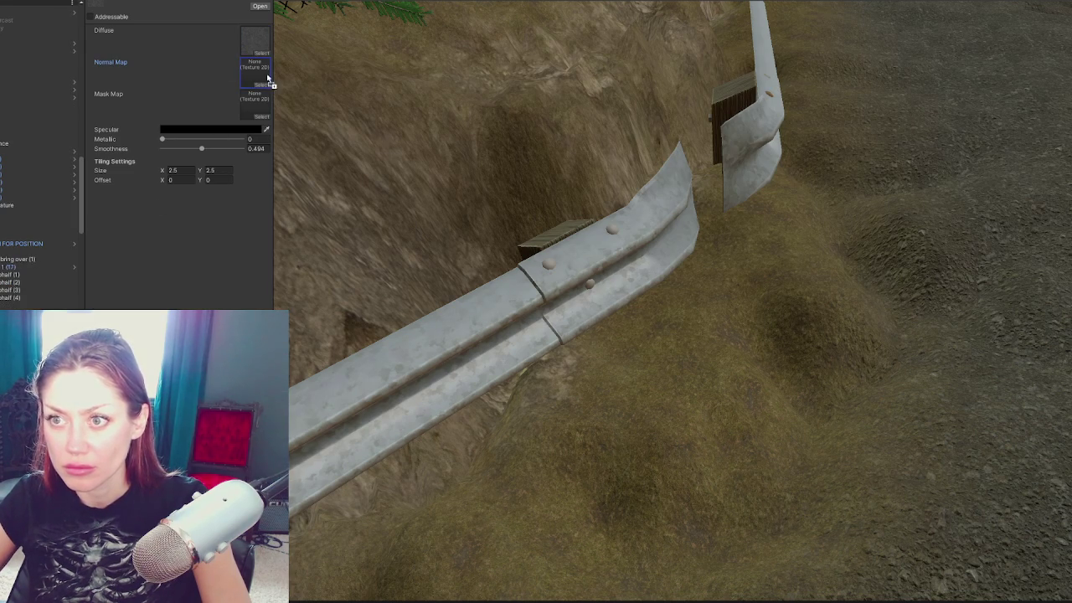
{"action": "left_click_drag", "start_coordinate": [270, 82], "coordinate": [253, 69]}
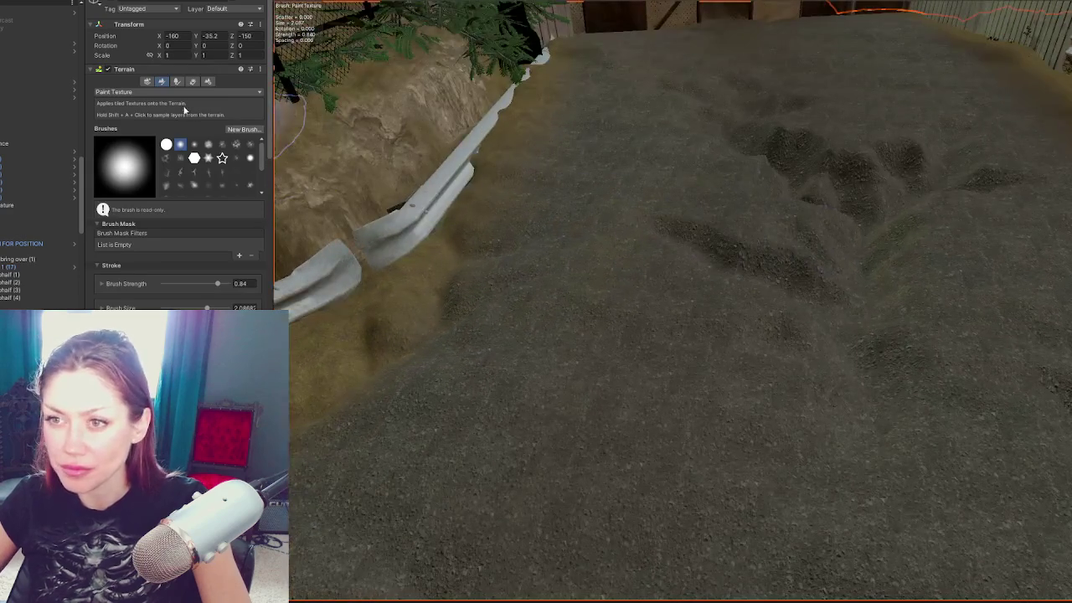
Step: Keep Paint Texture as the terrain tool and delete the CliffBright layer
{"action": "left_click", "coordinate": [176, 92]}
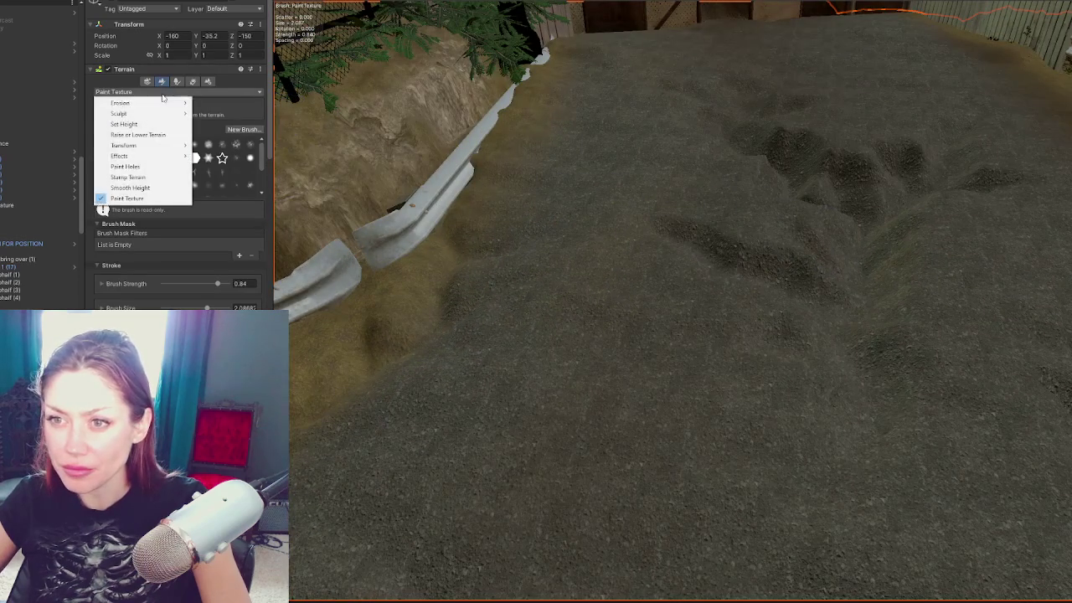
{"action": "left_click", "coordinate": [160, 198]}
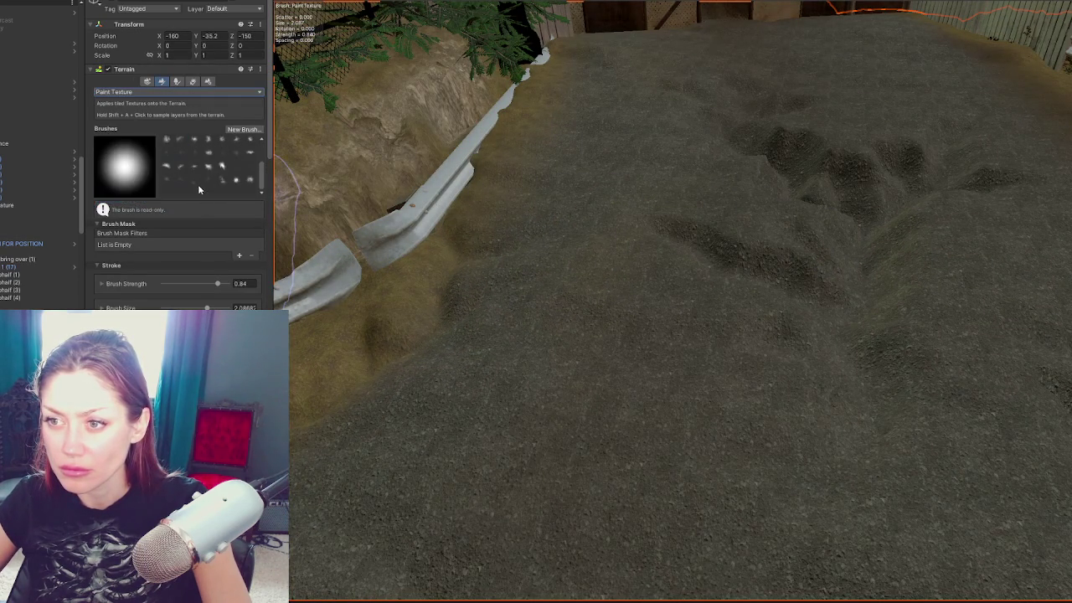
{"action": "scroll", "coordinate": [198, 185], "scroll_direction": "down", "scroll_amount": 10}
{"action": "left_click", "coordinate": [196, 298]}
{"action": "key", "text": "Delete"}
{"action": "left_click", "coordinate": [552, 302]}
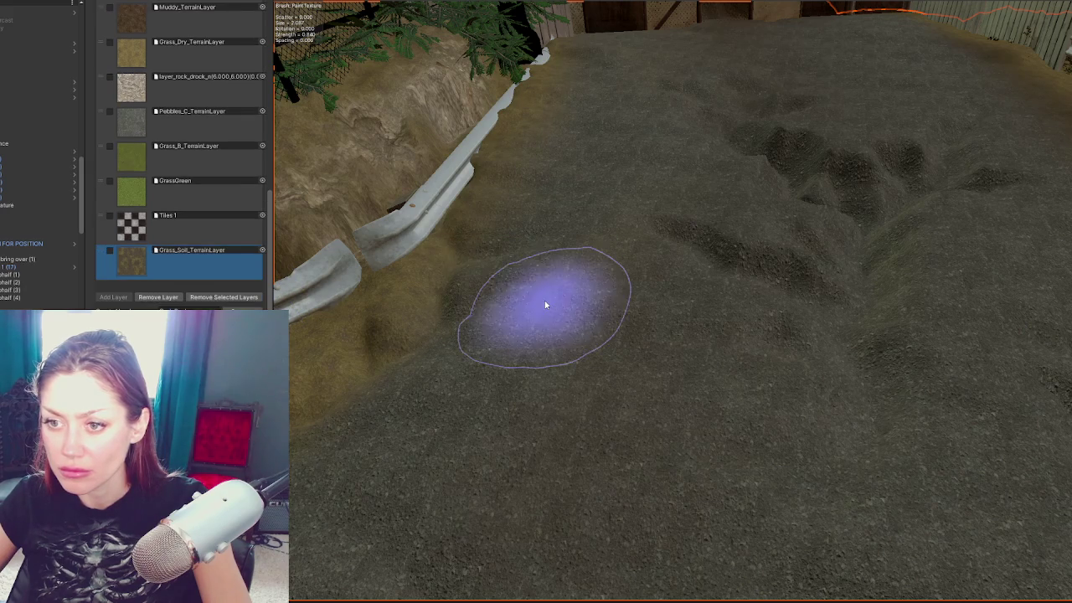
Step: Start a new layer from the Select Texture 2D picker, repositioned mid-screen
{"action": "left_click", "coordinate": [97, 307]}
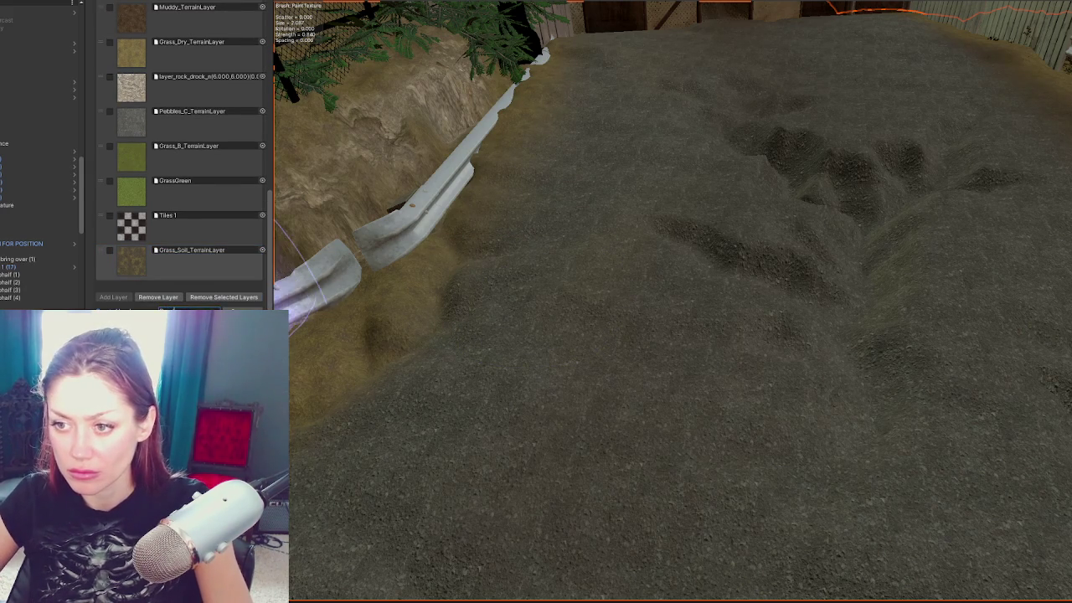
{"action": "left_click", "coordinate": [114, 297]}
{"action": "left_click_drag", "start_coordinate": [414, 223], "coordinate": [196, 467]}
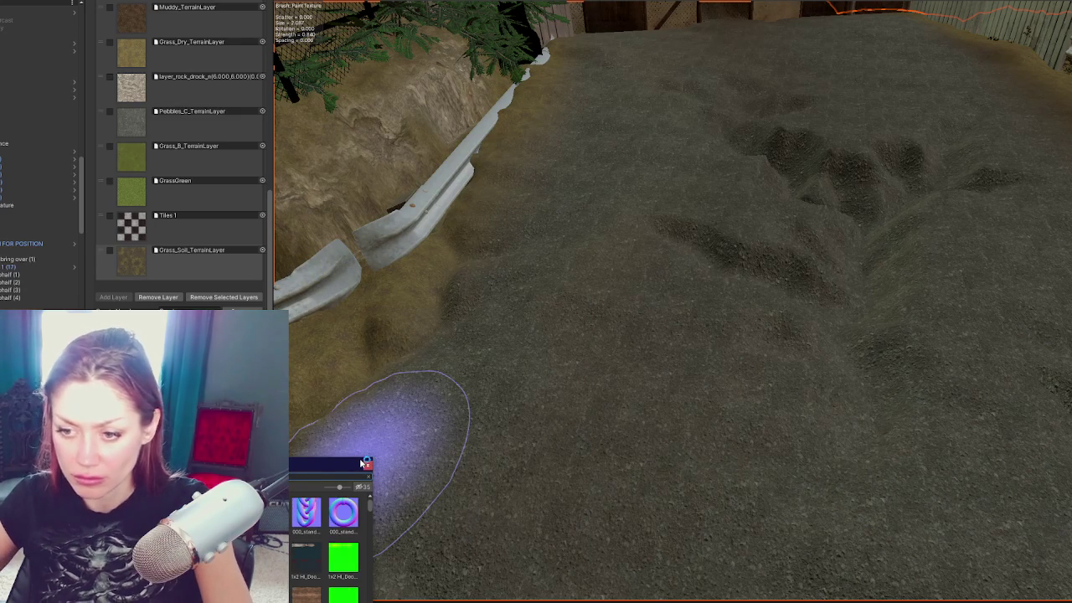
{"action": "left_click_drag", "start_coordinate": [252, 465], "coordinate": [565, 206]}
Step: Create a Road terrain layer from the blue-purple road texture and select it
{"action": "scroll", "coordinate": [621, 455], "scroll_direction": "down", "scroll_amount": 3}
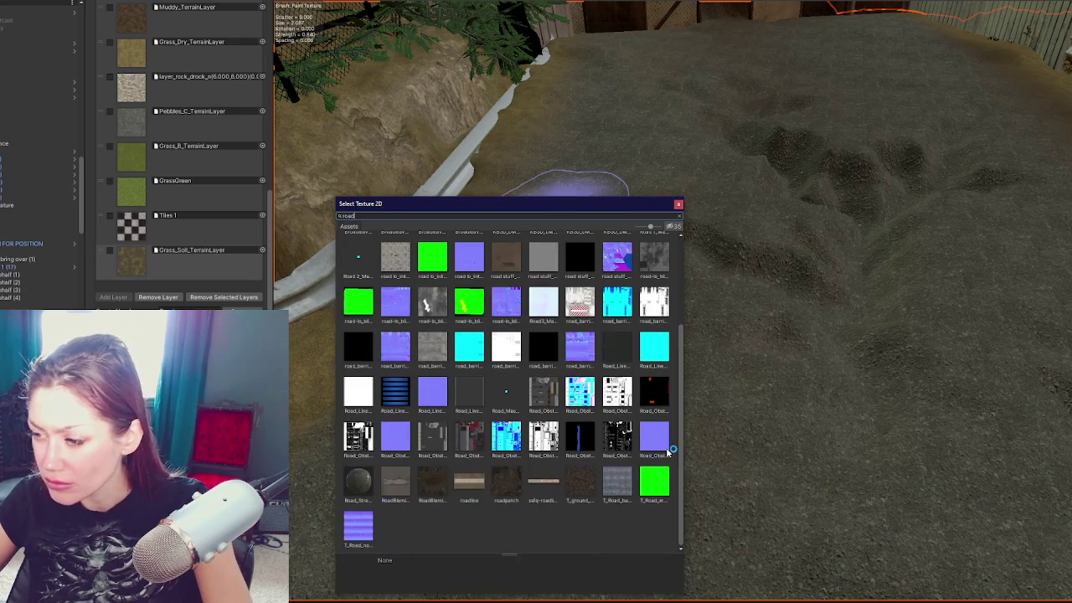
{"action": "scroll", "coordinate": [444, 476], "scroll_direction": "up", "scroll_amount": 3}
{"action": "scroll", "coordinate": [444, 475], "scroll_direction": "up", "scroll_amount": 1}
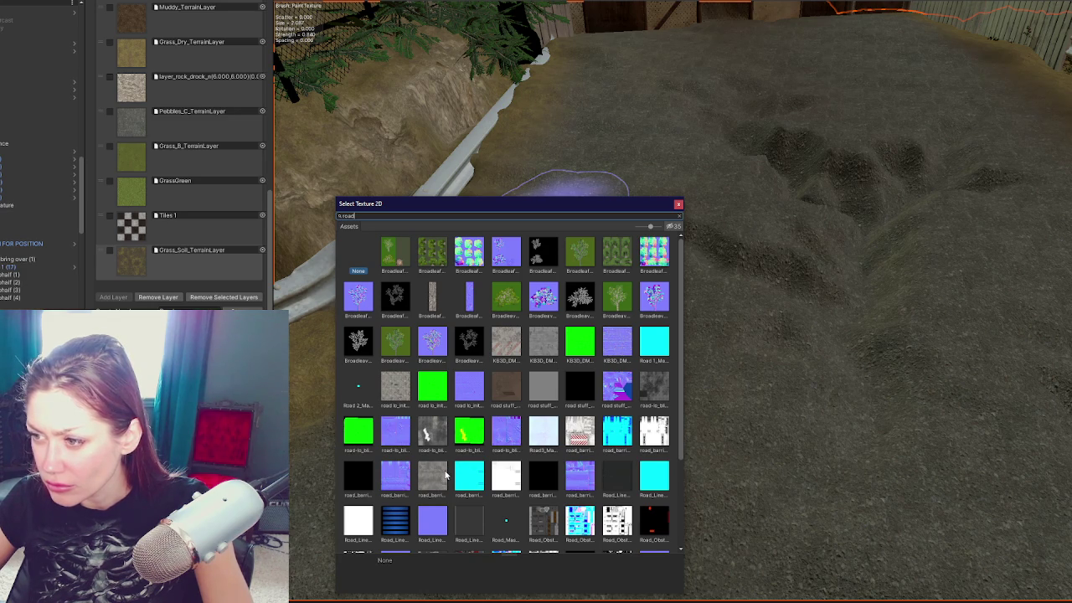
{"action": "scroll", "coordinate": [445, 476], "scroll_direction": "down", "scroll_amount": 3}
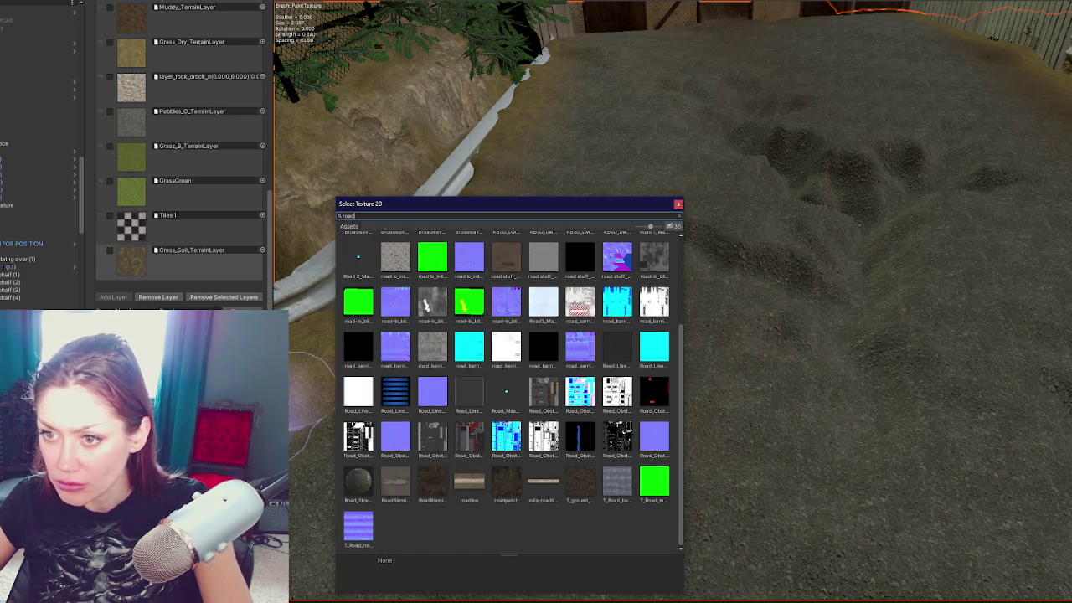
{"action": "scroll", "coordinate": [432, 271], "scroll_direction": "up", "scroll_amount": 2}
{"action": "scroll", "coordinate": [433, 271], "scroll_direction": "up", "scroll_amount": 2}
{"action": "double_click", "coordinate": [497, 273]}
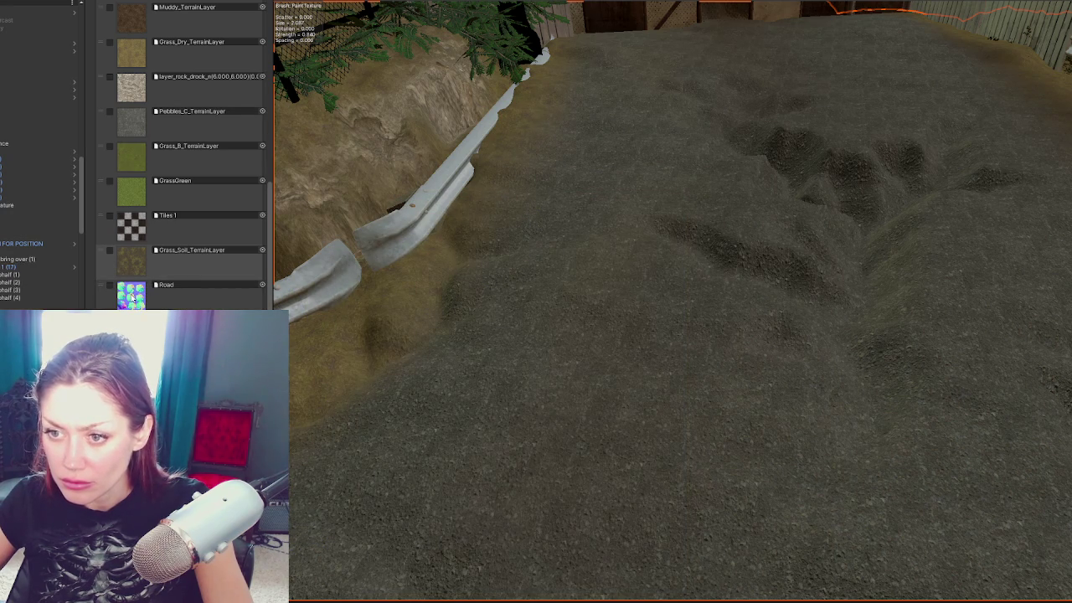
{"action": "left_click", "coordinate": [159, 287]}
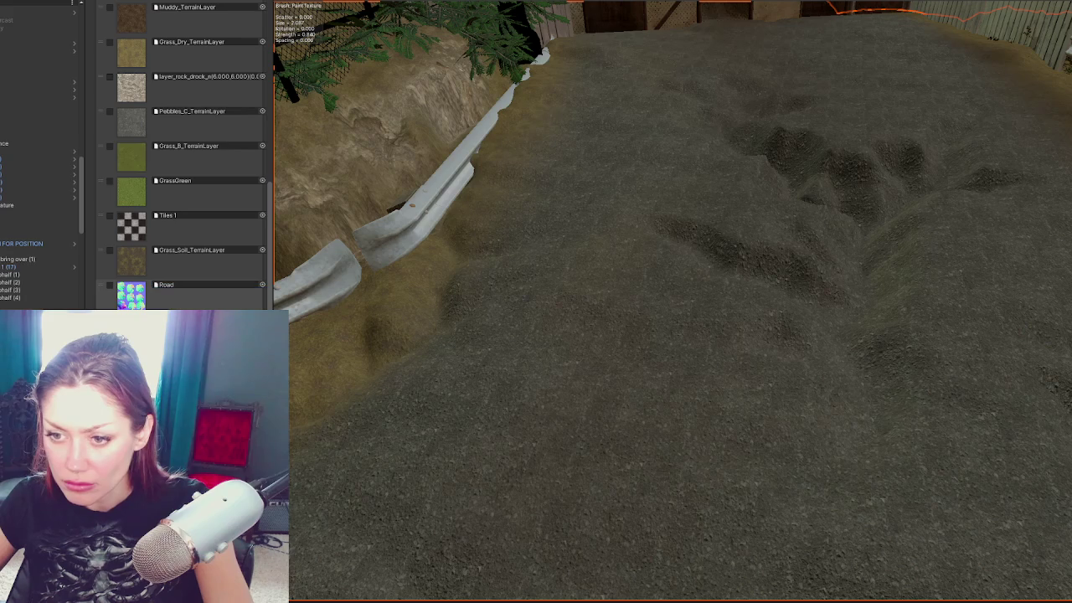
Step: Select the Road layer for painting and bring the Paint Texture brush and Stroke settings into view
{"action": "left_click", "coordinate": [177, 295]}
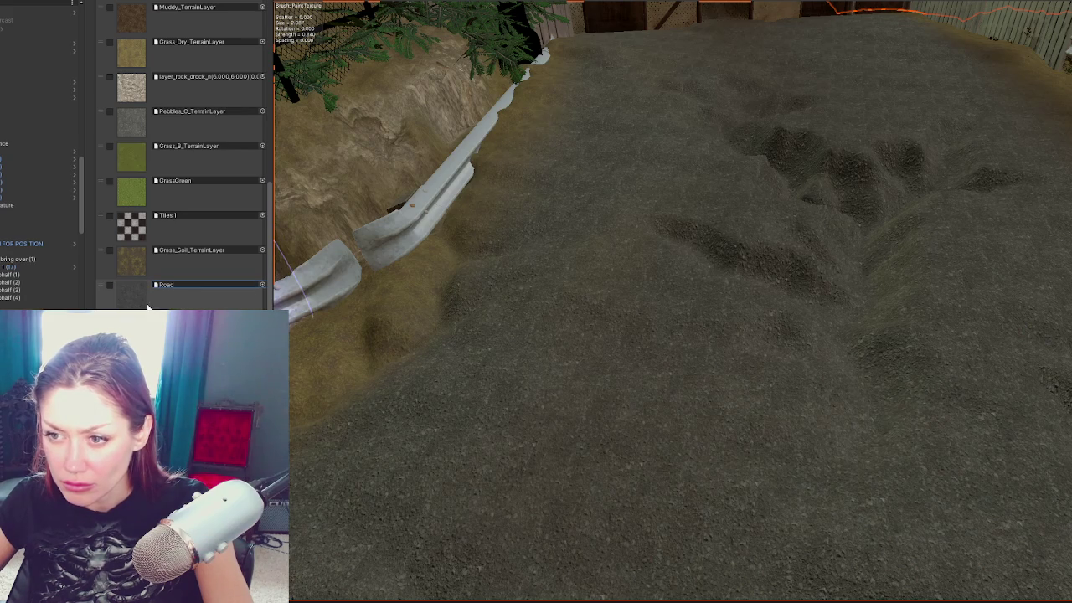
{"action": "scroll", "coordinate": [803, 284], "scroll_direction": "up", "scroll_amount": 4}
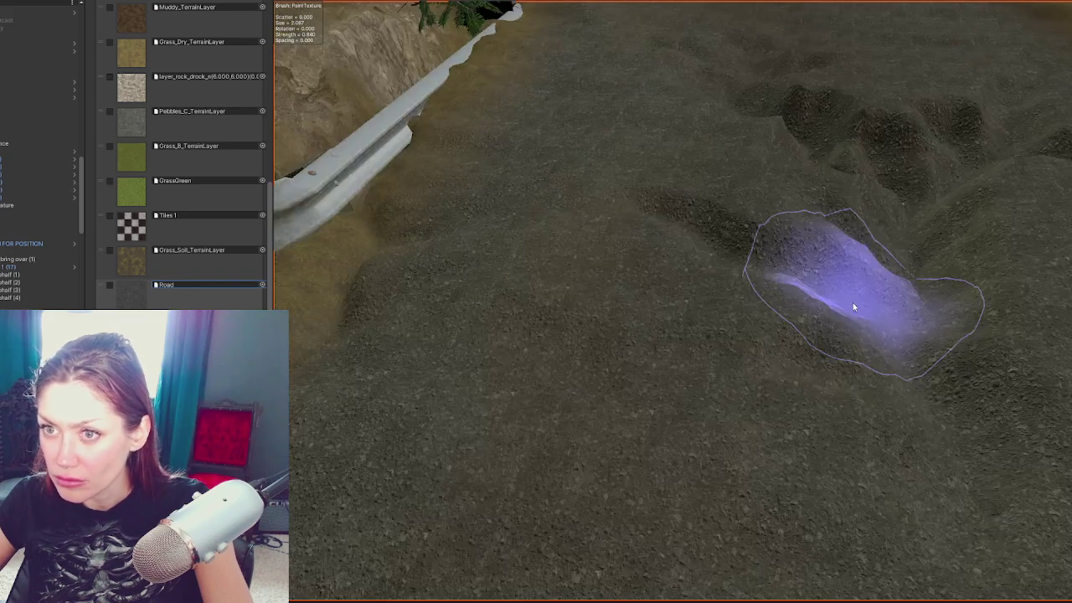
{"action": "scroll", "coordinate": [840, 275], "scroll_direction": "down", "scroll_amount": 5}
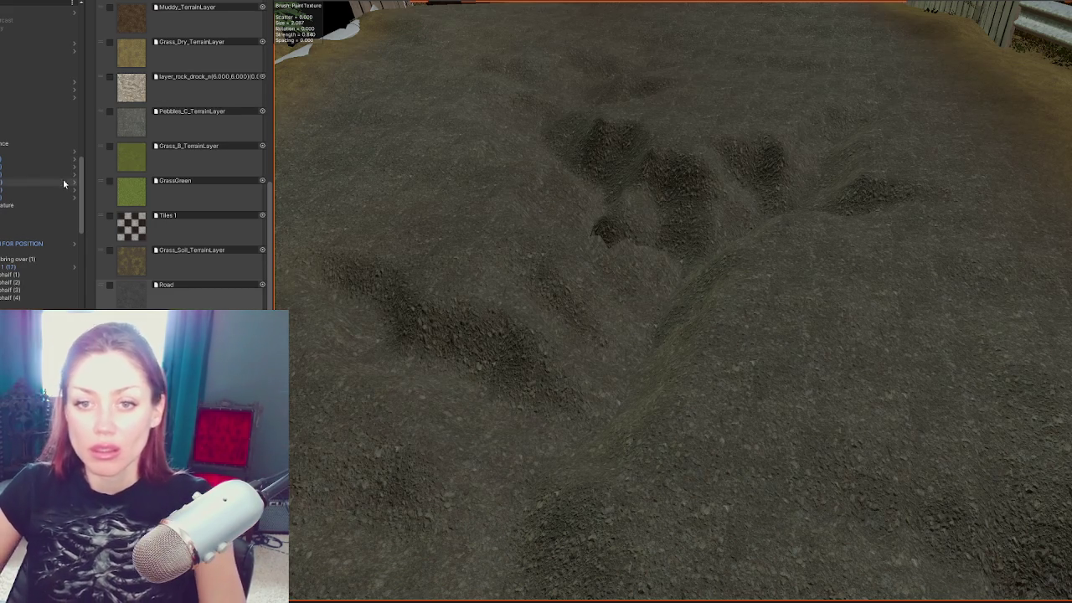
{"action": "scroll", "coordinate": [584, 259], "scroll_direction": "down", "scroll_amount": 5}
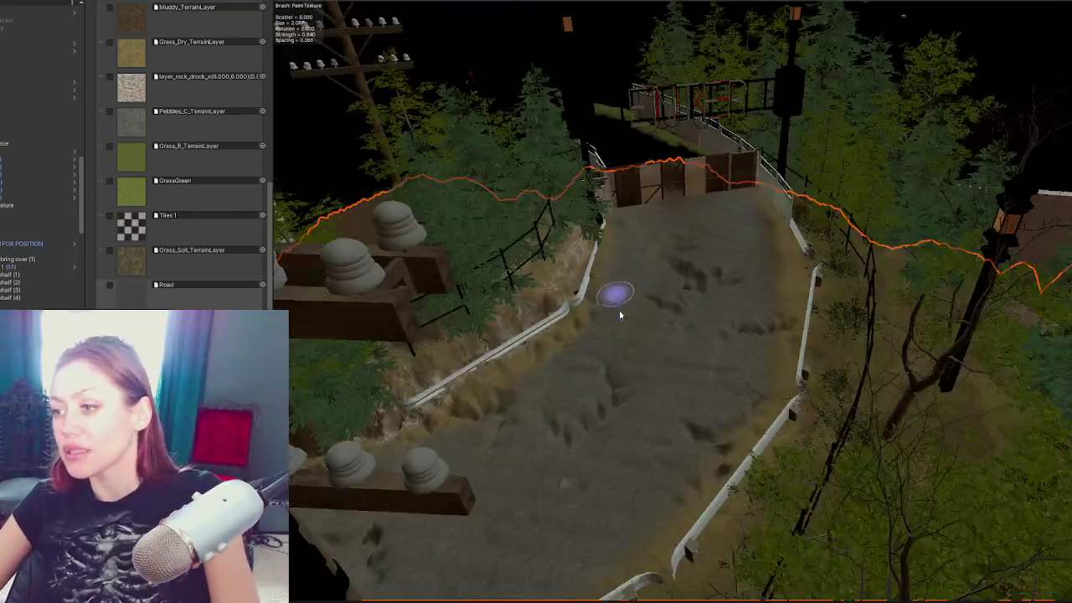
{"action": "scroll", "coordinate": [618, 293], "scroll_direction": "up", "scroll_amount": 5}
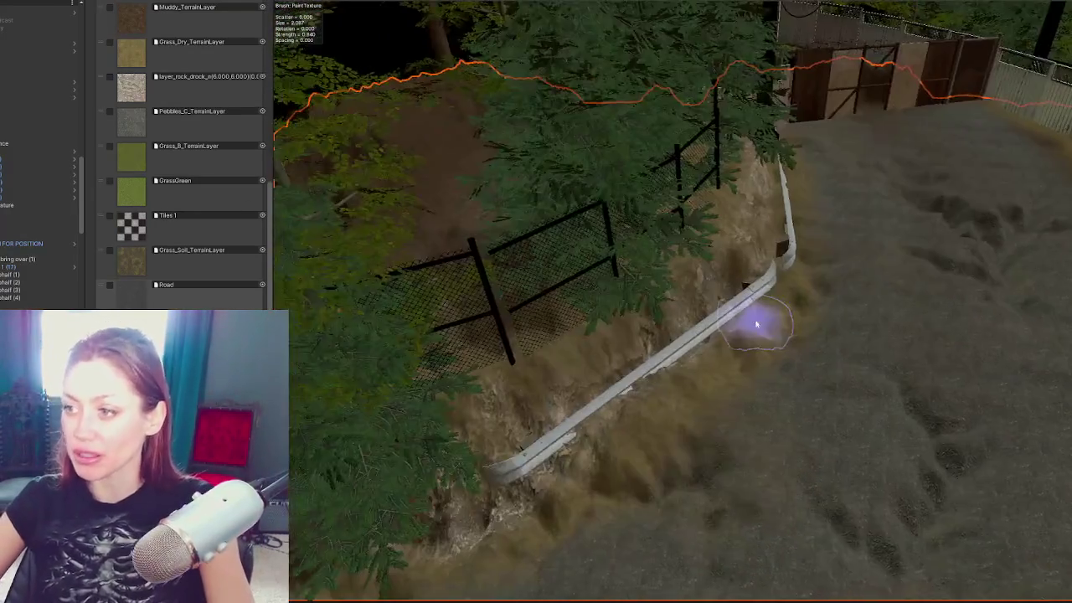
{"action": "scroll", "coordinate": [612, 323], "scroll_direction": "down", "scroll_amount": 3}
{"action": "scroll", "coordinate": [742, 330], "scroll_direction": "up", "scroll_amount": 5}
{"action": "scroll", "coordinate": [708, 304], "scroll_direction": "down", "scroll_amount": 3}
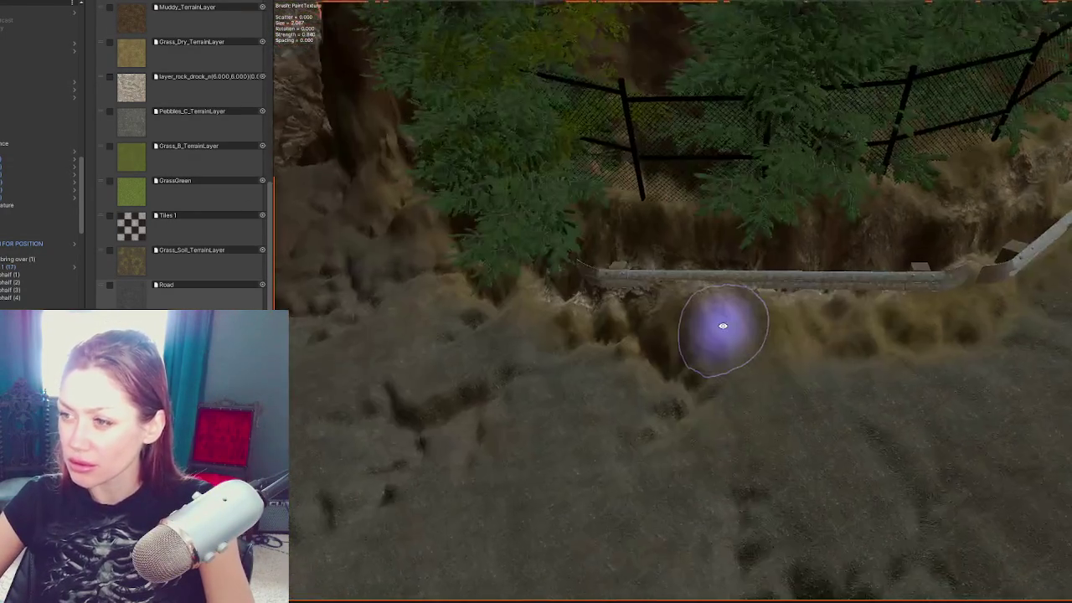
{"action": "scroll", "coordinate": [718, 319], "scroll_direction": "up", "scroll_amount": 4}
{"action": "scroll", "coordinate": [142, 119], "scroll_direction": "up", "scroll_amount": 2}
{"action": "scroll", "coordinate": [143, 119], "scroll_direction": "up", "scroll_amount": 6}
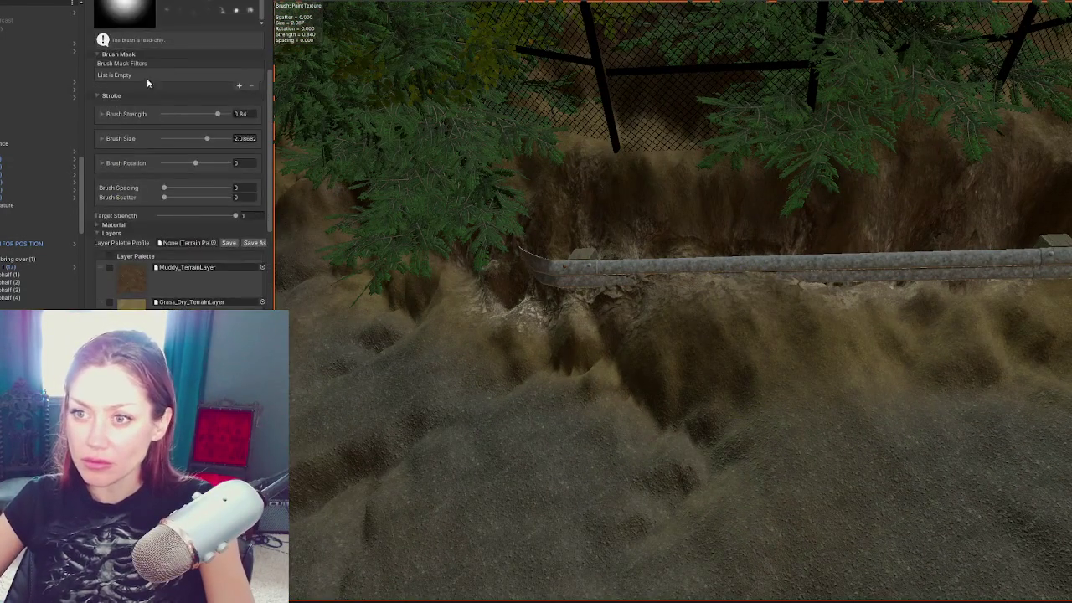
Step: Flatten the ground beneath the guardrail with the Set Height tool
{"action": "left_click", "coordinate": [136, 28]}
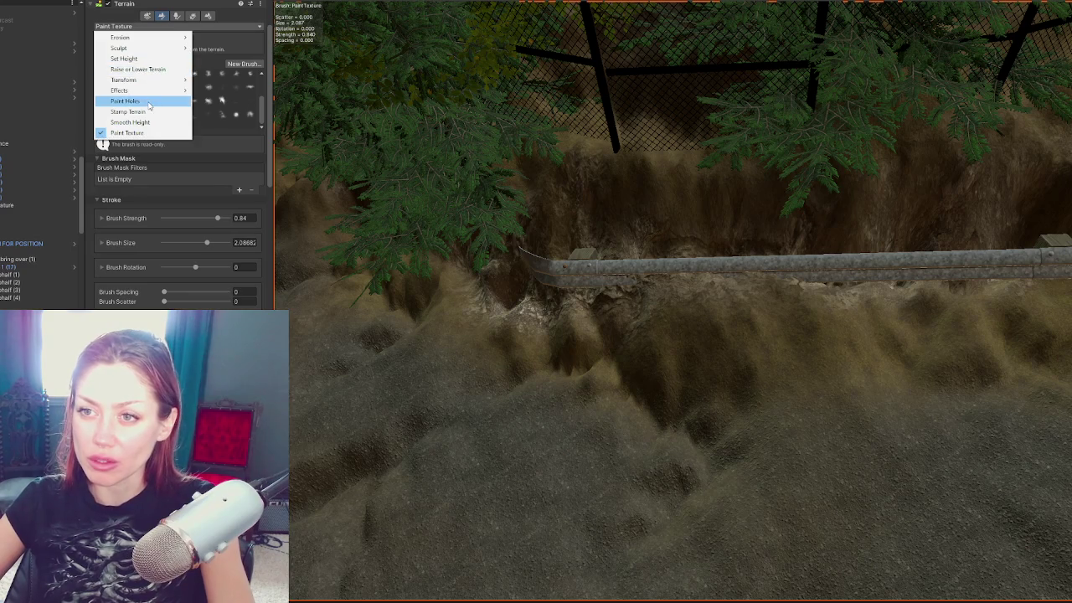
{"action": "left_click", "coordinate": [145, 59]}
{"action": "mouse_move", "coordinate": [720, 309]}
{"action": "left_mouse_down"}
{"action": "mouse_move", "coordinate": [661, 304]}
{"action": "mouse_move", "coordinate": [692, 335]}
{"action": "mouse_move", "coordinate": [1053, 298]}
{"action": "left_mouse_up"}
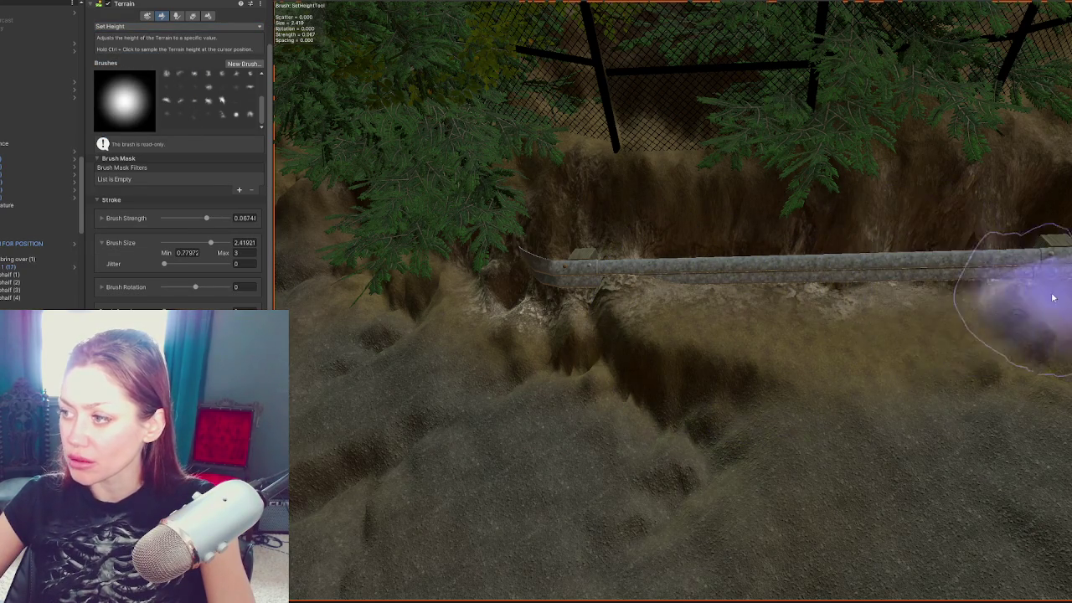
{"action": "key", "text": "Right"}
{"action": "scroll", "coordinate": [971, 228], "scroll_direction": "up", "scroll_amount": 2}
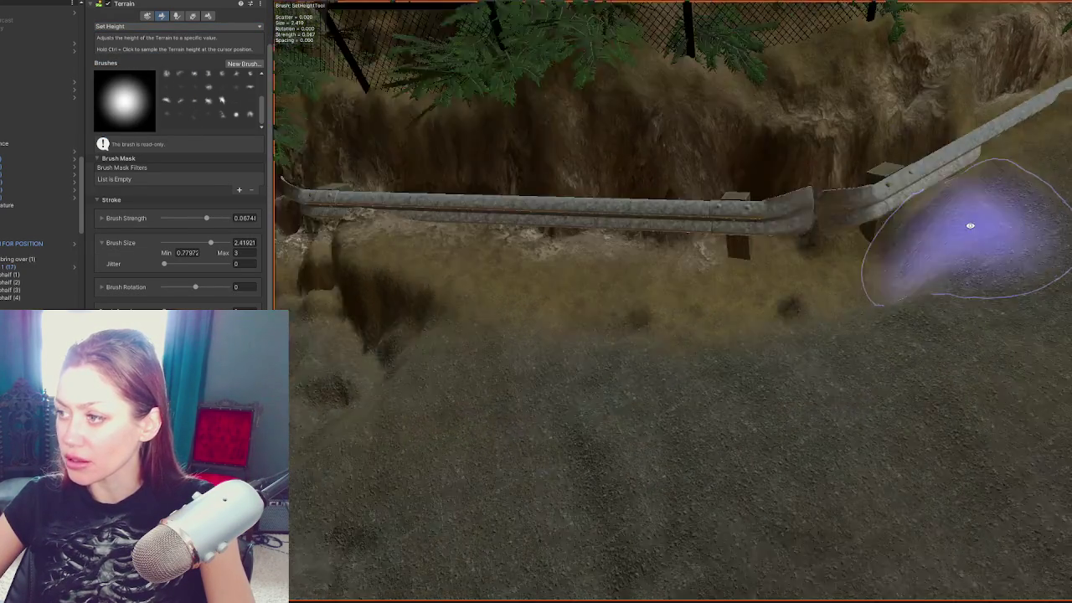
{"action": "scroll", "coordinate": [970, 226], "scroll_direction": "down", "scroll_amount": 2}
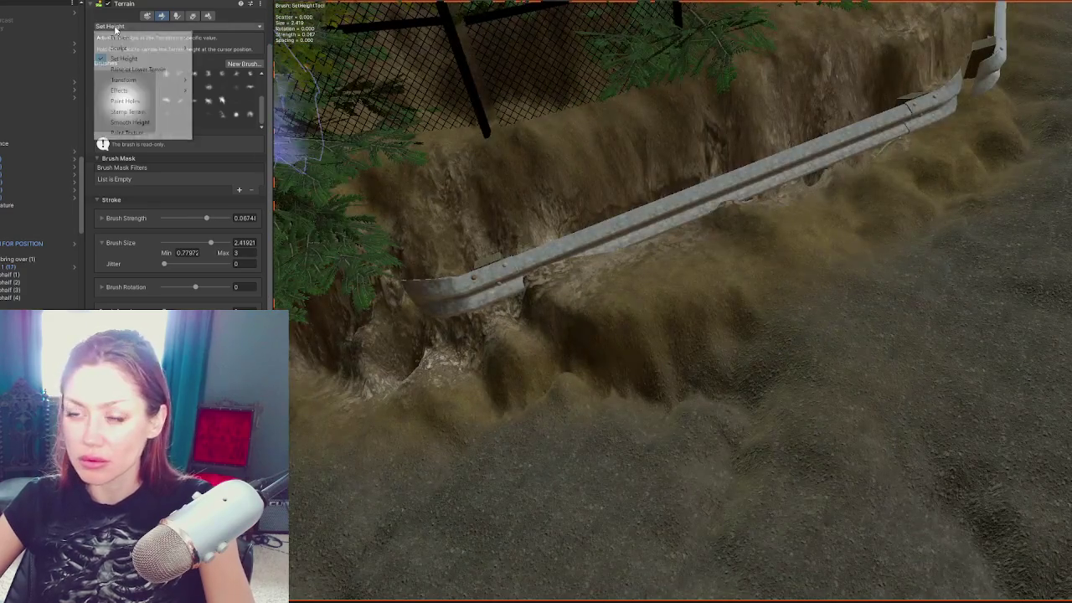
{"action": "scroll", "coordinate": [158, 54], "scroll_direction": "up", "scroll_amount": 2}
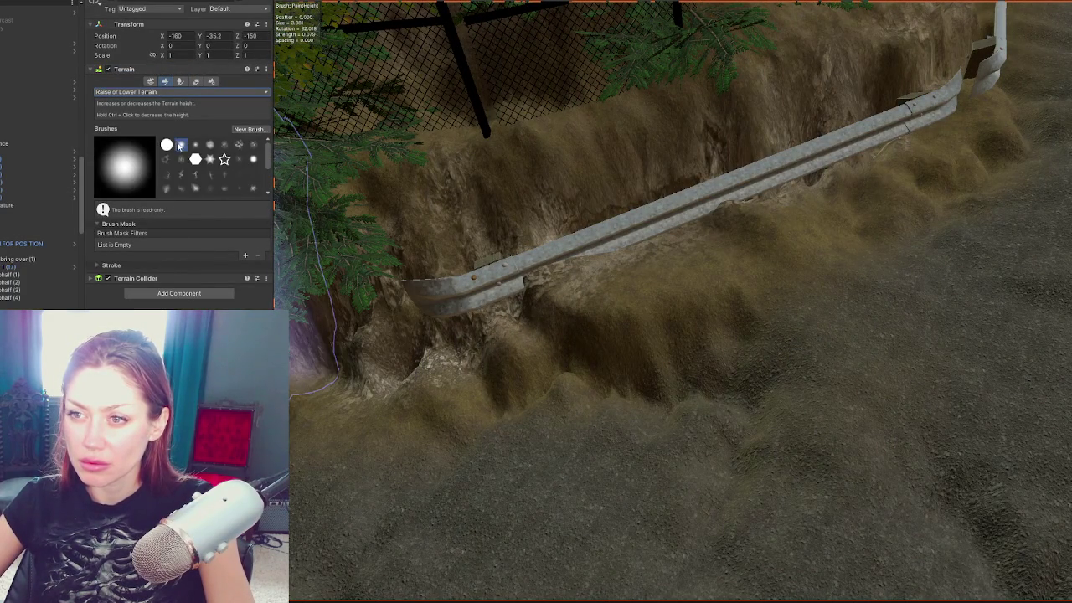
Step: Choose the second soft brush with size about 1.6 and strength maximum 0.05
{"action": "left_click", "coordinate": [178, 145]}
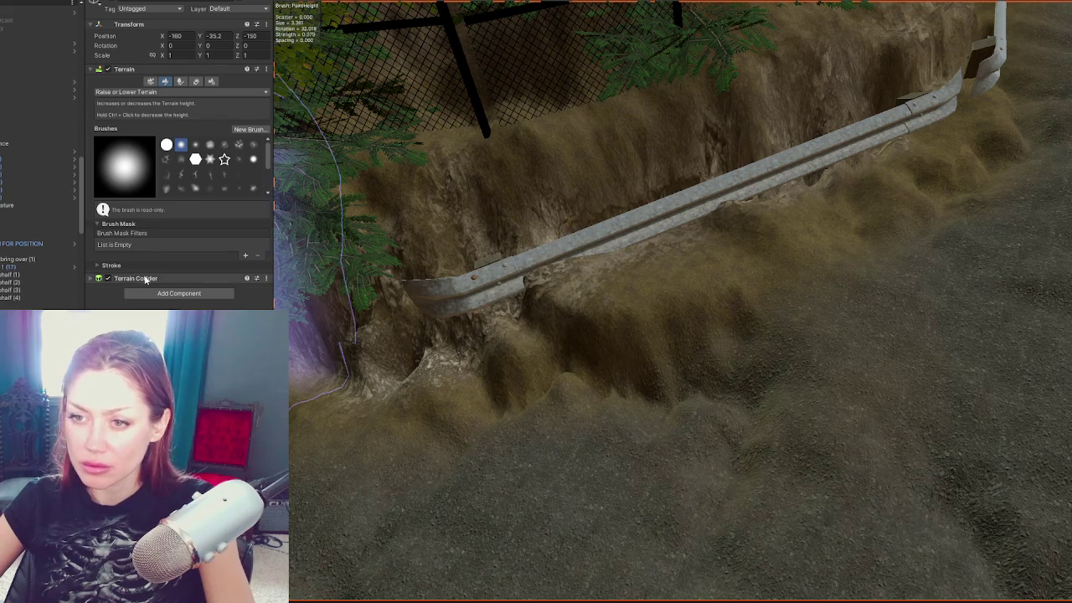
{"action": "left_click", "coordinate": [153, 263]}
{"action": "scroll", "coordinate": [164, 239], "scroll_direction": "down", "scroll_amount": 3}
{"action": "left_click", "coordinate": [191, 195]}
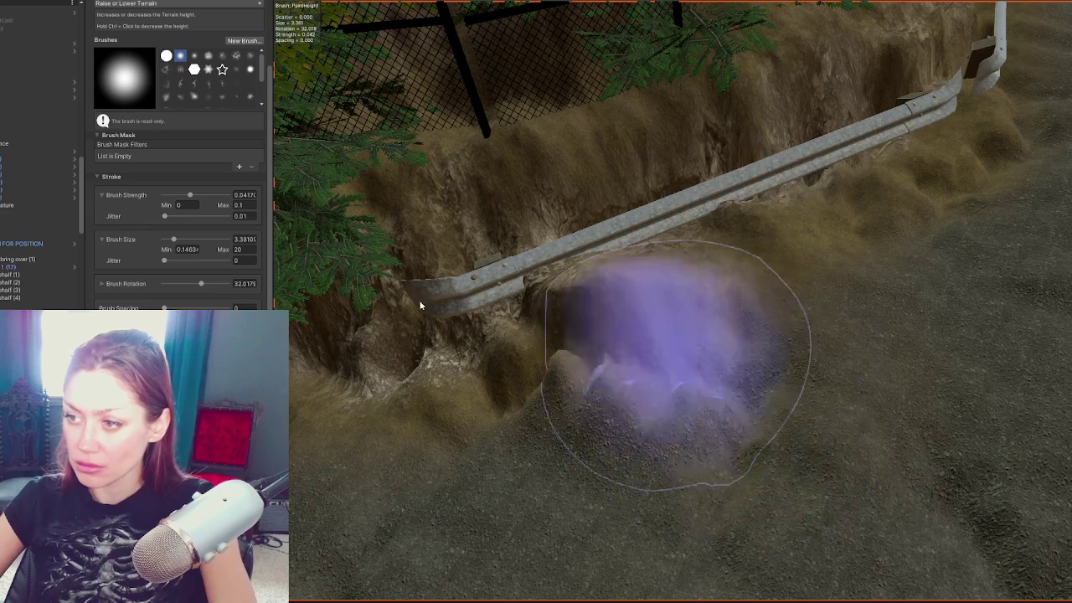
{"action": "left_click_drag", "start_coordinate": [187, 199], "coordinate": [175, 198]}
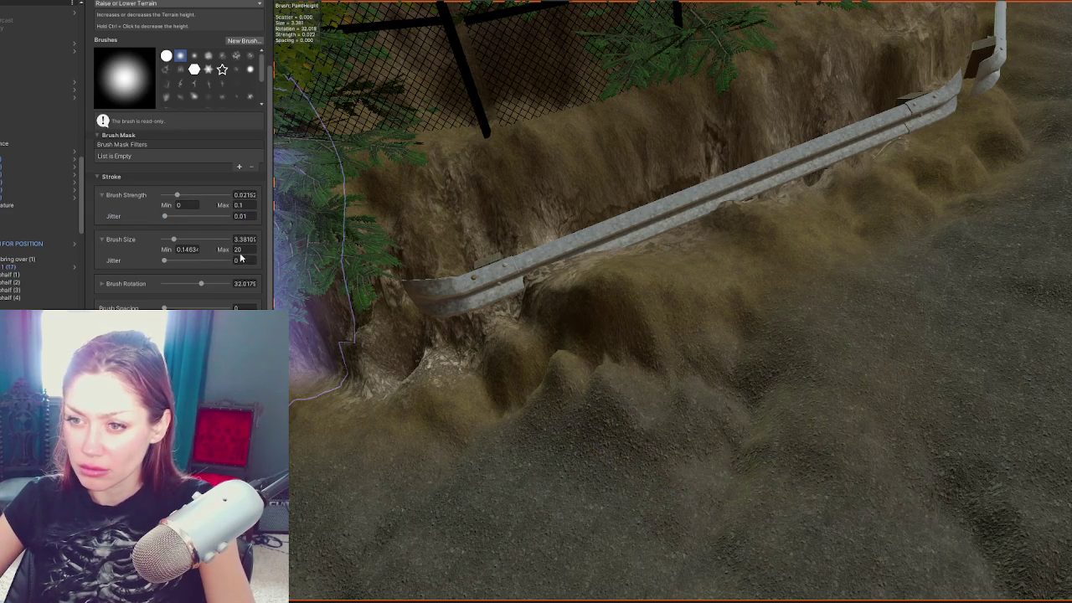
{"action": "left_click_drag", "start_coordinate": [171, 238], "coordinate": [168, 239]}
{"action": "left_click", "coordinate": [248, 216]}
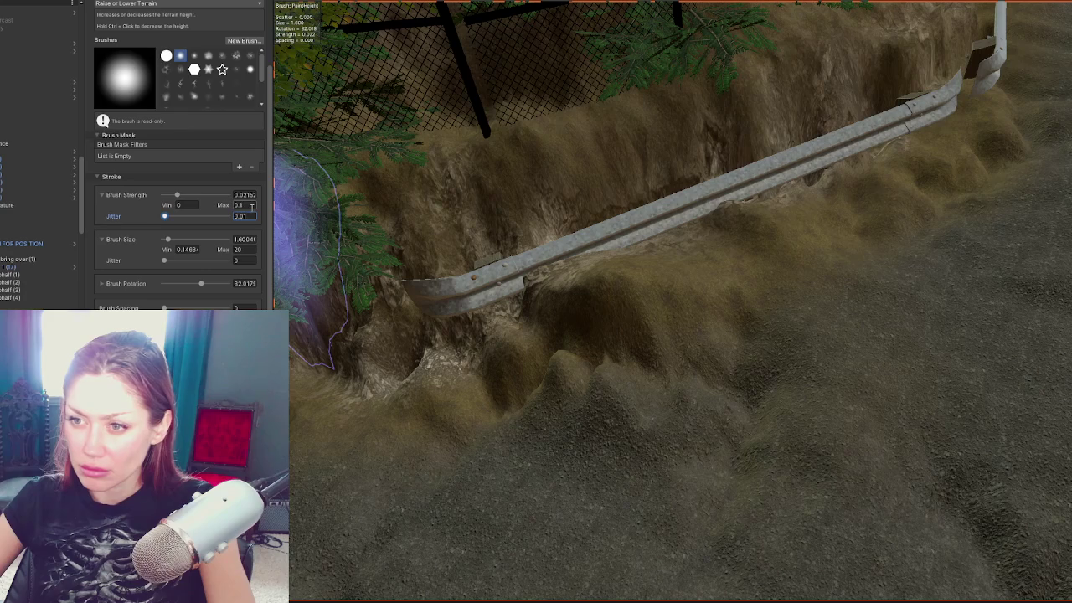
{"action": "left_click", "coordinate": [239, 205]}
{"action": "type", "text": "0.05"}
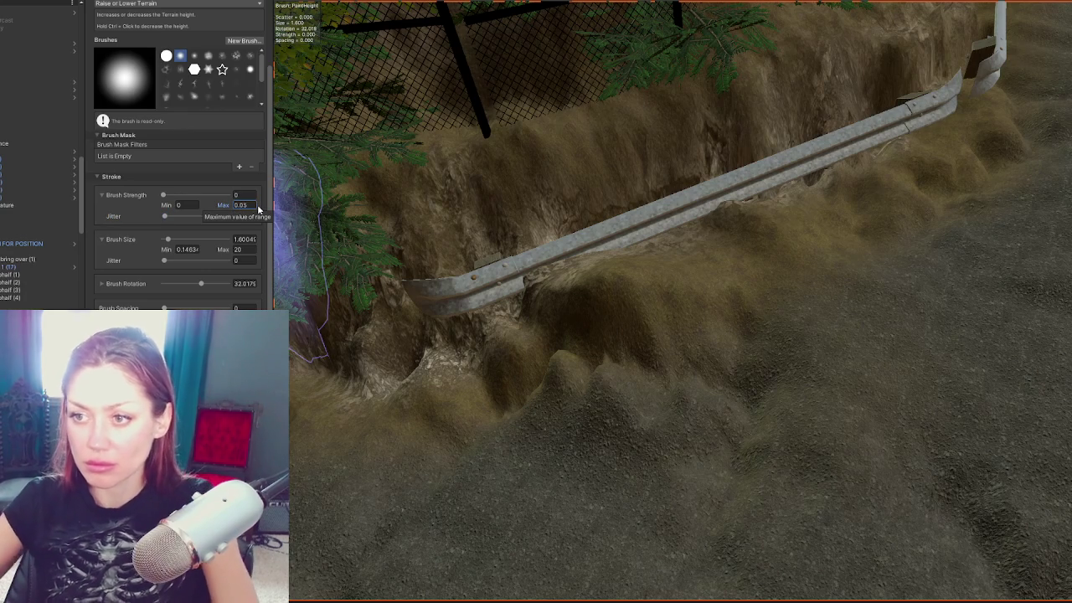
{"action": "left_click", "coordinate": [187, 195]}
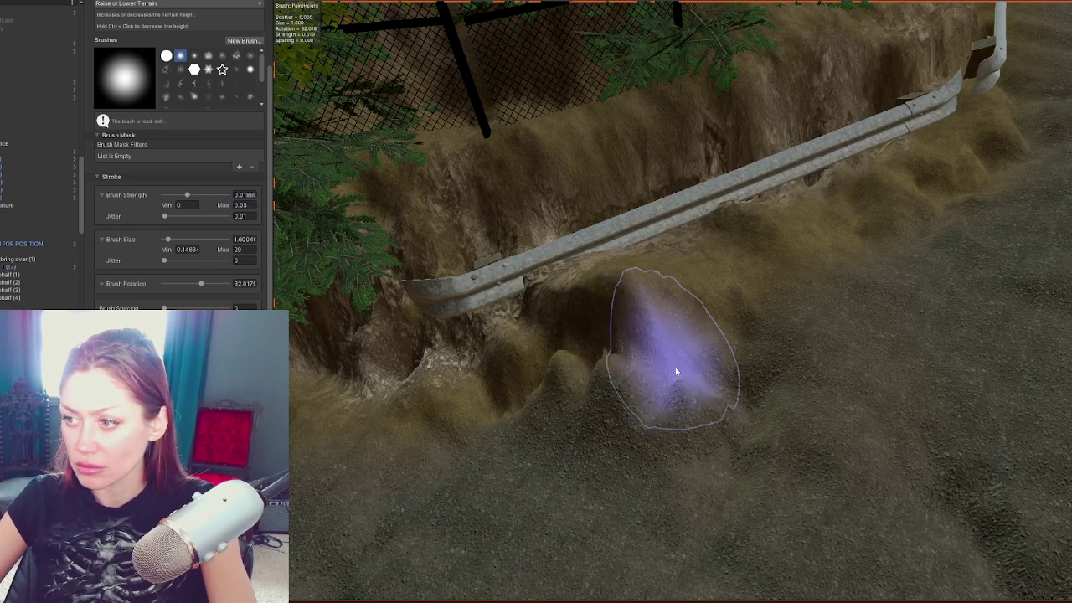
Step: Raise a small mound on the slope below the guardrail, then lower strength to 0.0049
{"action": "left_click_drag", "start_coordinate": [668, 403], "coordinate": [821, 395]}
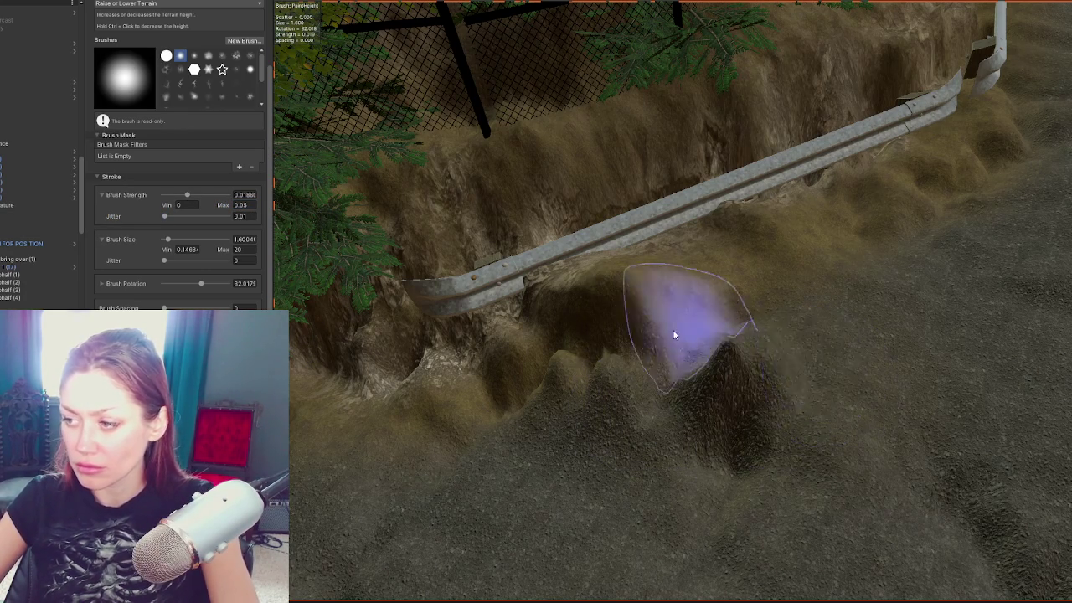
{"action": "left_click", "coordinate": [244, 206]}
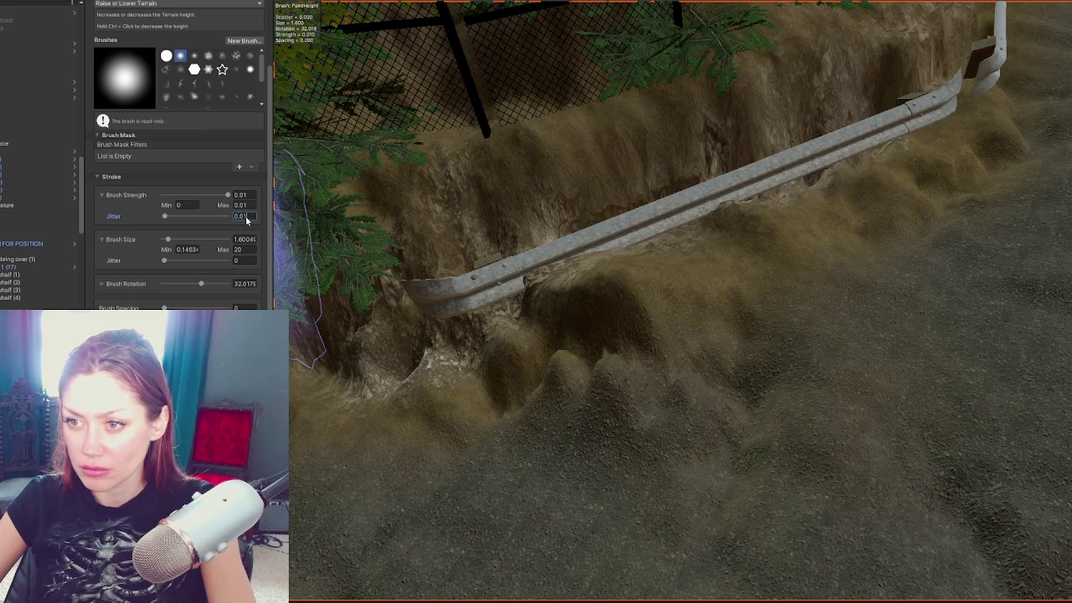
{"action": "type", "text": "0.004"}
{"action": "left_click", "coordinate": [195, 194]}
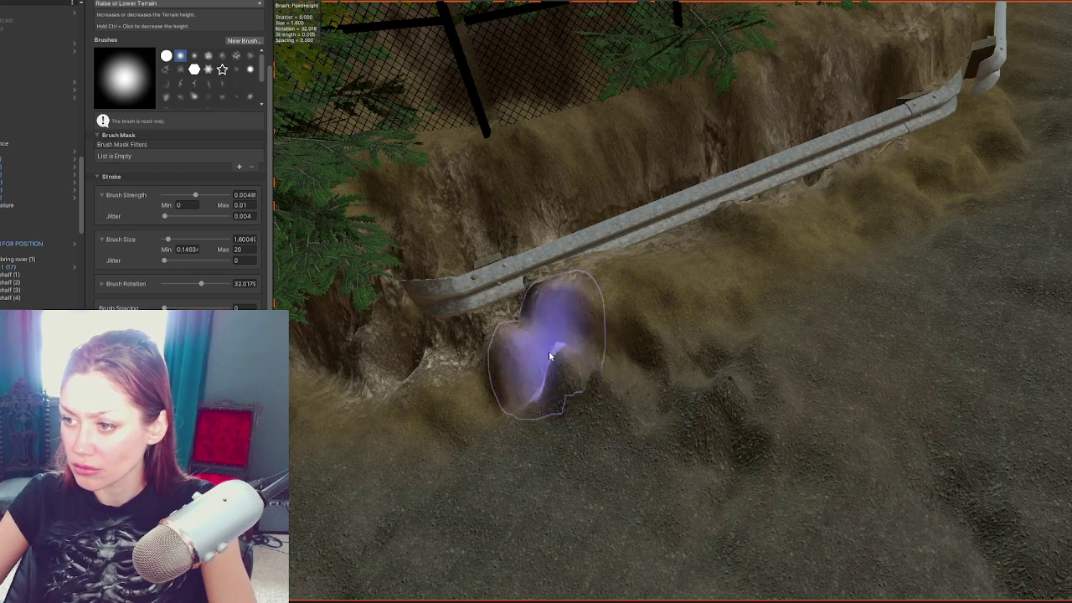
{"action": "scroll", "coordinate": [682, 407], "scroll_direction": "up", "scroll_amount": 3}
{"action": "scroll", "coordinate": [662, 360], "scroll_direction": "down", "scroll_amount": 3}
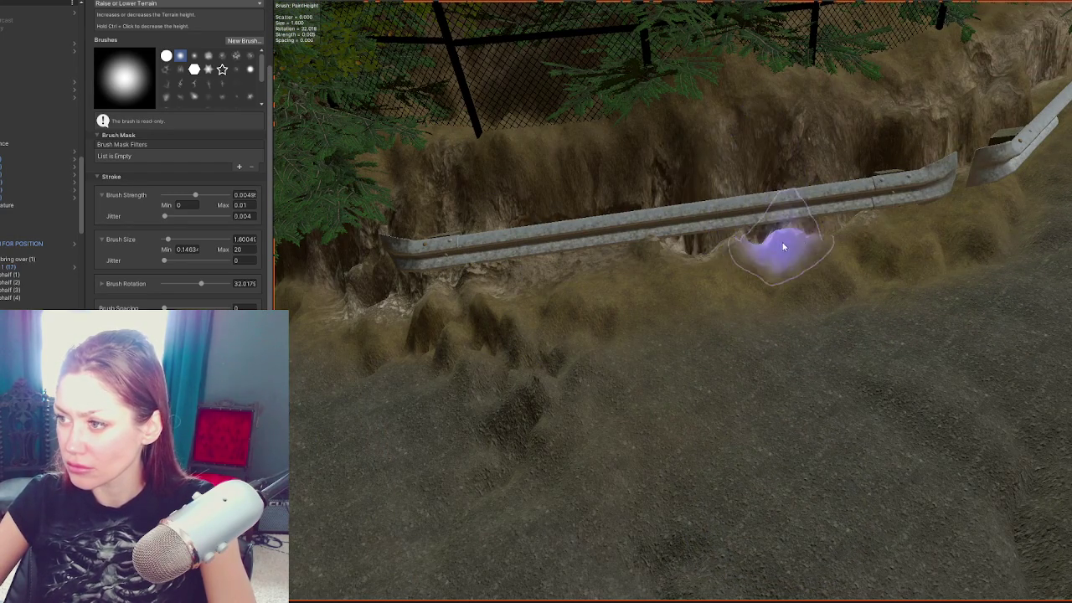
Step: Fly past the stump, canyon and bridge to the dirt road below the ENTER sign
{"action": "mouse_move", "coordinate": [909, 223]}
{"action": "left_mouse_down"}
{"action": "mouse_move", "coordinate": [539, 283]}
{"action": "mouse_move", "coordinate": [610, 324]}
{"action": "left_mouse_up"}
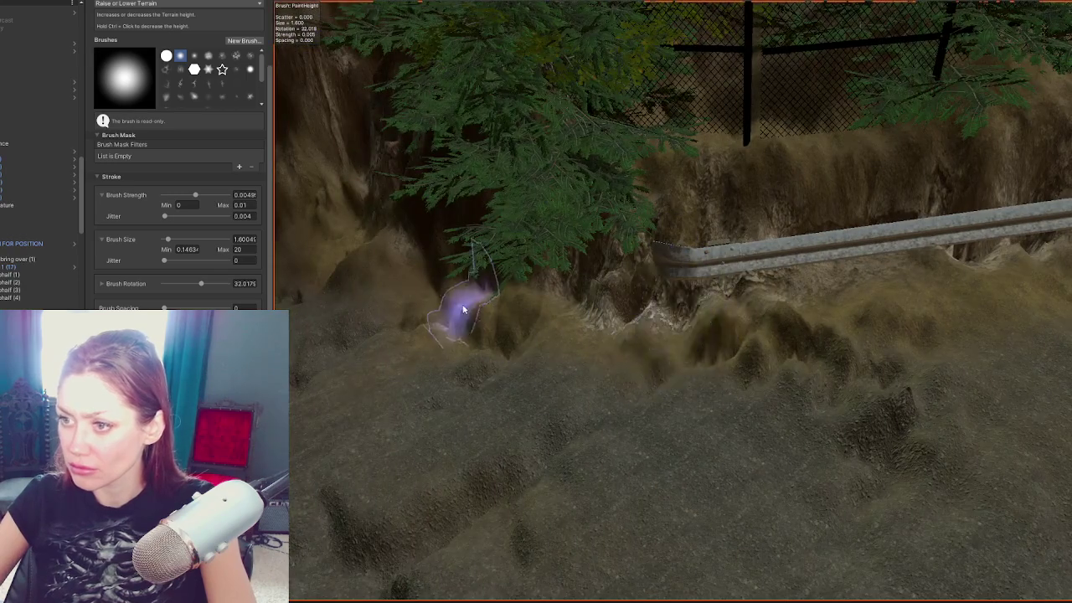
{"action": "left_click_drag", "start_coordinate": [463, 310], "coordinate": [640, 305]}
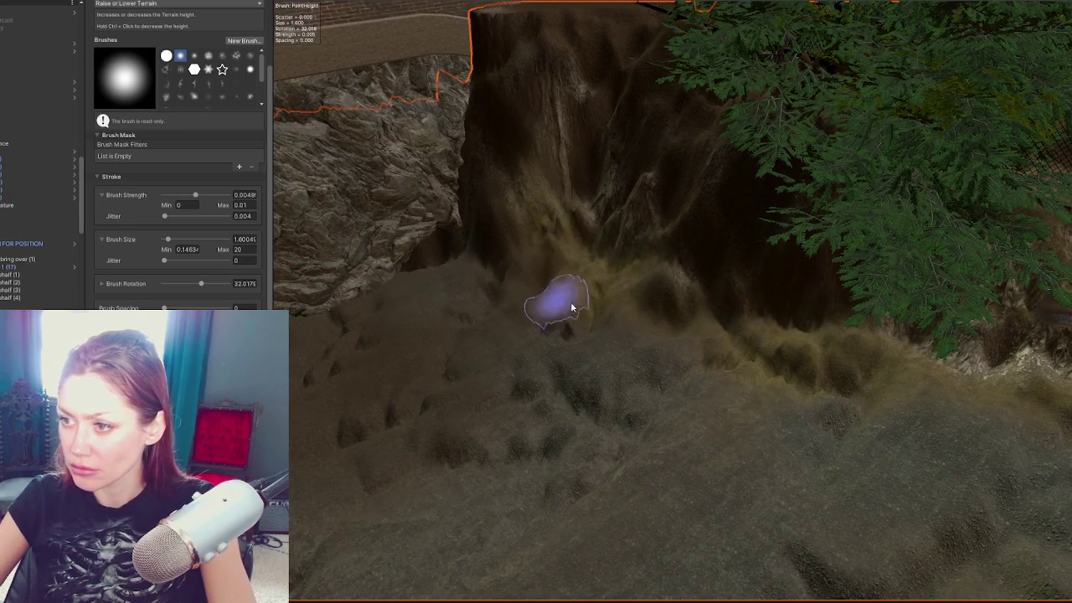
{"action": "left_click_drag", "start_coordinate": [704, 336], "coordinate": [568, 285]}
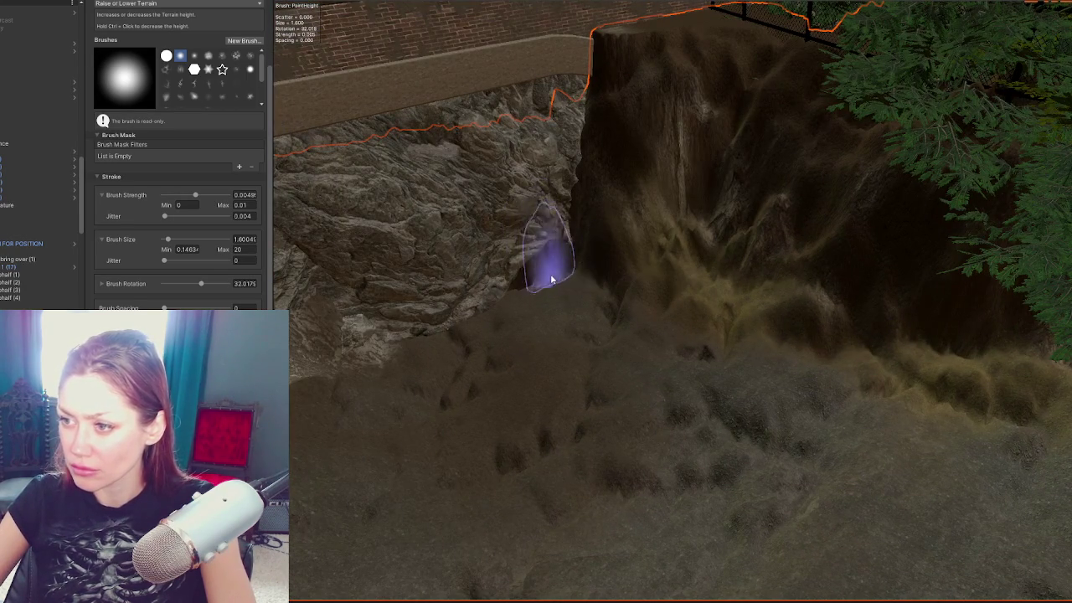
{"action": "mouse_move", "coordinate": [437, 322]}
{"action": "left_mouse_down"}
{"action": "mouse_move", "coordinate": [520, 335]}
{"action": "mouse_move", "coordinate": [338, 359]}
{"action": "mouse_move", "coordinate": [438, 299]}
{"action": "left_mouse_up"}
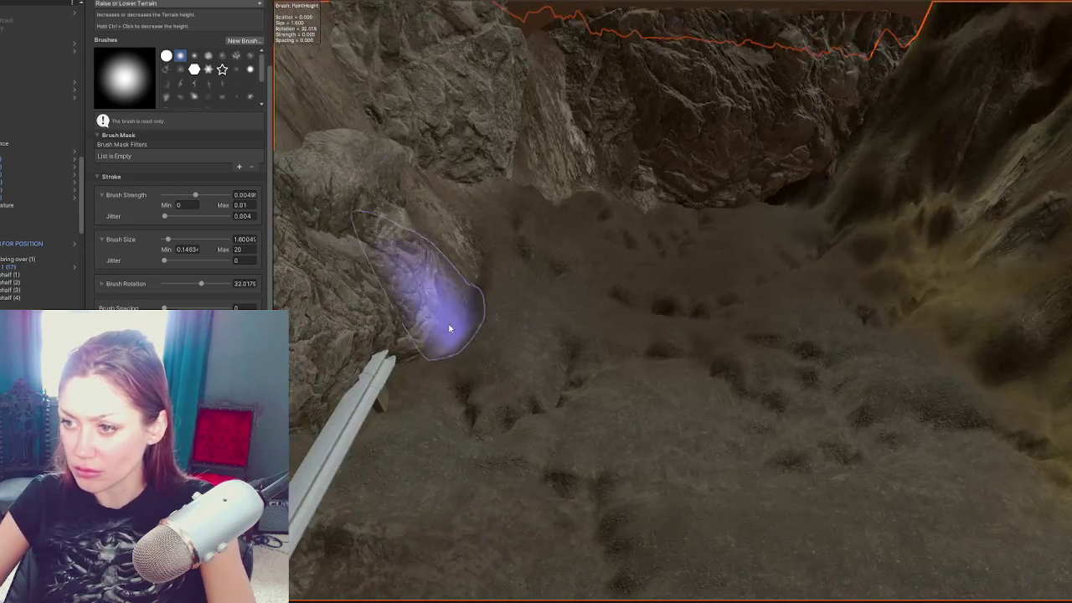
{"action": "mouse_move", "coordinate": [411, 356]}
{"action": "left_mouse_down"}
{"action": "mouse_move", "coordinate": [802, 390]}
{"action": "mouse_move", "coordinate": [443, 318]}
{"action": "left_mouse_up"}
{"action": "mouse_move", "coordinate": [711, 421]}
{"action": "left_mouse_down"}
{"action": "mouse_move", "coordinate": [708, 389]}
{"action": "mouse_move", "coordinate": [599, 318]}
{"action": "mouse_move", "coordinate": [624, 242]}
{"action": "left_mouse_up"}
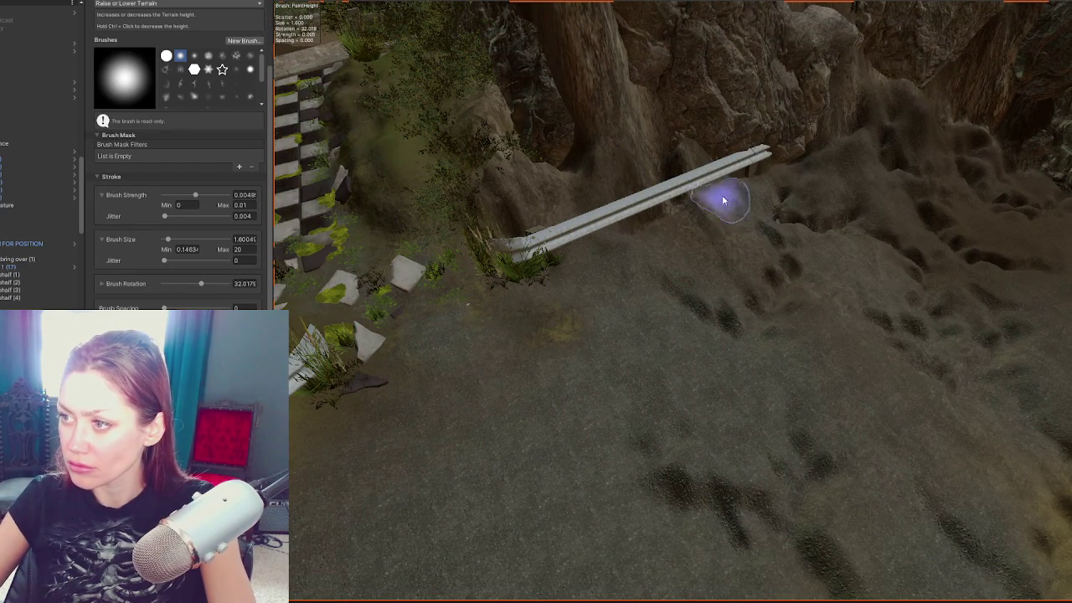
{"action": "mouse_move", "coordinate": [519, 315]}
{"action": "left_mouse_down"}
{"action": "mouse_move", "coordinate": [666, 249]}
{"action": "mouse_move", "coordinate": [520, 352]}
{"action": "mouse_move", "coordinate": [751, 444]}
{"action": "mouse_move", "coordinate": [687, 375]}
{"action": "mouse_move", "coordinate": [562, 311]}
{"action": "mouse_move", "coordinate": [687, 335]}
{"action": "mouse_move", "coordinate": [692, 383]}
{"action": "mouse_move", "coordinate": [693, 359]}
{"action": "left_mouse_up"}
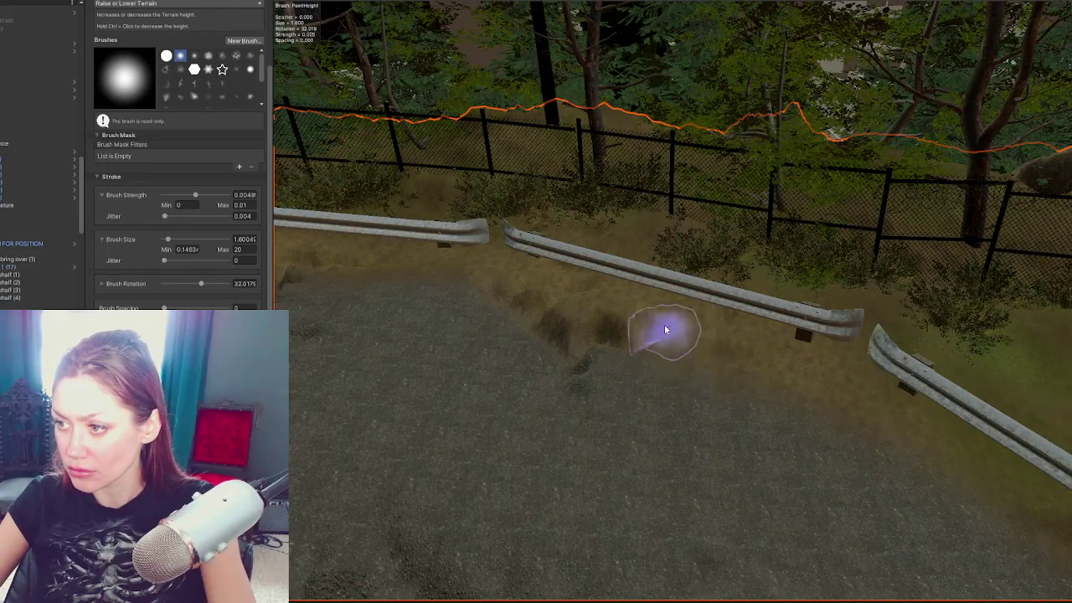
{"action": "mouse_move", "coordinate": [814, 363]}
{"action": "left_mouse_down"}
{"action": "mouse_move", "coordinate": [499, 268]}
{"action": "mouse_move", "coordinate": [522, 251]}
{"action": "mouse_move", "coordinate": [623, 245]}
{"action": "mouse_move", "coordinate": [692, 189]}
{"action": "mouse_move", "coordinate": [842, 285]}
{"action": "left_mouse_up"}
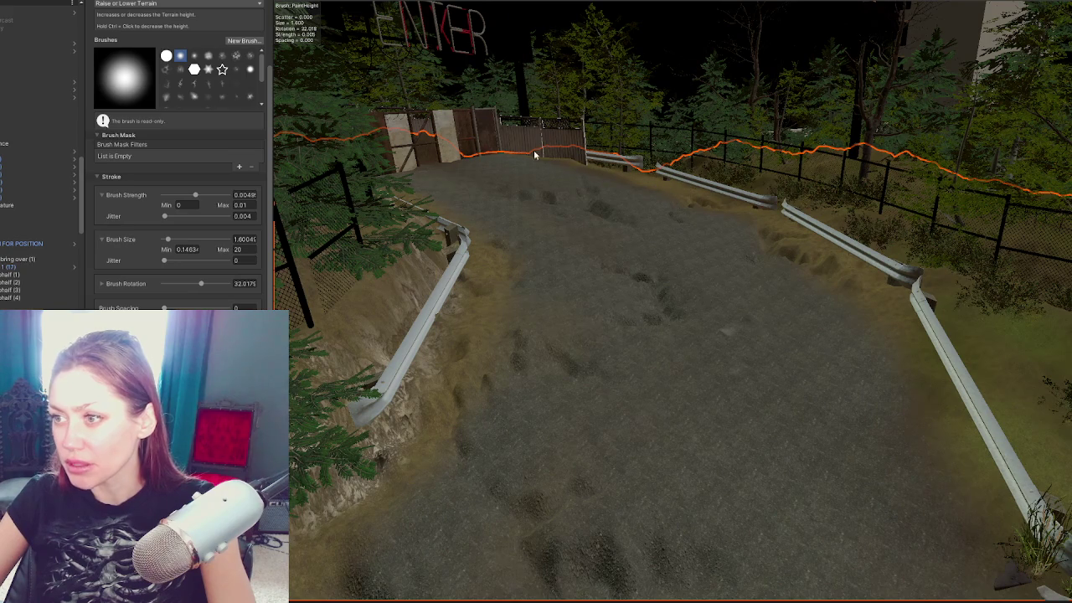
{"action": "mouse_move", "coordinate": [968, 431]}
{"action": "left_mouse_down"}
{"action": "mouse_move", "coordinate": [709, 248]}
{"action": "mouse_move", "coordinate": [728, 248]}
{"action": "mouse_move", "coordinate": [659, 253]}
{"action": "mouse_move", "coordinate": [520, 194]}
{"action": "mouse_move", "coordinate": [573, 250]}
{"action": "mouse_move", "coordinate": [477, 295]}
{"action": "left_mouse_up"}
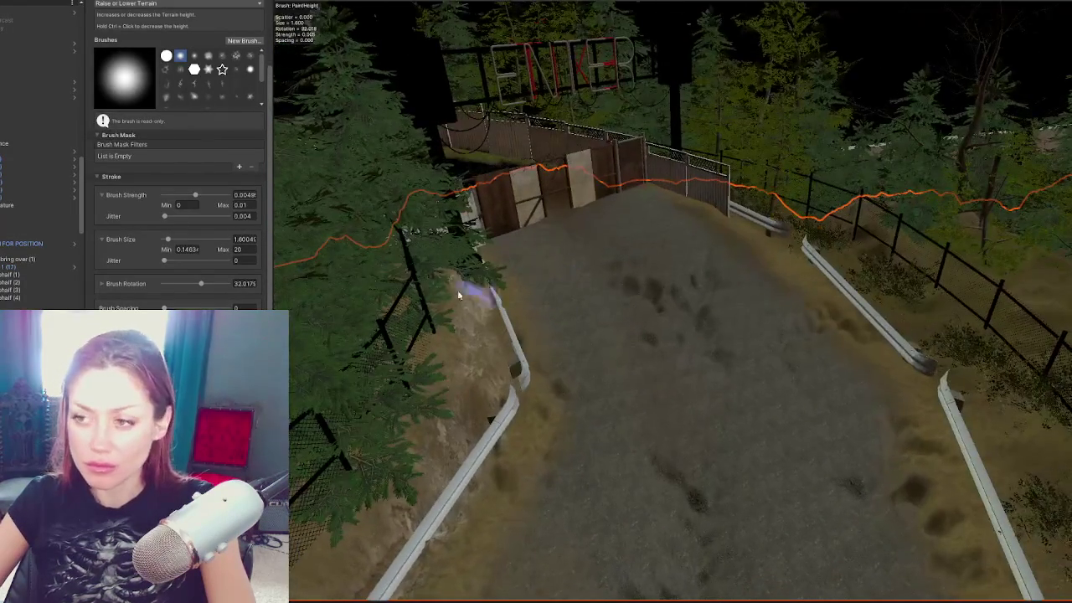
Step: Enlarge the brush to about 14, test a mound on the road, then undo it
{"action": "left_click_drag", "start_coordinate": [208, 242], "coordinate": [210, 242]}
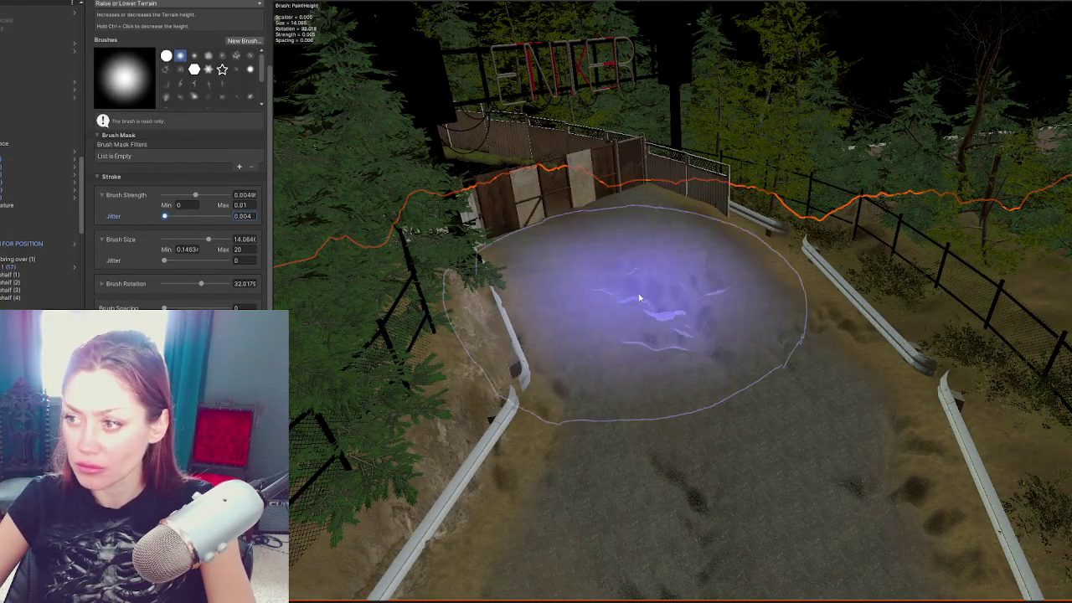
{"action": "left_click", "coordinate": [655, 293]}
{"action": "key", "text": "ctrl+z"}
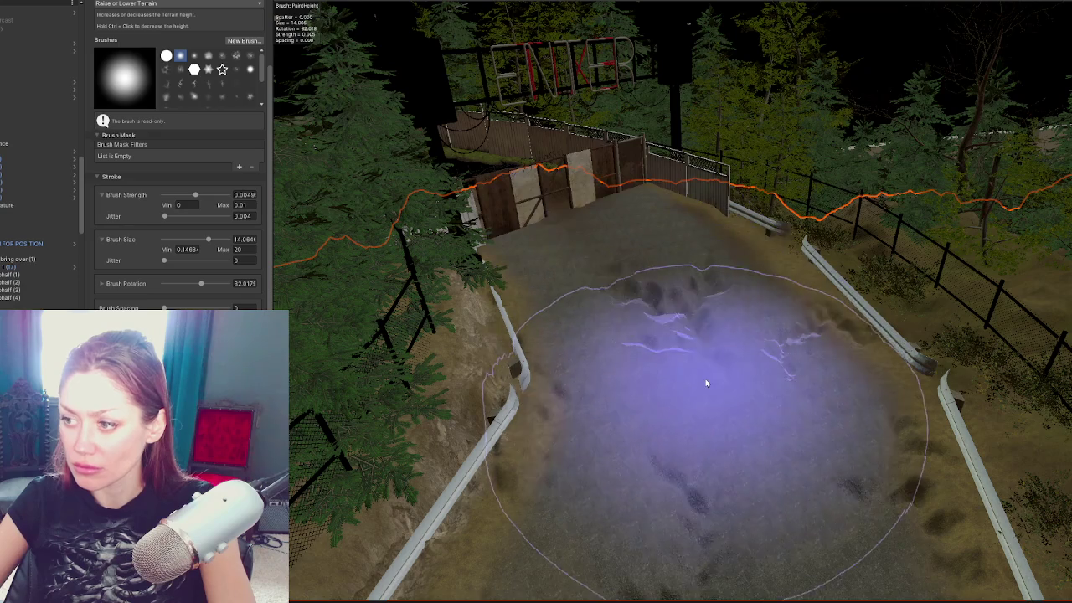
{"action": "mouse_move", "coordinate": [847, 435]}
{"action": "left_mouse_down"}
{"action": "mouse_move", "coordinate": [742, 382]}
{"action": "mouse_move", "coordinate": [900, 500]}
{"action": "mouse_move", "coordinate": [876, 366]}
{"action": "mouse_move", "coordinate": [785, 348]}
{"action": "left_mouse_up"}
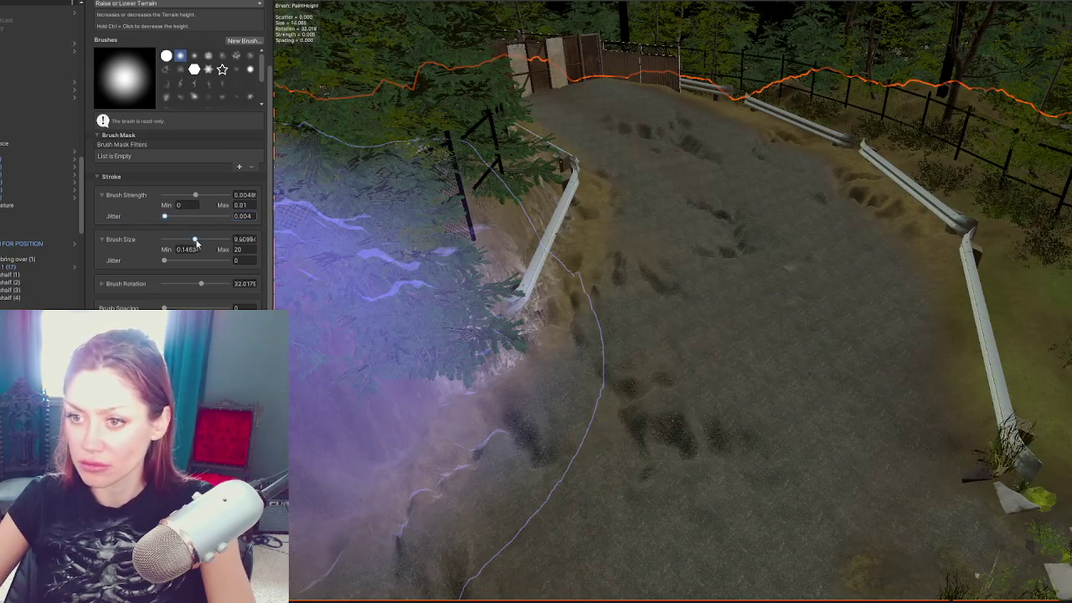
Step: Reduce the sculpt brush size to 10.503 and look over the flat road
{"action": "left_click", "coordinate": [196, 242]}
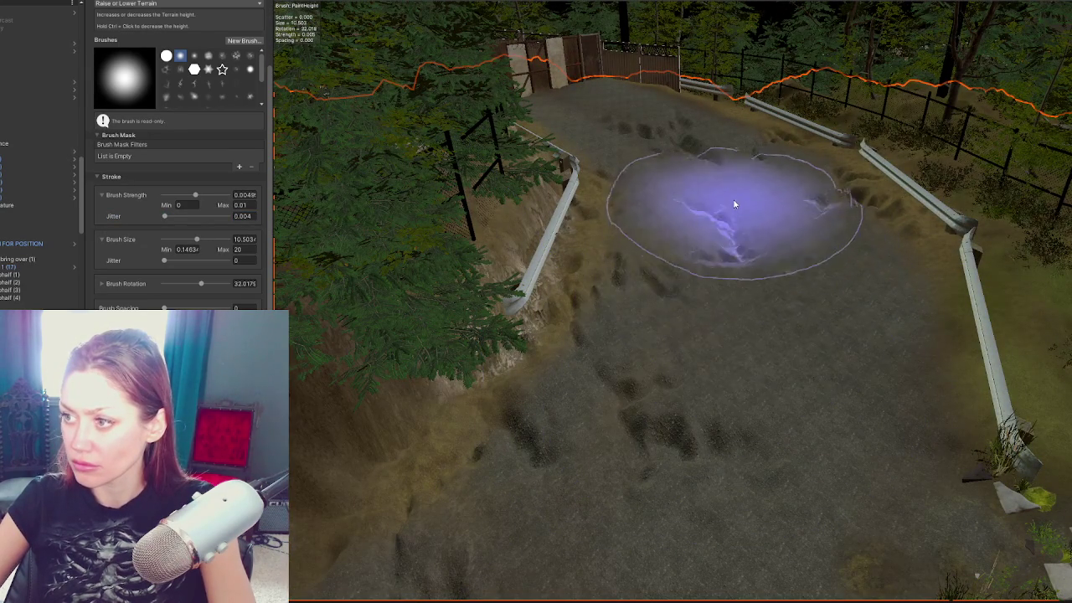
{"action": "scroll", "coordinate": [695, 159], "scroll_direction": "down", "scroll_amount": 2}
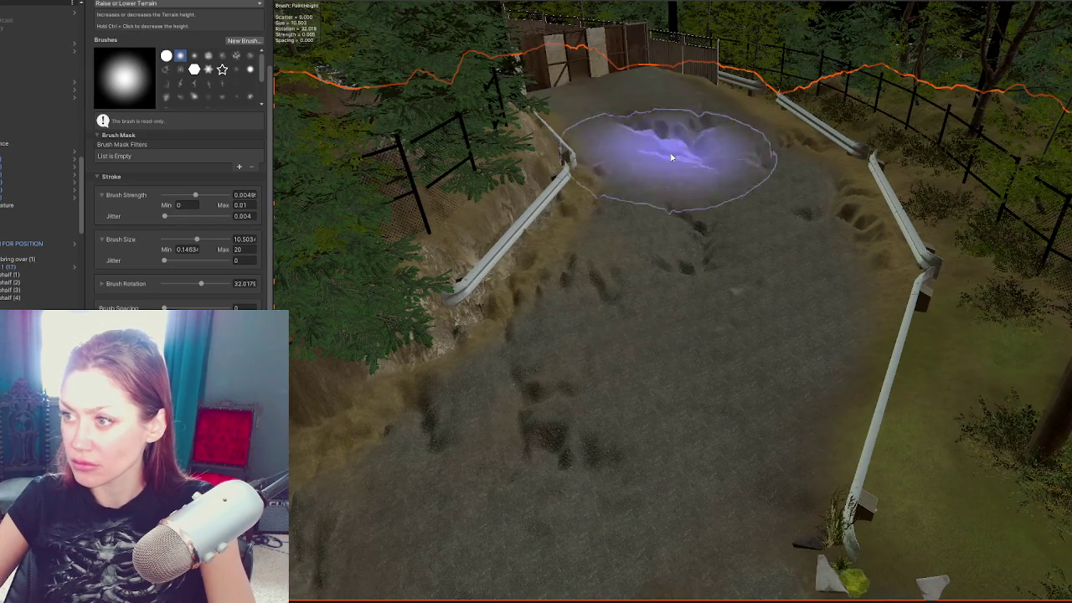
{"action": "scroll", "coordinate": [623, 430], "scroll_direction": "up", "scroll_amount": 3}
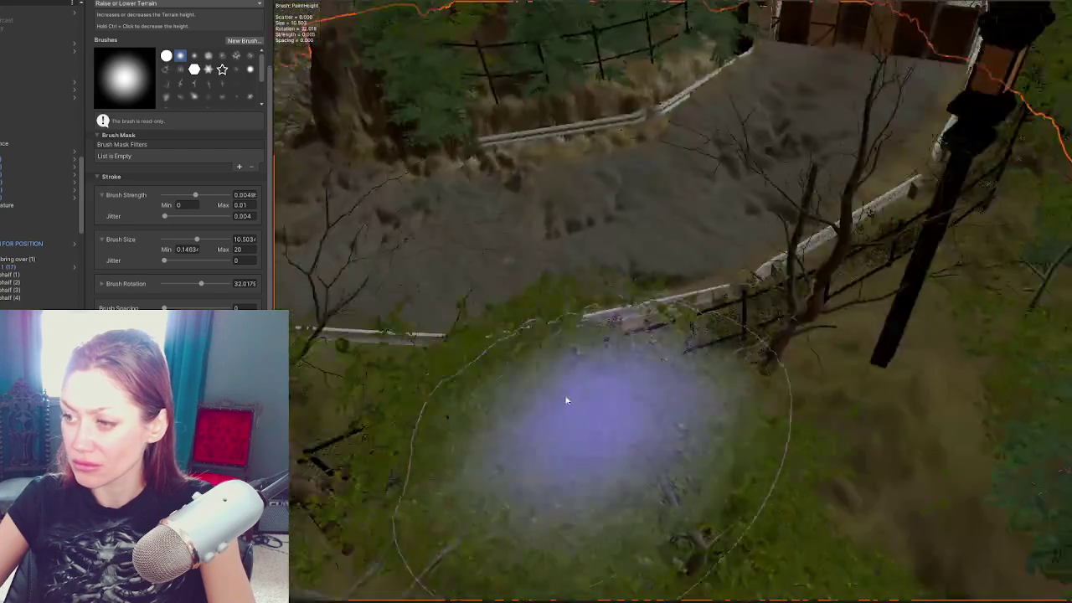
{"action": "scroll", "coordinate": [590, 414], "scroll_direction": "up", "scroll_amount": 3}
{"action": "scroll", "coordinate": [788, 386], "scroll_direction": "down", "scroll_amount": 3}
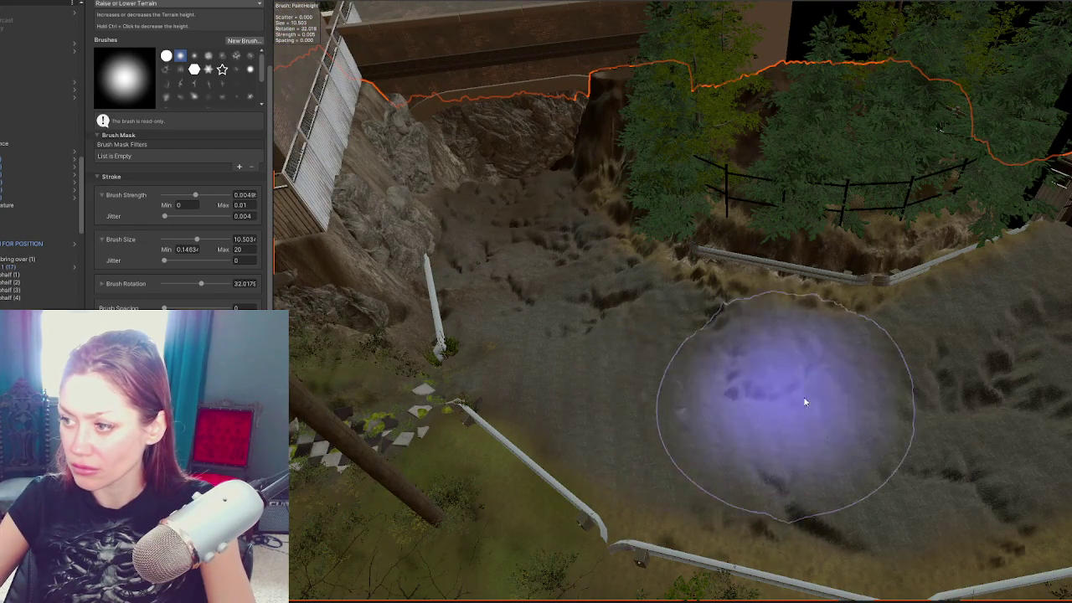
{"action": "scroll", "coordinate": [843, 383], "scroll_direction": "up", "scroll_amount": 3}
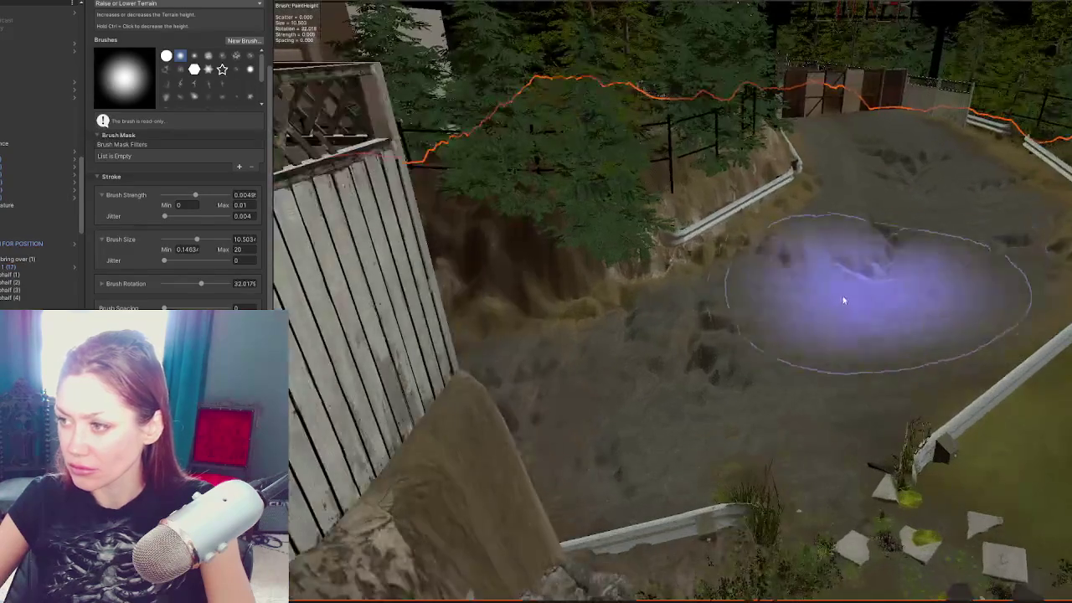
{"action": "scroll", "coordinate": [869, 293], "scroll_direction": "down", "scroll_amount": 3}
{"action": "scroll", "coordinate": [969, 184], "scroll_direction": "up", "scroll_amount": 5}
{"action": "scroll", "coordinate": [912, 203], "scroll_direction": "down", "scroll_amount": 5}
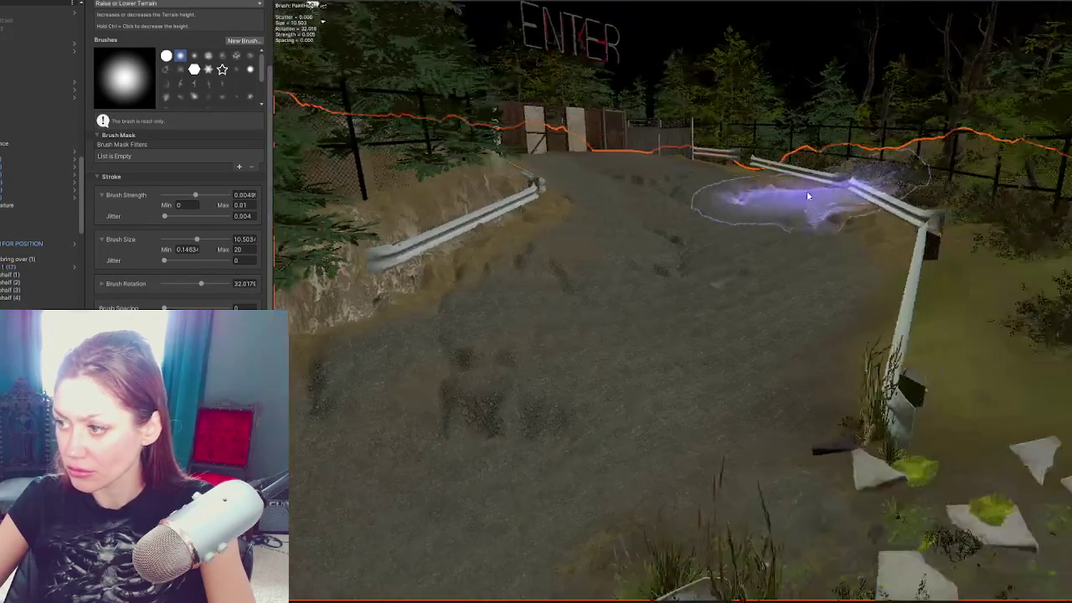
{"action": "scroll", "coordinate": [807, 196], "scroll_direction": "up", "scroll_amount": 3}
{"action": "scroll", "coordinate": [766, 204], "scroll_direction": "down", "scroll_amount": 3}
{"action": "scroll", "coordinate": [826, 359], "scroll_direction": "up", "scroll_amount": 5}
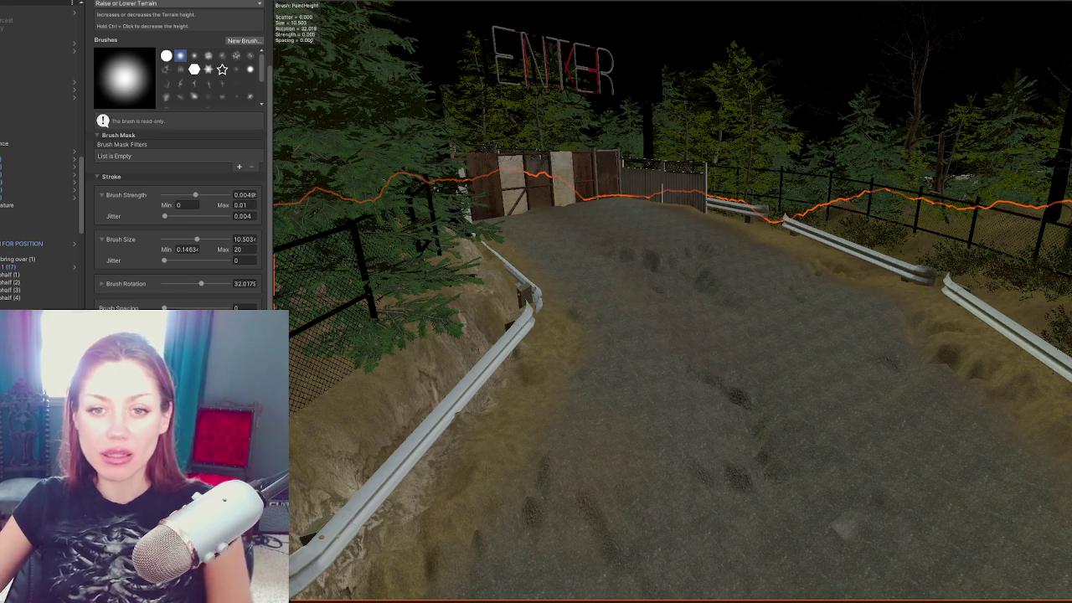
{"action": "mouse_move", "coordinate": [712, 304]}
{"action": "left_mouse_down"}
{"action": "mouse_move", "coordinate": [563, 202]}
{"action": "mouse_move", "coordinate": [717, 256]}
{"action": "mouse_move", "coordinate": [735, 510]}
{"action": "mouse_move", "coordinate": [690, 522]}
{"action": "mouse_move", "coordinate": [667, 21]}
{"action": "mouse_move", "coordinate": [940, 241]}
{"action": "mouse_move", "coordinate": [682, 292]}
{"action": "mouse_move", "coordinate": [695, 307]}
{"action": "mouse_move", "coordinate": [620, 277]}
{"action": "left_mouse_up"}
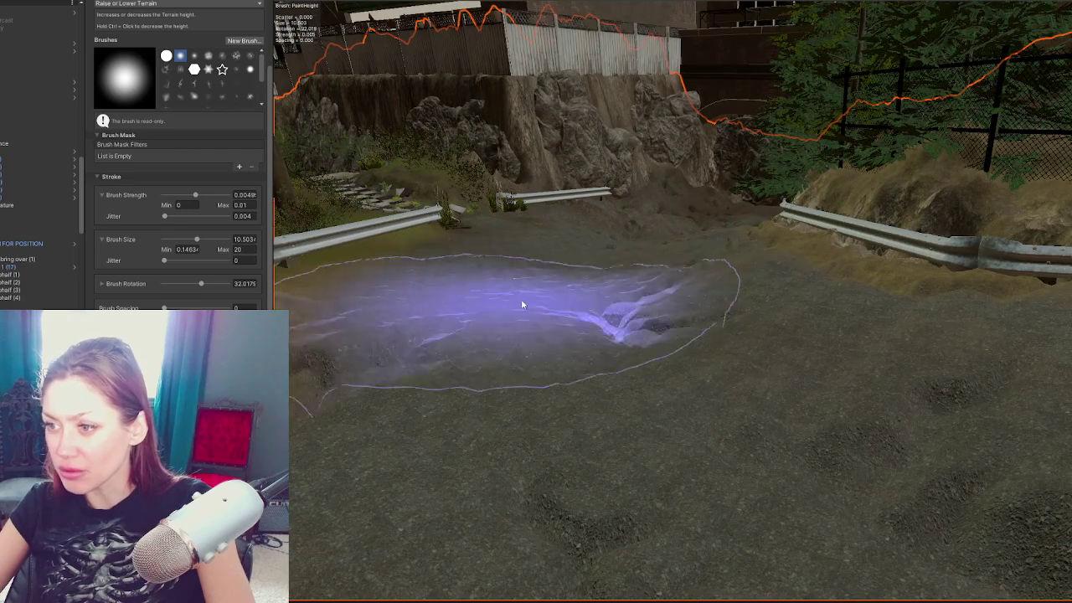
{"action": "mouse_move", "coordinate": [723, 367]}
{"action": "left_mouse_down"}
{"action": "mouse_move", "coordinate": [629, 354]}
{"action": "mouse_move", "coordinate": [676, 376]}
{"action": "mouse_move", "coordinate": [778, 352]}
{"action": "left_mouse_up"}
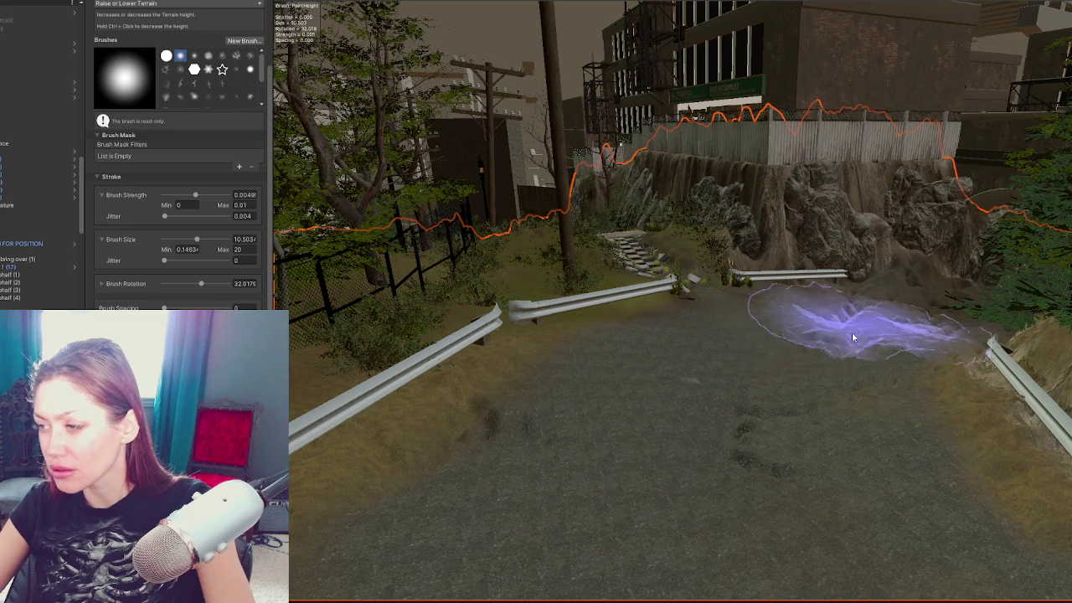
{"action": "mouse_move", "coordinate": [722, 446]}
{"action": "left_mouse_down"}
{"action": "mouse_move", "coordinate": [685, 444]}
{"action": "mouse_move", "coordinate": [723, 354]}
{"action": "mouse_move", "coordinate": [690, 371]}
{"action": "mouse_move", "coordinate": [348, 301]}
{"action": "mouse_move", "coordinate": [671, 381]}
{"action": "left_mouse_up"}
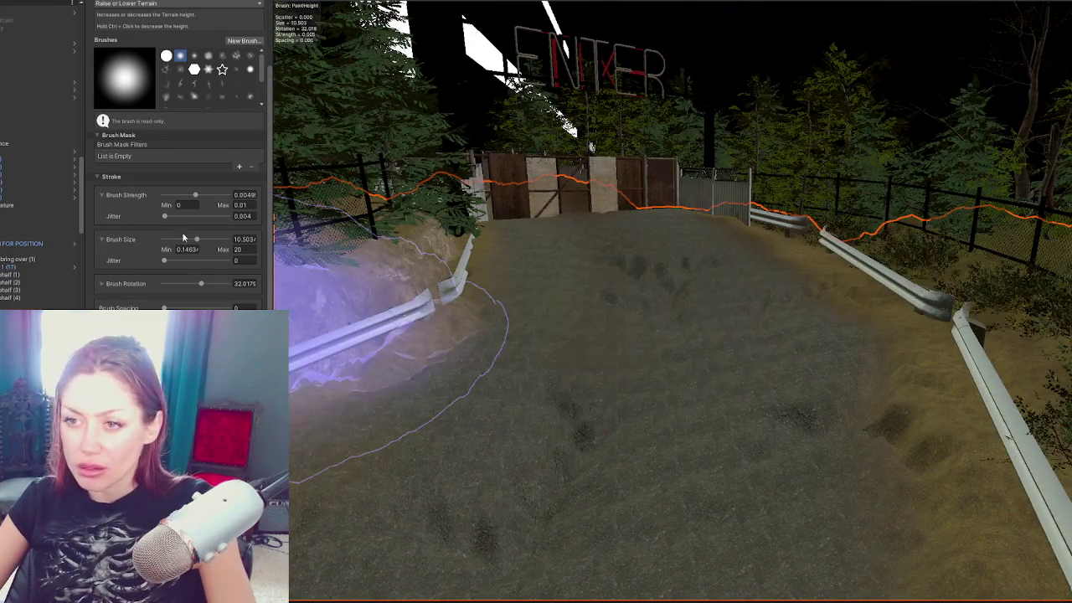
Step: Lower the Raise or Lower Terrain brush strength to 0.00162 and view the guardrail bank
{"action": "left_click", "coordinate": [183, 194]}
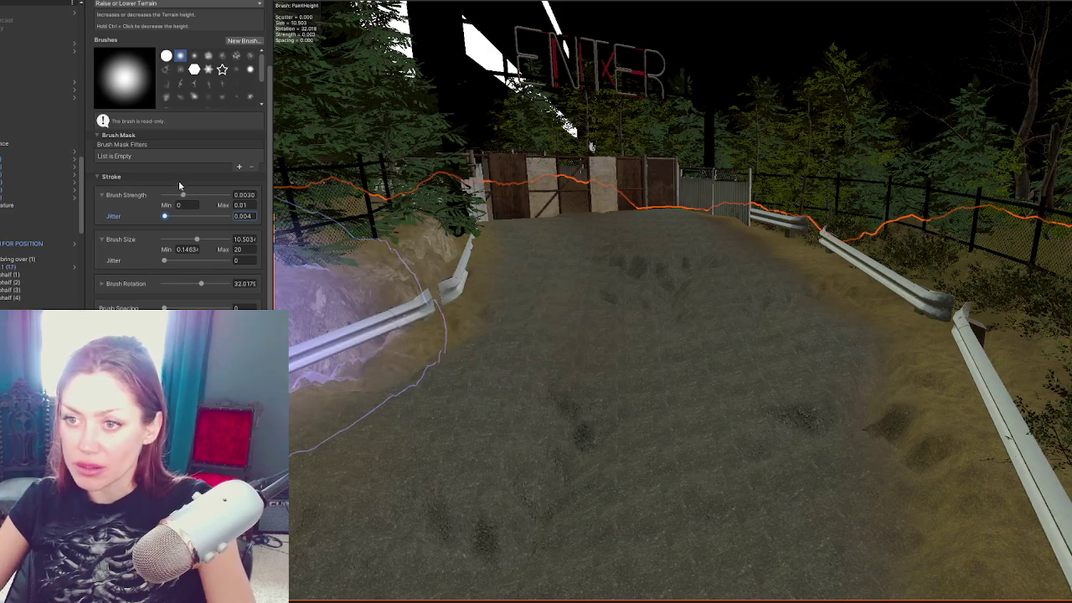
{"action": "left_click", "coordinate": [173, 195]}
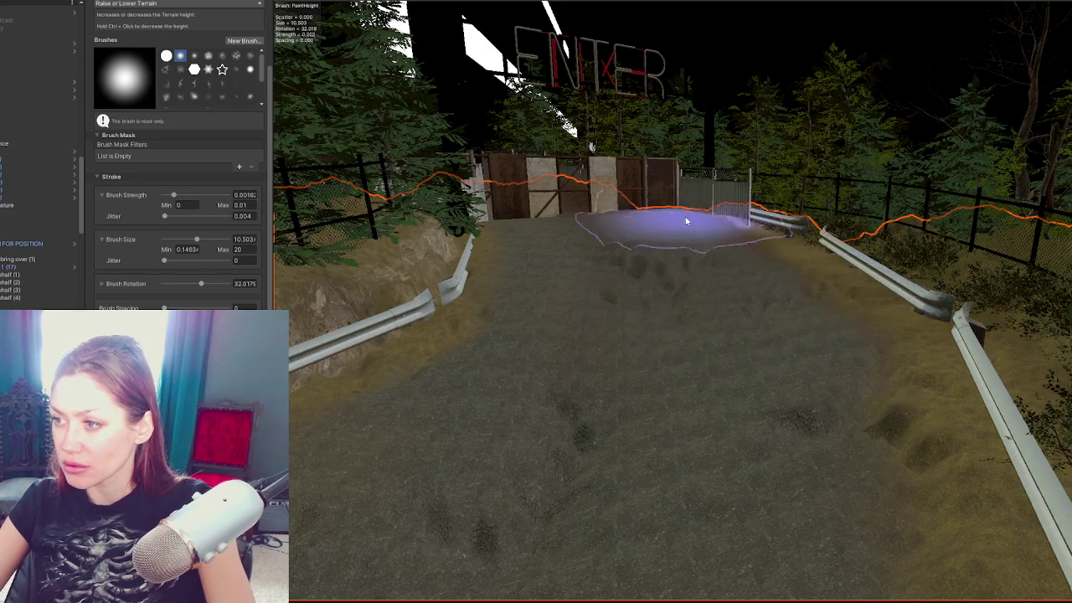
{"action": "left_click_drag", "start_coordinate": [770, 311], "coordinate": [661, 324]}
{"action": "scroll", "coordinate": [661, 324], "scroll_direction": "down", "scroll_amount": 2}
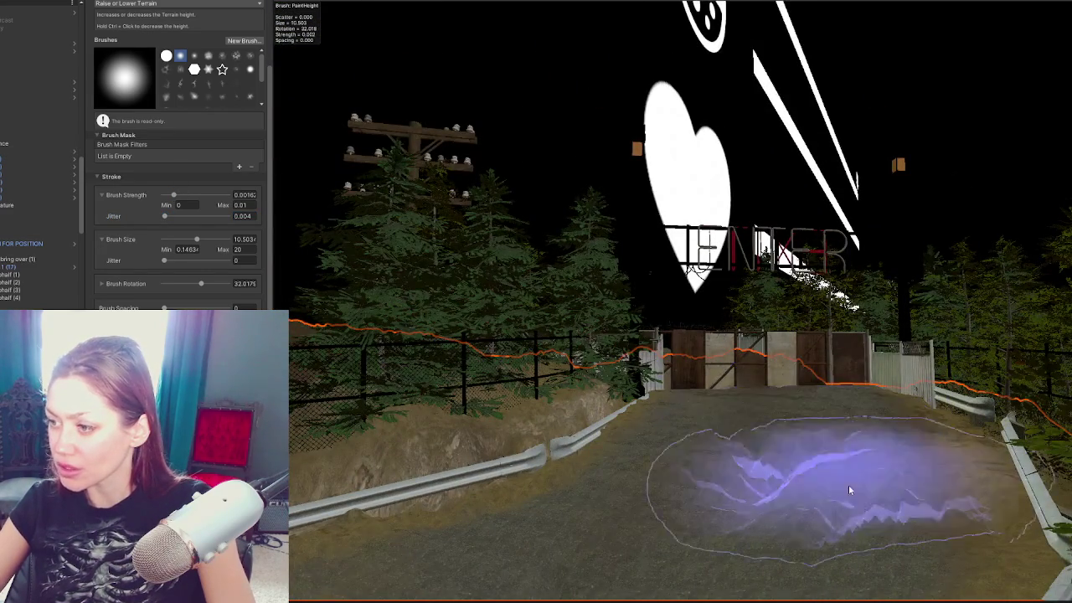
{"action": "scroll", "coordinate": [835, 467], "scroll_direction": "up", "scroll_amount": 3}
{"action": "scroll", "coordinate": [721, 429], "scroll_direction": "up", "scroll_amount": 3}
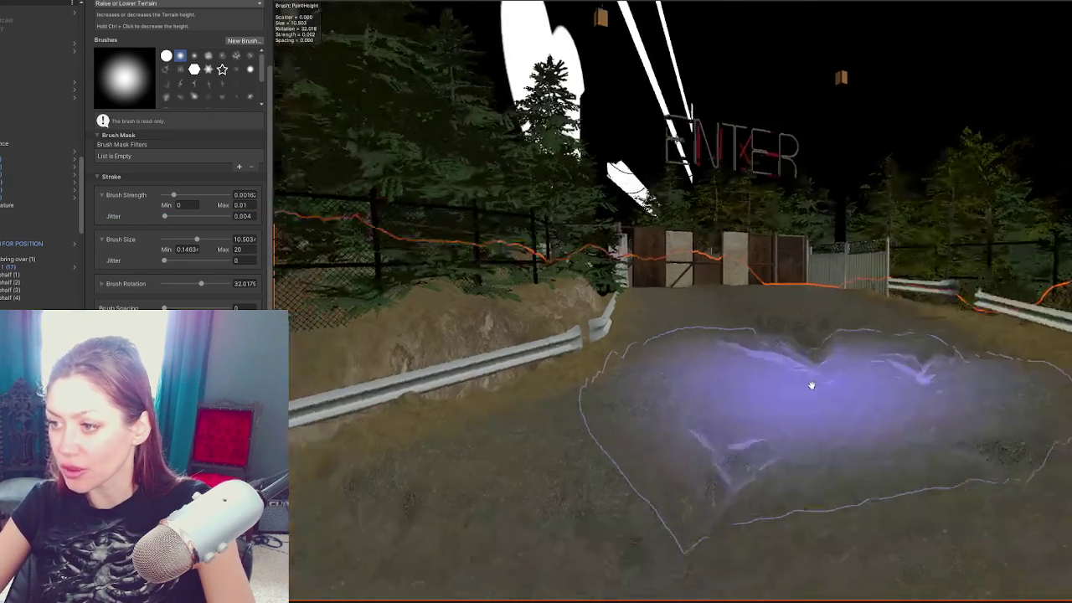
{"action": "mouse_move", "coordinate": [467, 414]}
{"action": "left_mouse_down"}
{"action": "mouse_move", "coordinate": [642, 419]}
{"action": "mouse_move", "coordinate": [716, 457]}
{"action": "mouse_move", "coordinate": [761, 302]}
{"action": "mouse_move", "coordinate": [739, 306]}
{"action": "mouse_move", "coordinate": [155, 109]}
{"action": "left_mouse_up"}
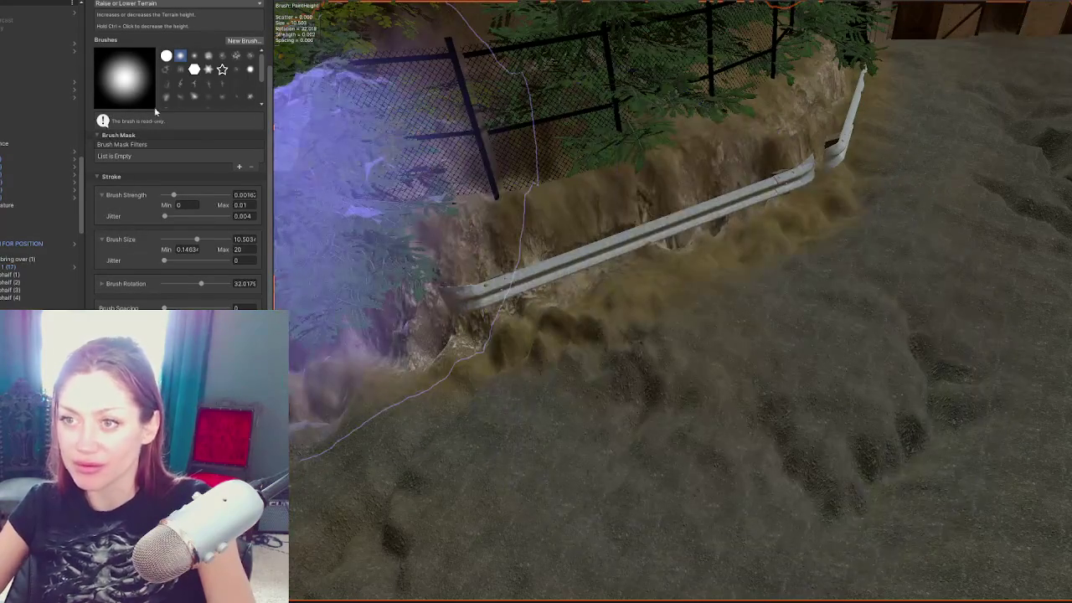
{"action": "mouse_move", "coordinate": [293, 285]}
{"action": "left_mouse_down"}
{"action": "mouse_move", "coordinate": [419, 426]}
{"action": "mouse_move", "coordinate": [826, 242]}
{"action": "mouse_move", "coordinate": [634, 263]}
{"action": "mouse_move", "coordinate": [321, 240]}
{"action": "left_mouse_up"}
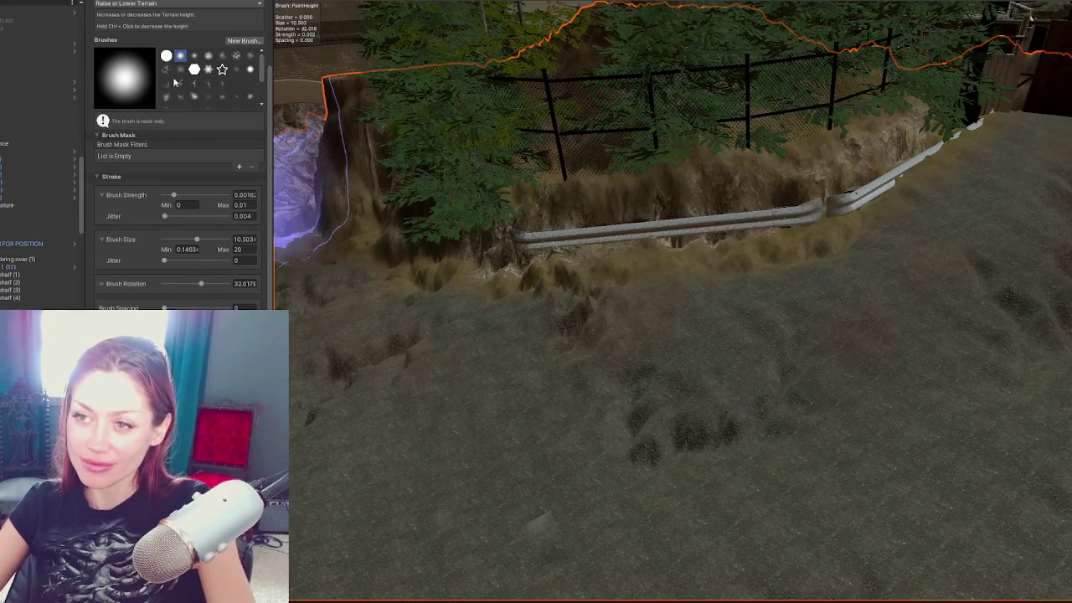
{"action": "left_click", "coordinate": [131, 4]}
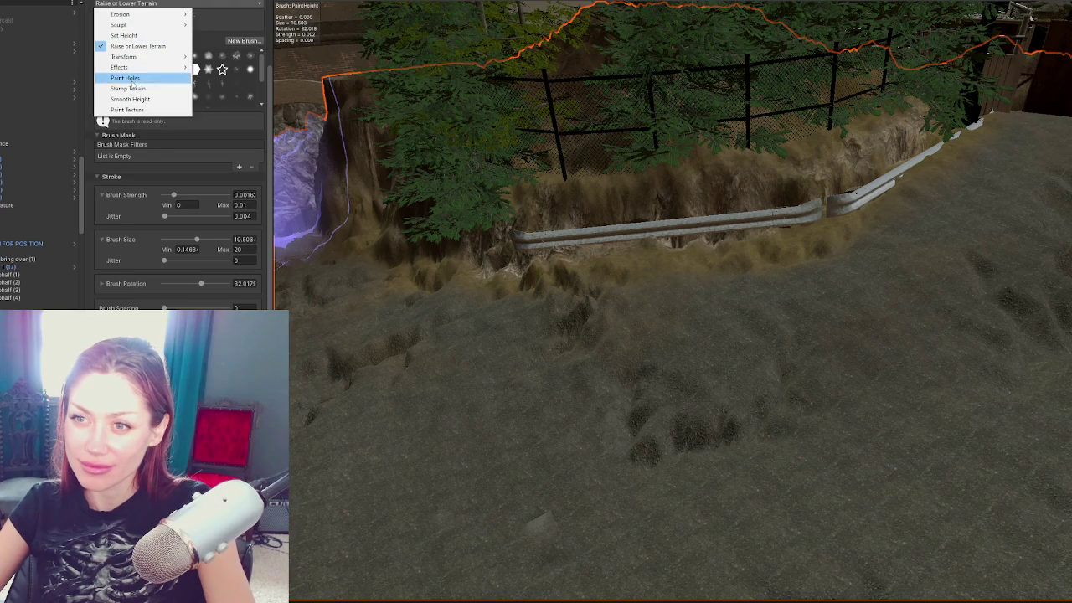
Step: Switch to the Smooth Height tool with brush jitter set to 0.01
{"action": "left_click", "coordinate": [130, 101]}
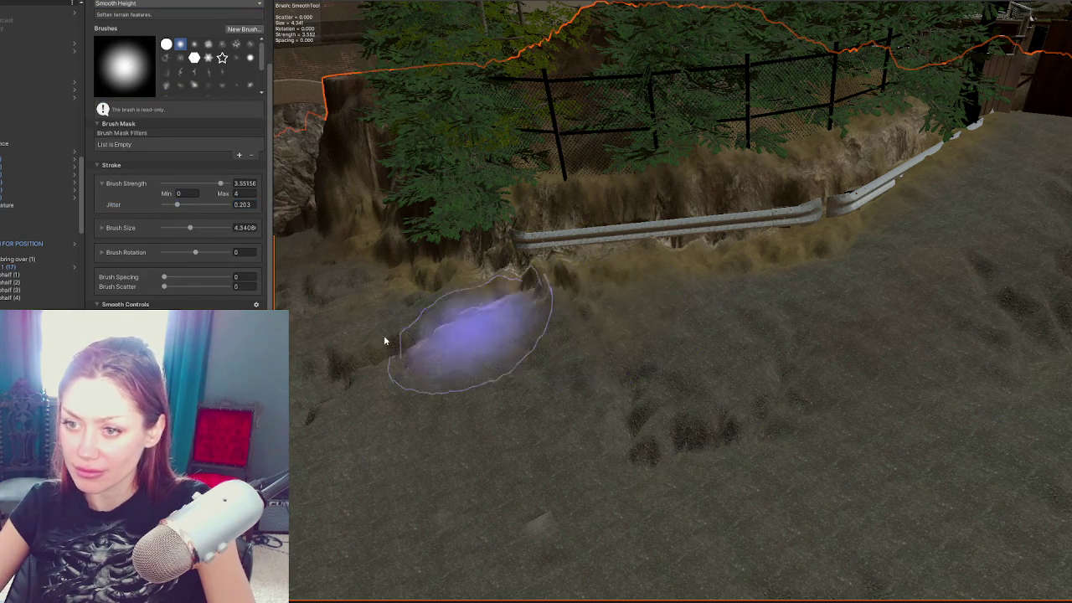
{"action": "scroll", "coordinate": [154, 309], "scroll_direction": "down", "scroll_amount": 1}
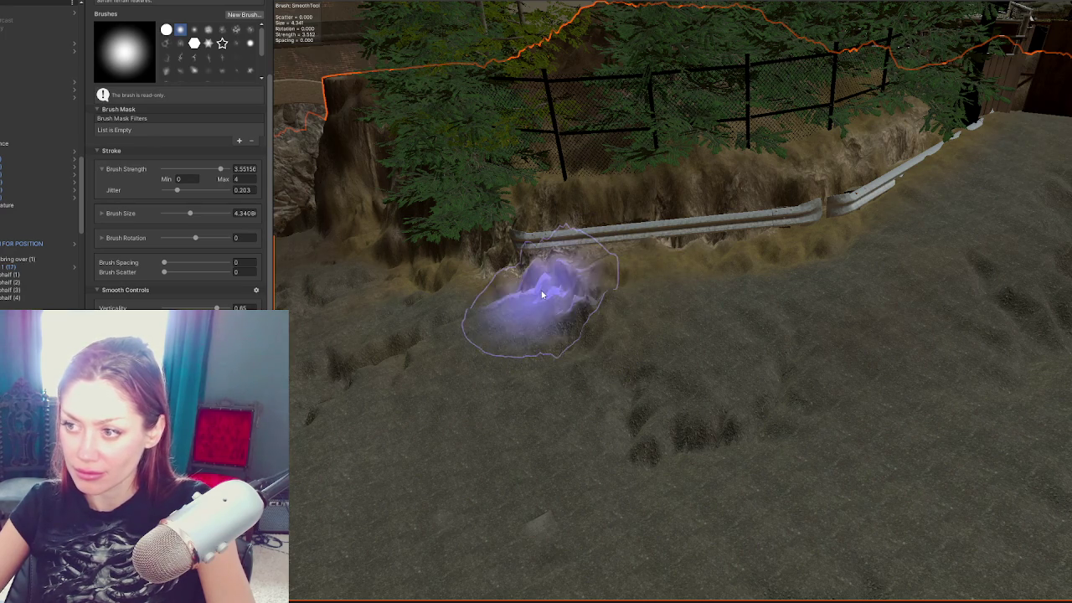
{"action": "left_click", "coordinate": [169, 191]}
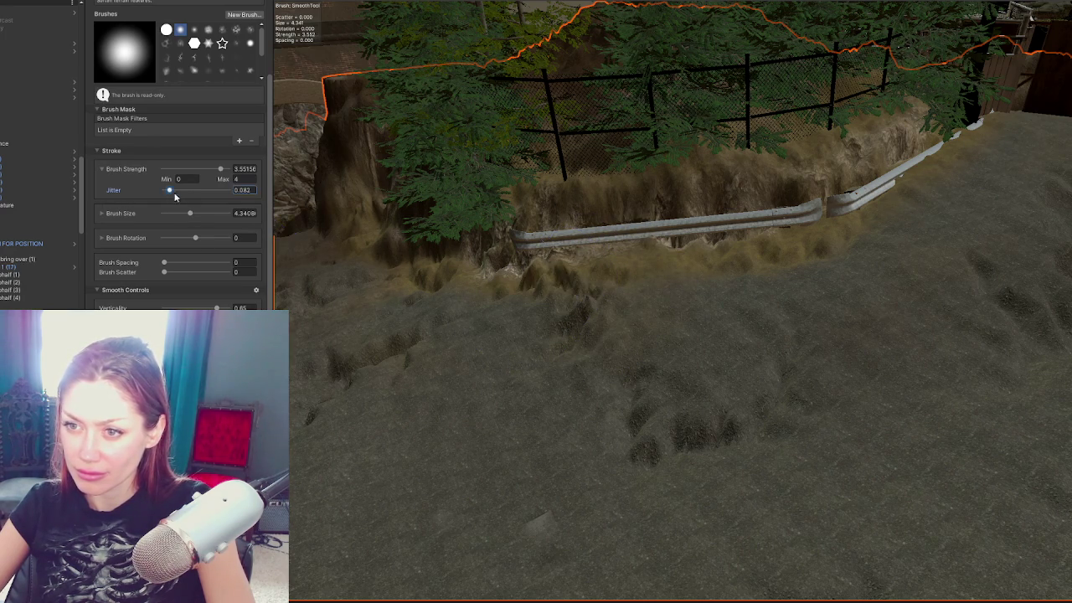
{"action": "left_click", "coordinate": [245, 190]}
{"action": "type", "text": "0.01"}
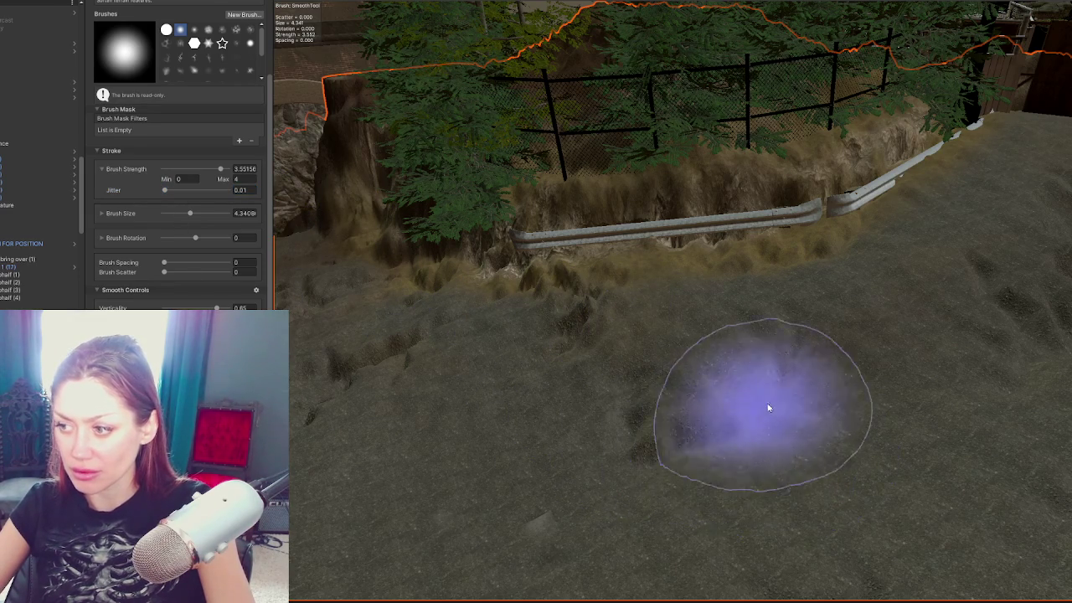
Step: Smooth the spiky dirt below the guardrail and look down the checkered path
{"action": "mouse_move", "coordinate": [669, 244]}
{"action": "left_mouse_down"}
{"action": "mouse_move", "coordinate": [567, 277]}
{"action": "mouse_move", "coordinate": [426, 258]}
{"action": "left_mouse_up"}
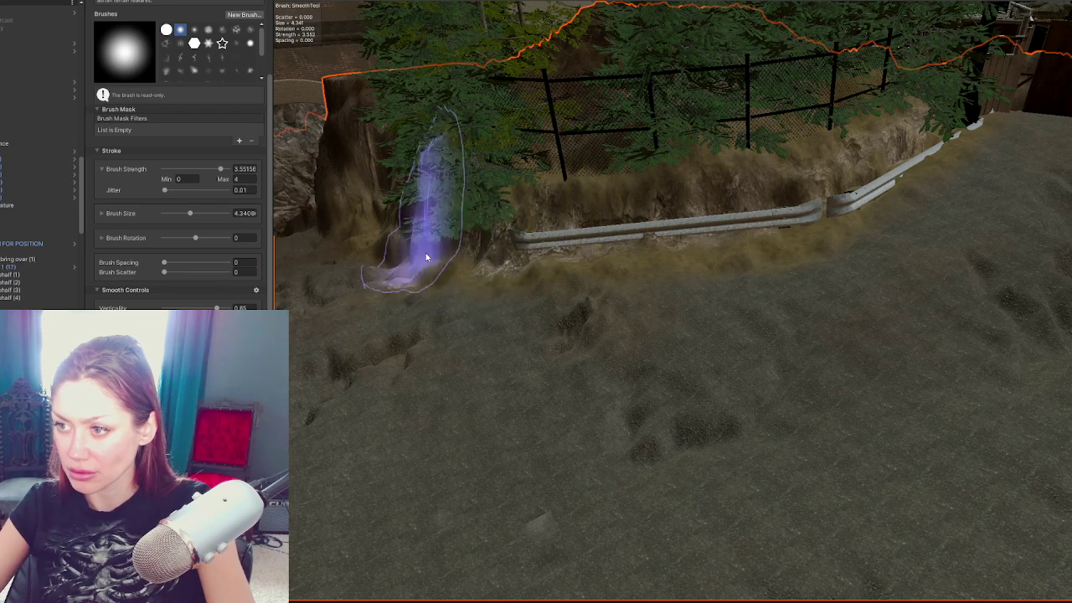
{"action": "scroll", "coordinate": [586, 285], "scroll_direction": "up", "scroll_amount": 4}
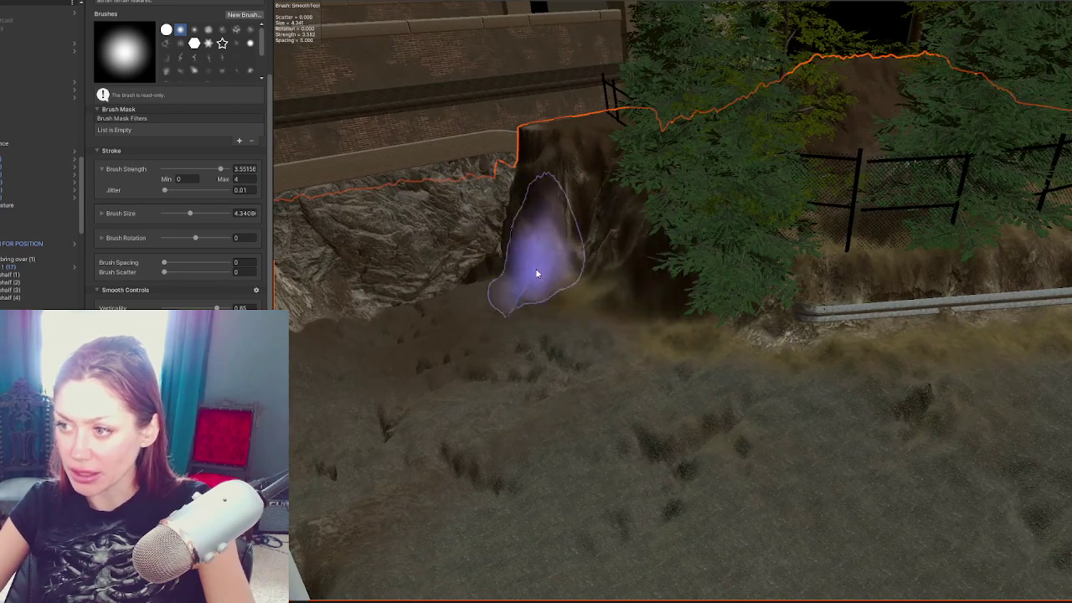
{"action": "mouse_move", "coordinate": [299, 275]}
{"action": "left_mouse_down", "text": "alt"}
{"action": "mouse_move", "coordinate": [664, 252]}
{"action": "mouse_move", "coordinate": [718, 204]}
{"action": "left_mouse_up", "text": "alt"}
{"action": "mouse_move", "coordinate": [517, 261]}
{"action": "left_mouse_down", "text": "alt"}
{"action": "mouse_move", "coordinate": [695, 307]}
{"action": "mouse_move", "coordinate": [550, 310]}
{"action": "mouse_move", "coordinate": [938, 288]}
{"action": "mouse_move", "coordinate": [939, 231]}
{"action": "left_mouse_up", "text": "alt"}
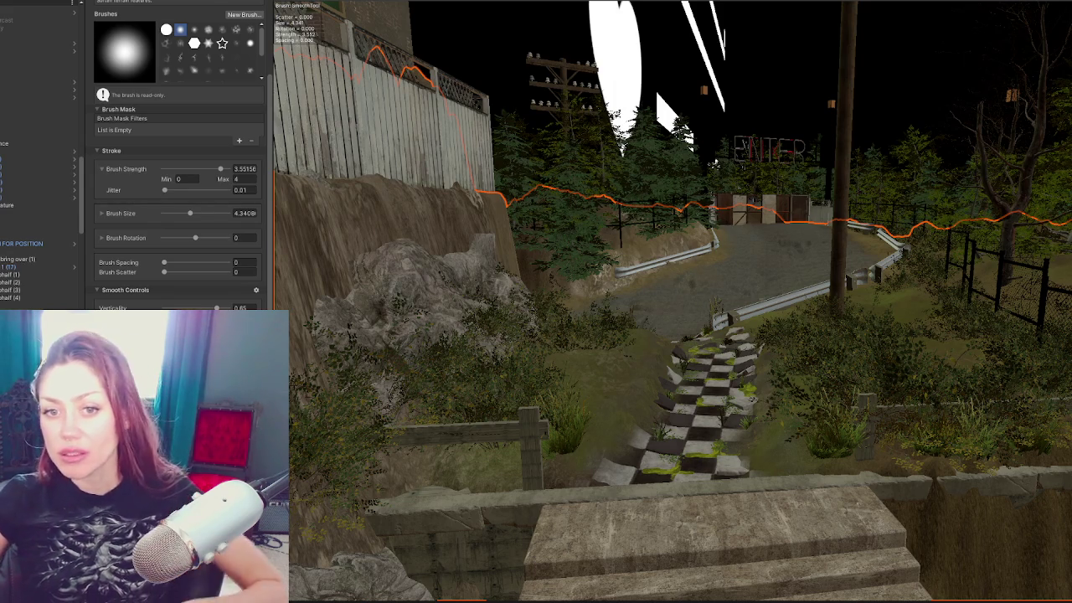
{"action": "scroll", "coordinate": [723, 365], "scroll_direction": "up", "scroll_amount": 3}
{"action": "mouse_move", "coordinate": [723, 366]}
{"action": "left_mouse_down"}
{"action": "mouse_move", "coordinate": [718, 347]}
{"action": "mouse_move", "coordinate": [491, 347]}
{"action": "mouse_move", "coordinate": [702, 367]}
{"action": "mouse_move", "coordinate": [826, 360]}
{"action": "left_mouse_up"}
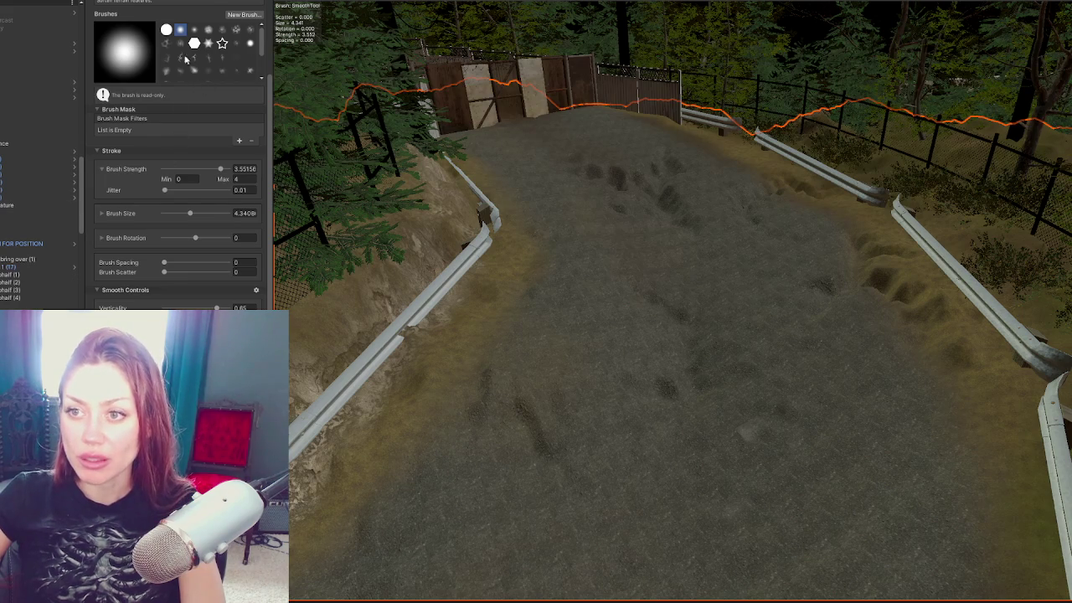
{"action": "scroll", "coordinate": [100, 256], "scroll_direction": "up", "scroll_amount": 2}
{"action": "left_click", "coordinate": [151, 14]}
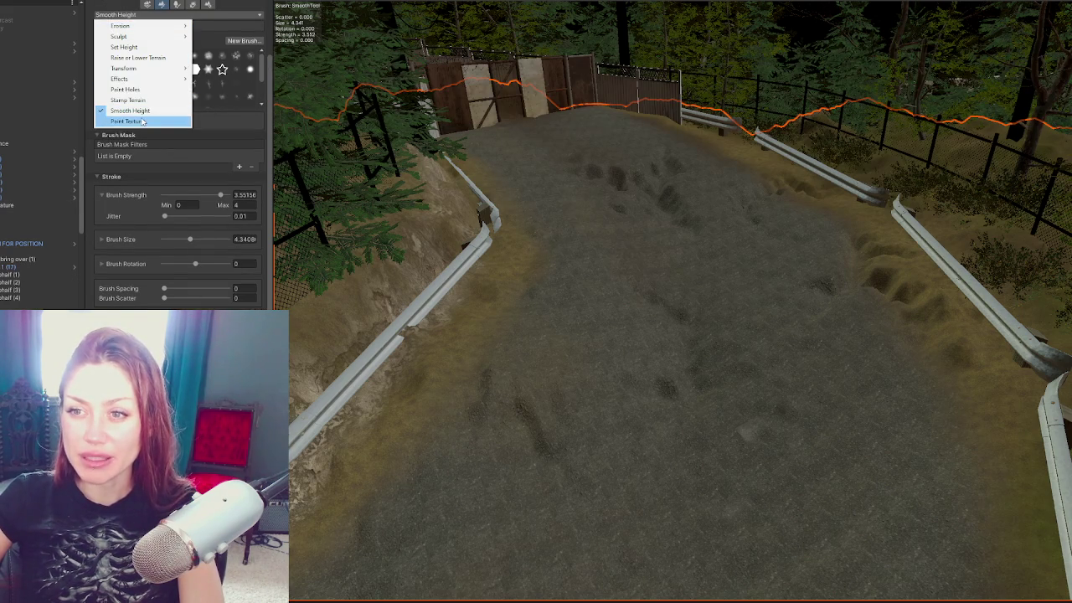
Step: In Paint Texture, add a new terrain layer named test with a yellow texture
{"action": "left_click", "coordinate": [128, 121]}
{"action": "scroll", "coordinate": [157, 252], "scroll_direction": "down", "scroll_amount": 10}
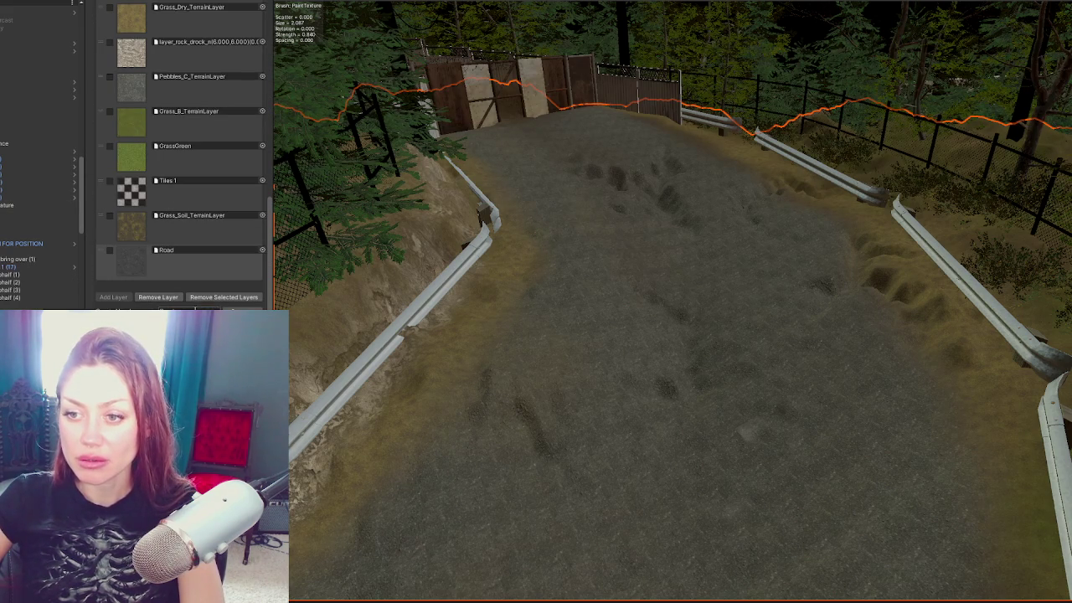
{"action": "left_click", "coordinate": [243, 343]}
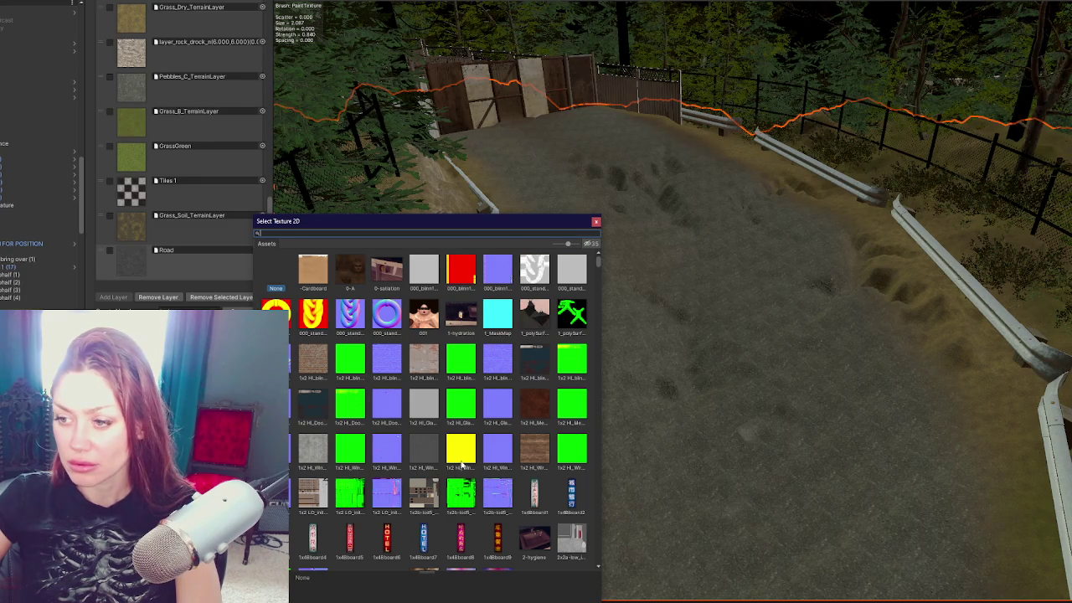
{"action": "double_click", "coordinate": [461, 450]}
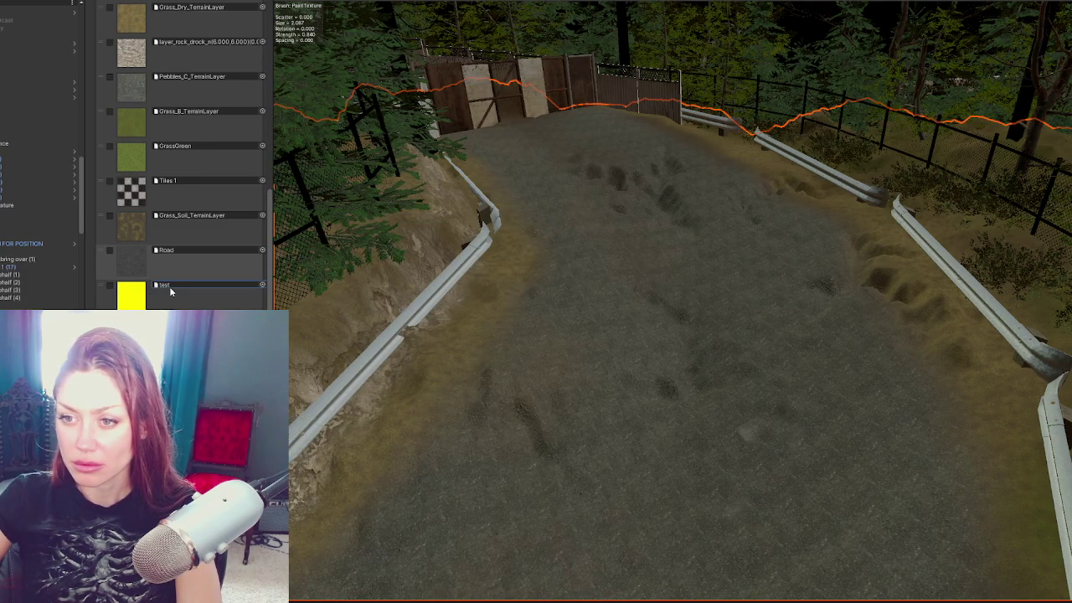
Step: Test-paint the yellow layer on the road, undo it, and select the test layer
{"action": "mouse_move", "coordinate": [662, 348]}
{"action": "left_mouse_down"}
{"action": "mouse_move", "coordinate": [612, 394]}
{"action": "mouse_move", "coordinate": [691, 387]}
{"action": "mouse_move", "coordinate": [633, 411]}
{"action": "left_mouse_up"}
{"action": "key", "text": "ctrl+z"}
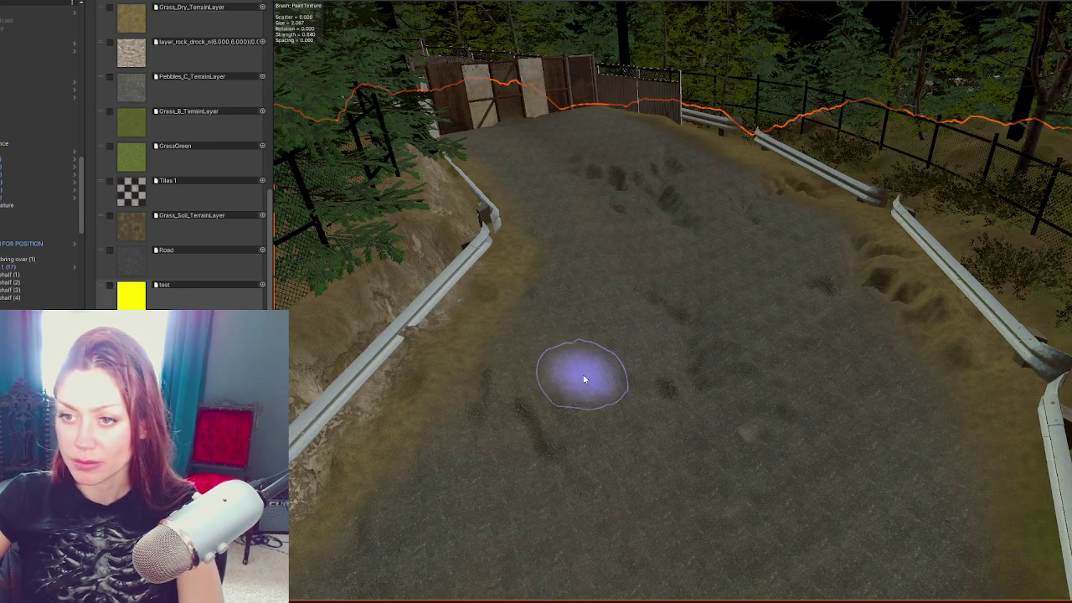
{"action": "left_click", "coordinate": [172, 303]}
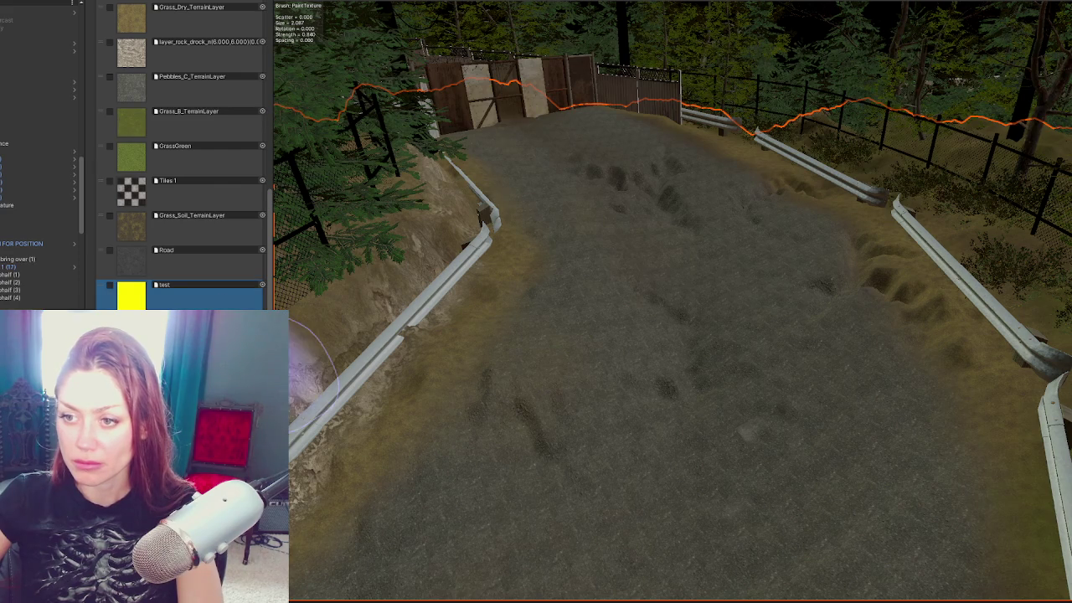
Step: Delete the test layer and cancel saving a new terrain layer palette
{"action": "key", "text": "Delete"}
{"action": "left_click", "coordinate": [546, 300]}
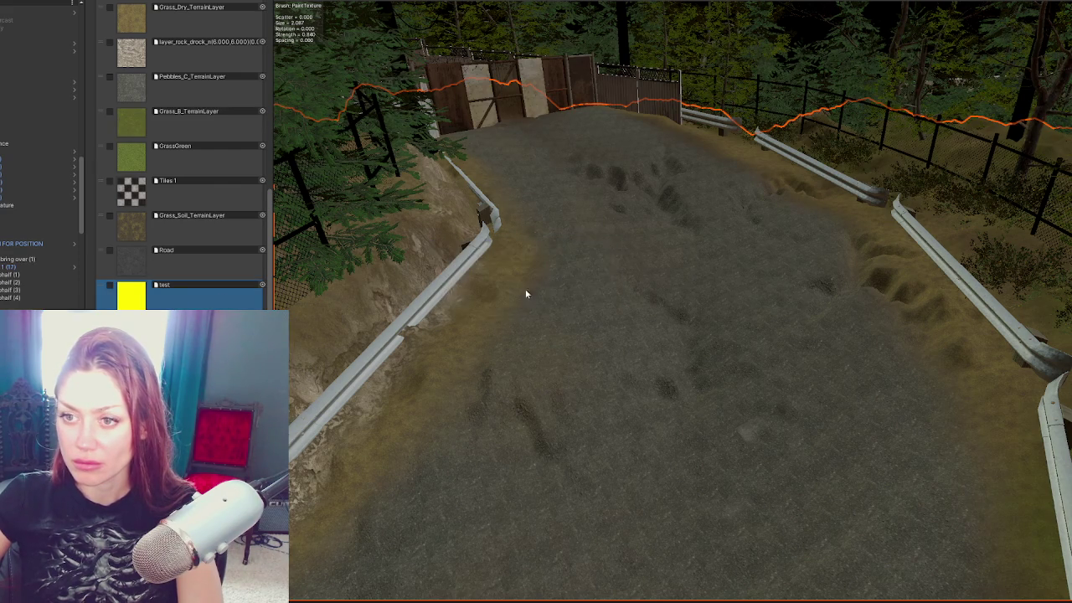
{"action": "scroll", "coordinate": [224, 259], "scroll_direction": "up", "scroll_amount": 3}
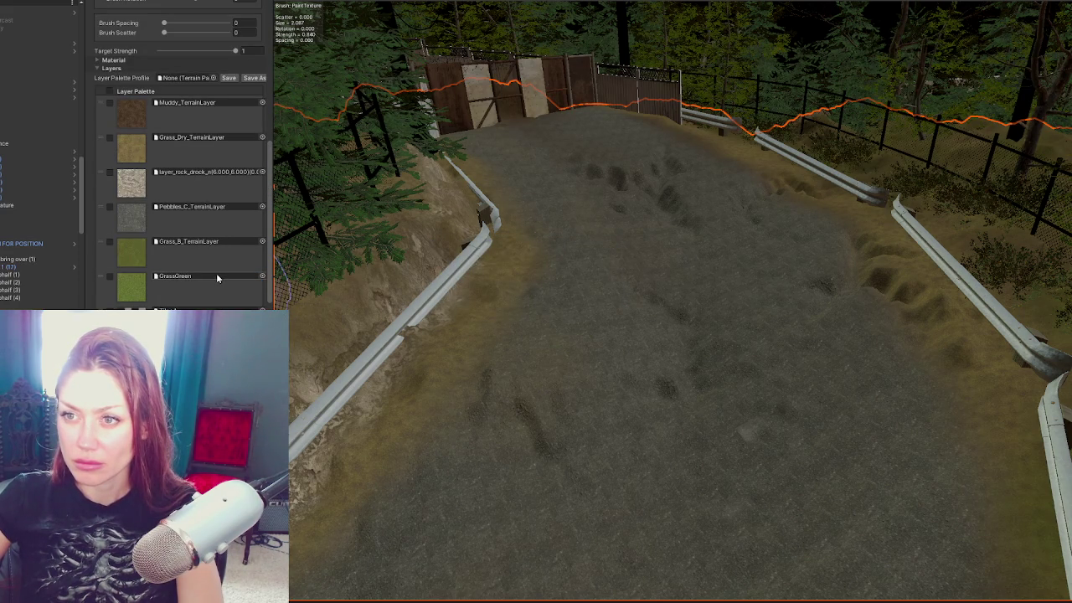
{"action": "left_click", "coordinate": [229, 78]}
{"action": "left_click", "coordinate": [552, 301]}
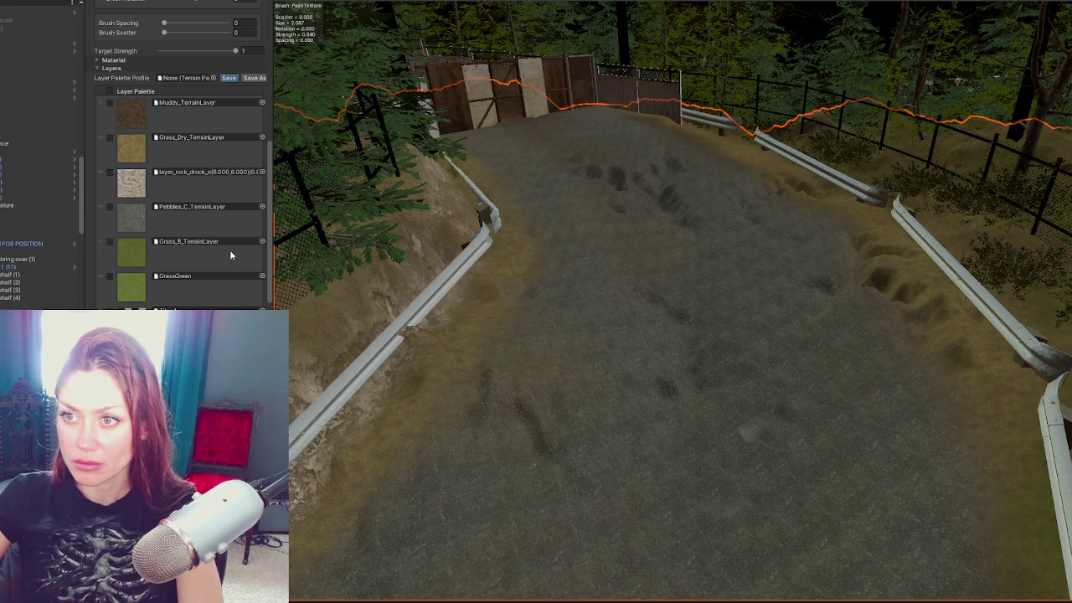
{"action": "key", "text": "Escape"}
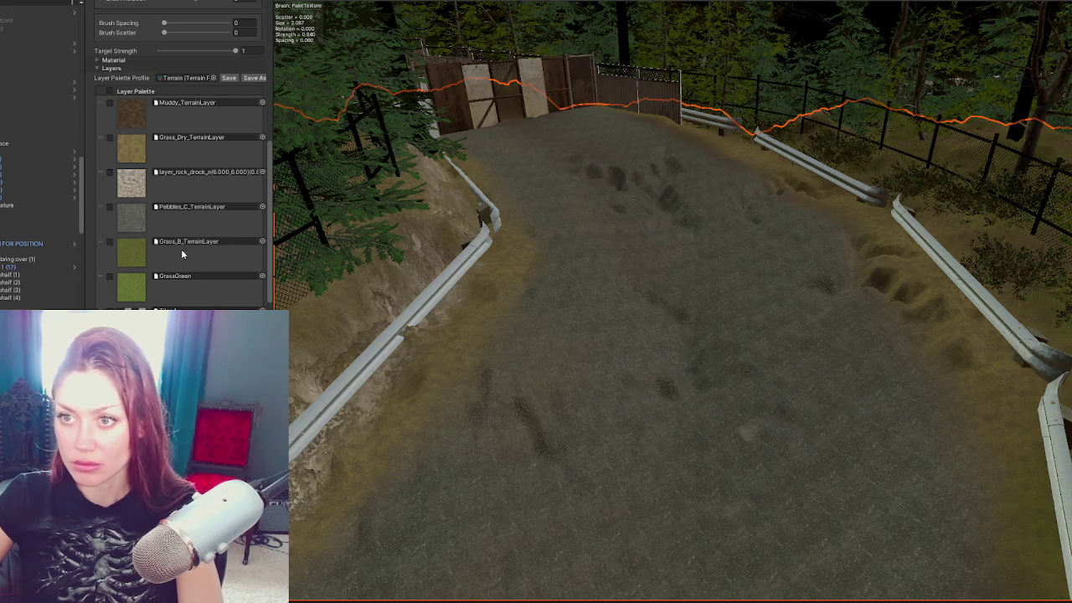
Step: Try Tiles 1 and Road strokes on the road, undo them, and choose Grass_Soil_TerrainLayer
{"action": "scroll", "coordinate": [186, 244], "scroll_direction": "down", "scroll_amount": 5}
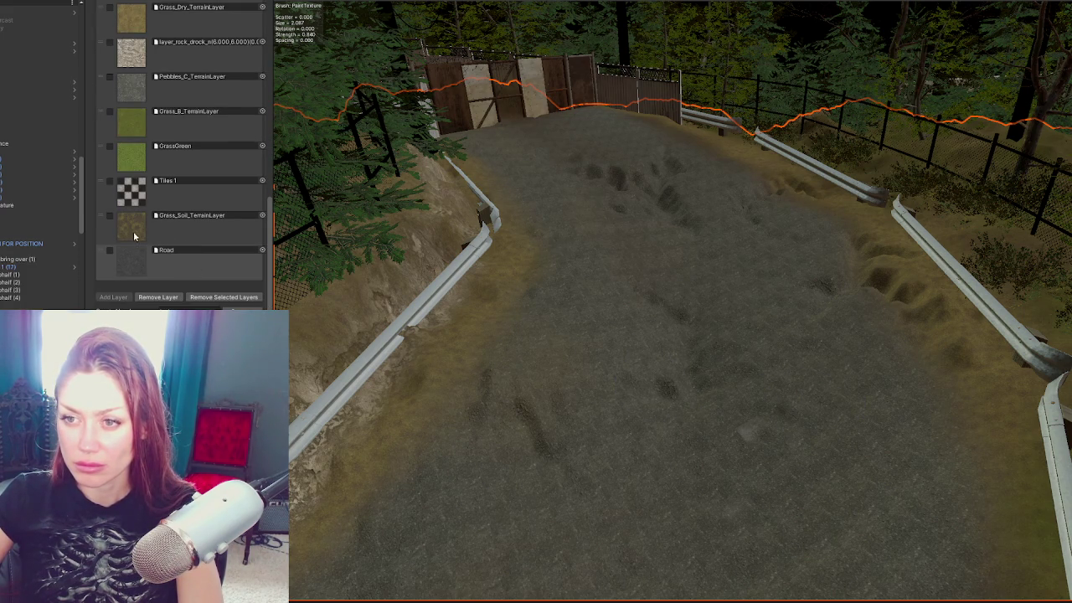
{"action": "left_click", "coordinate": [168, 191]}
{"action": "mouse_move", "coordinate": [608, 361]}
{"action": "left_mouse_down"}
{"action": "mouse_move", "coordinate": [744, 381]}
{"action": "mouse_move", "coordinate": [632, 392]}
{"action": "mouse_move", "coordinate": [627, 371]}
{"action": "mouse_move", "coordinate": [771, 410]}
{"action": "left_mouse_up"}
{"action": "key", "text": "ctrl+z"}
{"action": "left_click", "coordinate": [168, 259]}
{"action": "key", "text": "ctrl+z"}
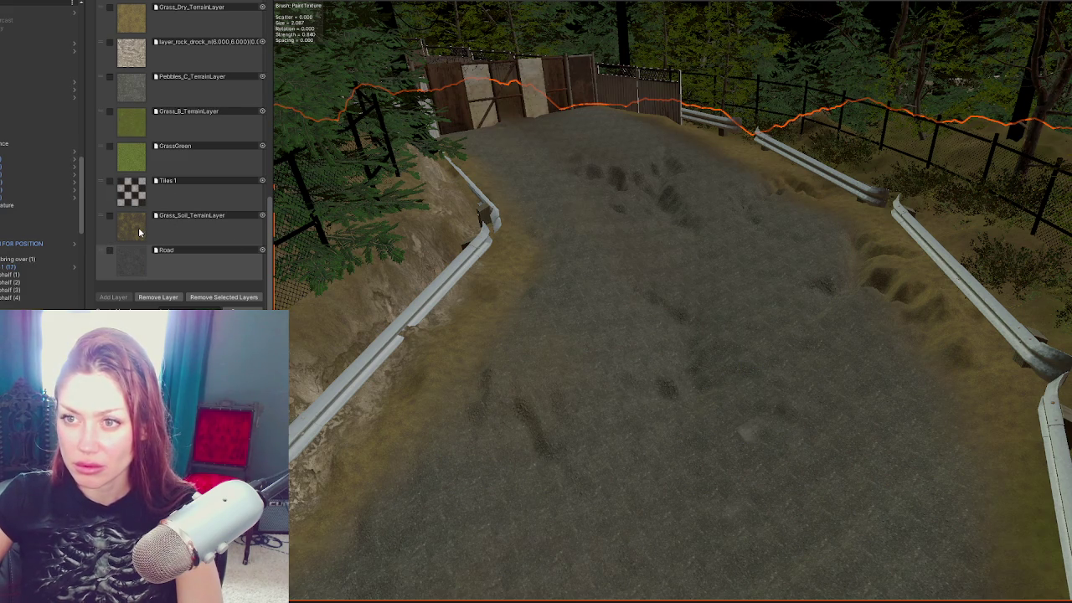
{"action": "left_click", "coordinate": [176, 233]}
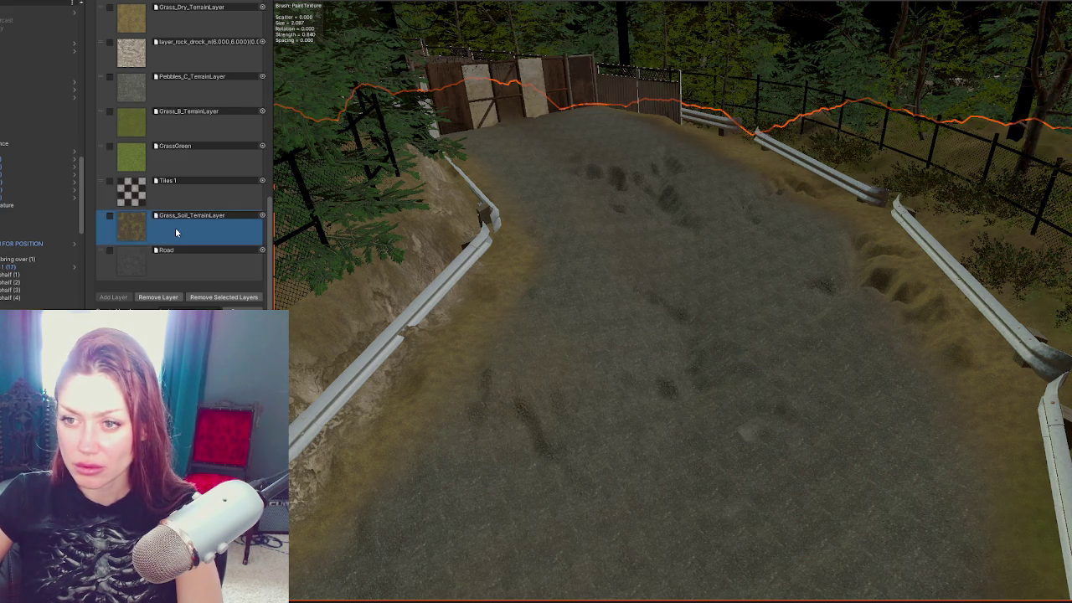
{"action": "scroll", "coordinate": [175, 227], "scroll_direction": "up", "scroll_amount": 3}
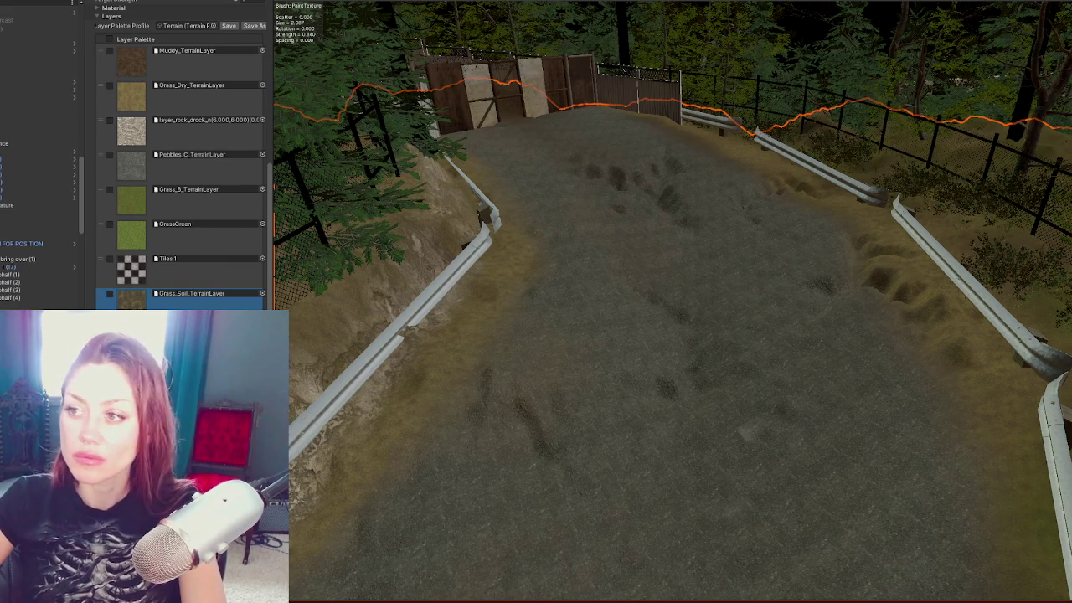
{"action": "mouse_move", "coordinate": [423, 162]}
{"action": "left_mouse_down"}
{"action": "mouse_move", "coordinate": [749, 196]}
{"action": "mouse_move", "coordinate": [509, 239]}
{"action": "mouse_move", "coordinate": [745, 371]}
{"action": "mouse_move", "coordinate": [454, 343]}
{"action": "mouse_move", "coordinate": [536, 331]}
{"action": "left_mouse_up"}
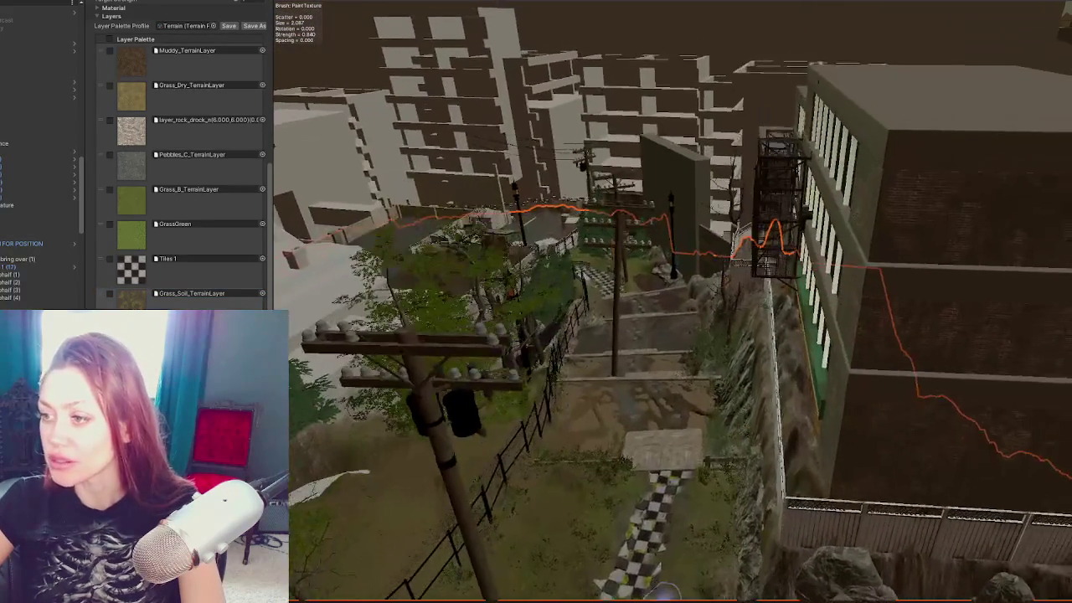
{"action": "mouse_move", "coordinate": [662, 586]}
{"action": "left_mouse_down"}
{"action": "mouse_move", "coordinate": [646, 419]}
{"action": "mouse_move", "coordinate": [682, 411]}
{"action": "mouse_move", "coordinate": [673, 383]}
{"action": "mouse_move", "coordinate": [581, 363]}
{"action": "left_mouse_up"}
{"action": "left_click", "coordinate": [580, 363]}
{"action": "key", "text": "f"}
{"action": "mouse_move", "coordinate": [956, 377]}
{"action": "left_mouse_down"}
{"action": "mouse_move", "coordinate": [922, 352]}
{"action": "mouse_move", "coordinate": [849, 252]}
{"action": "mouse_move", "coordinate": [655, 183]}
{"action": "mouse_move", "coordinate": [706, 278]}
{"action": "left_mouse_up"}
{"action": "scroll", "coordinate": [706, 279], "scroll_direction": "up", "scroll_amount": 5}
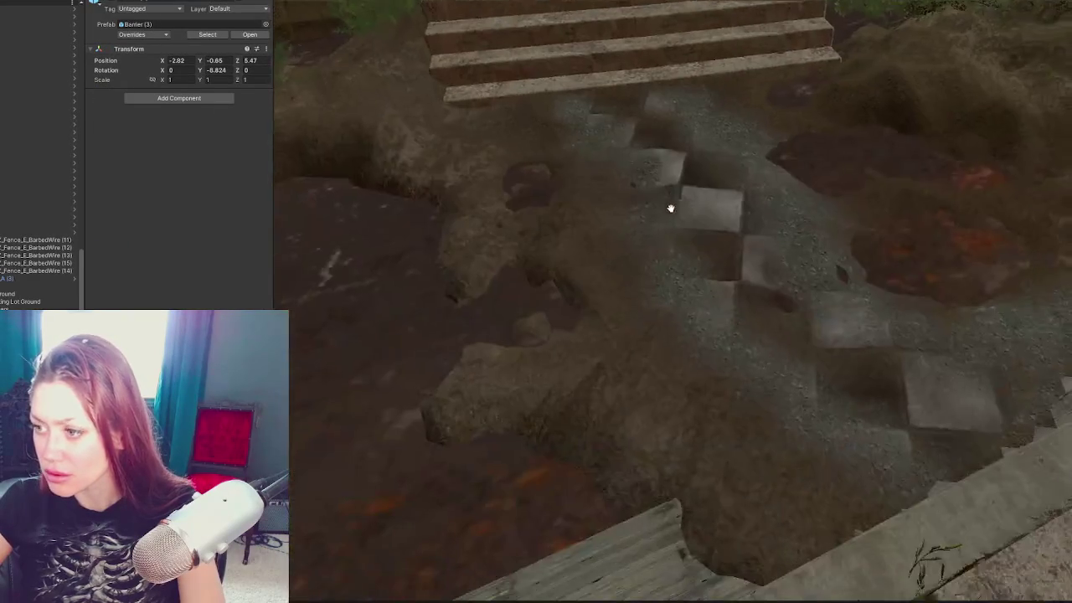
{"action": "scroll", "coordinate": [670, 207], "scroll_direction": "down", "scroll_amount": 6}
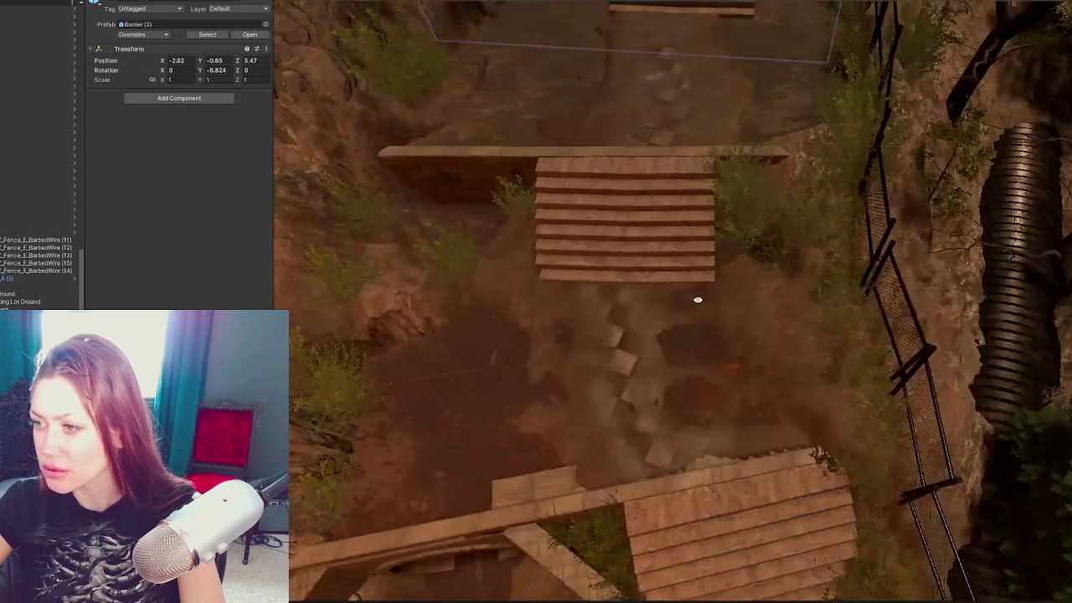
{"action": "left_click_drag", "start_coordinate": [698, 299], "coordinate": [759, 402]}
{"action": "scroll", "coordinate": [742, 214], "scroll_direction": "down", "scroll_amount": 3}
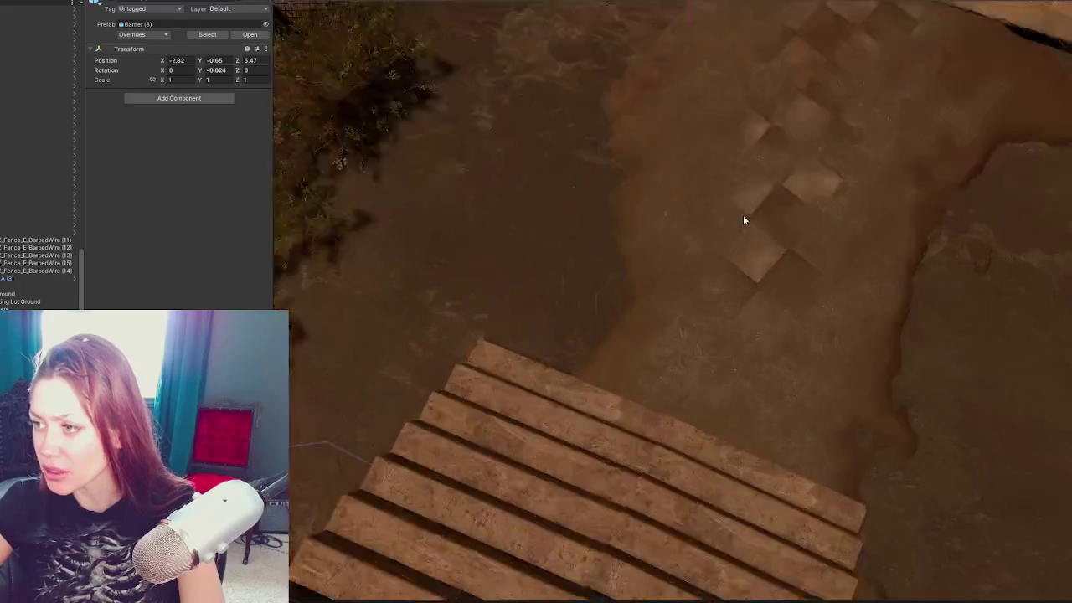
{"action": "scroll", "coordinate": [757, 198], "scroll_direction": "up", "scroll_amount": 2}
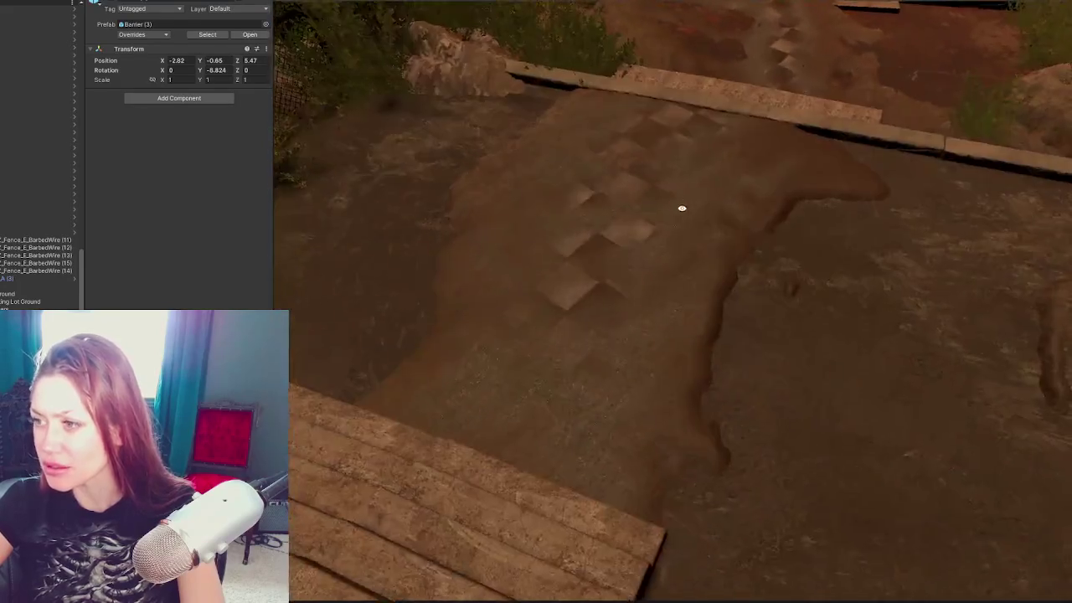
{"action": "scroll", "coordinate": [682, 208], "scroll_direction": "down", "scroll_amount": 10}
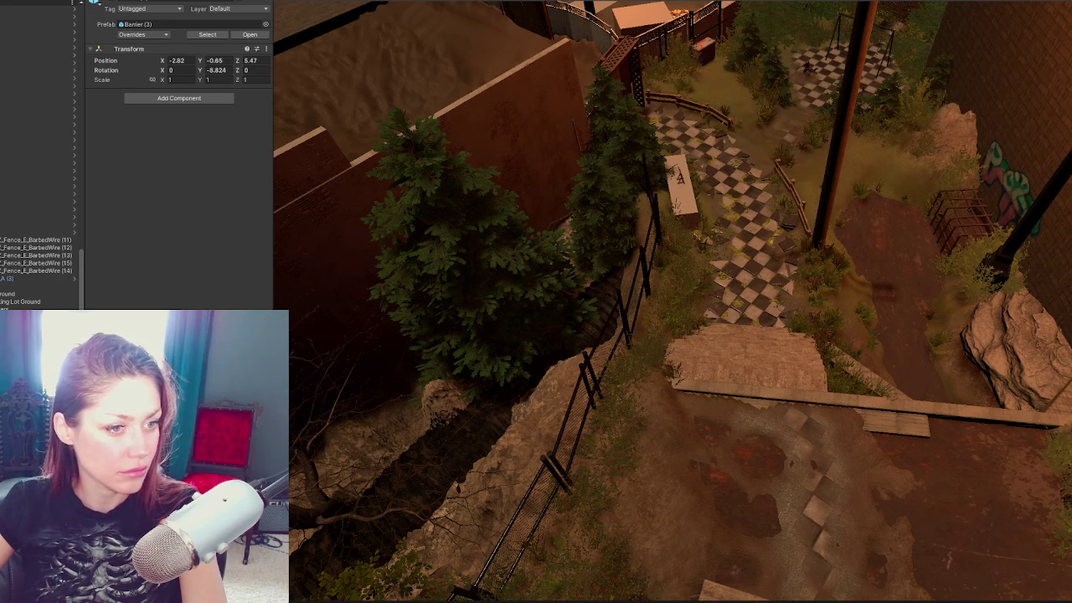
{"action": "mouse_move", "coordinate": [922, 390]}
{"action": "left_mouse_down"}
{"action": "mouse_move", "coordinate": [556, 363]}
{"action": "mouse_move", "coordinate": [739, 486]}
{"action": "mouse_move", "coordinate": [661, 441]}
{"action": "mouse_move", "coordinate": [548, 347]}
{"action": "mouse_move", "coordinate": [663, 289]}
{"action": "mouse_move", "coordinate": [637, 268]}
{"action": "left_mouse_up"}
{"action": "left_click", "coordinate": [567, 354]}
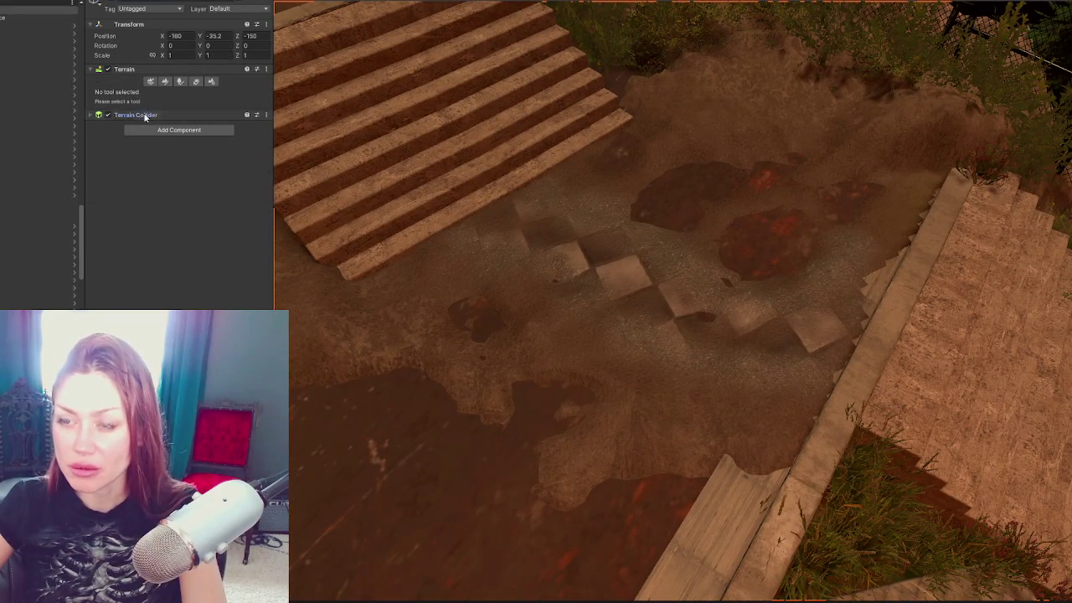
Step: Create a terrain layer test 1 from the checkered 'tiles' texture and select it
{"action": "left_click", "coordinate": [164, 81]}
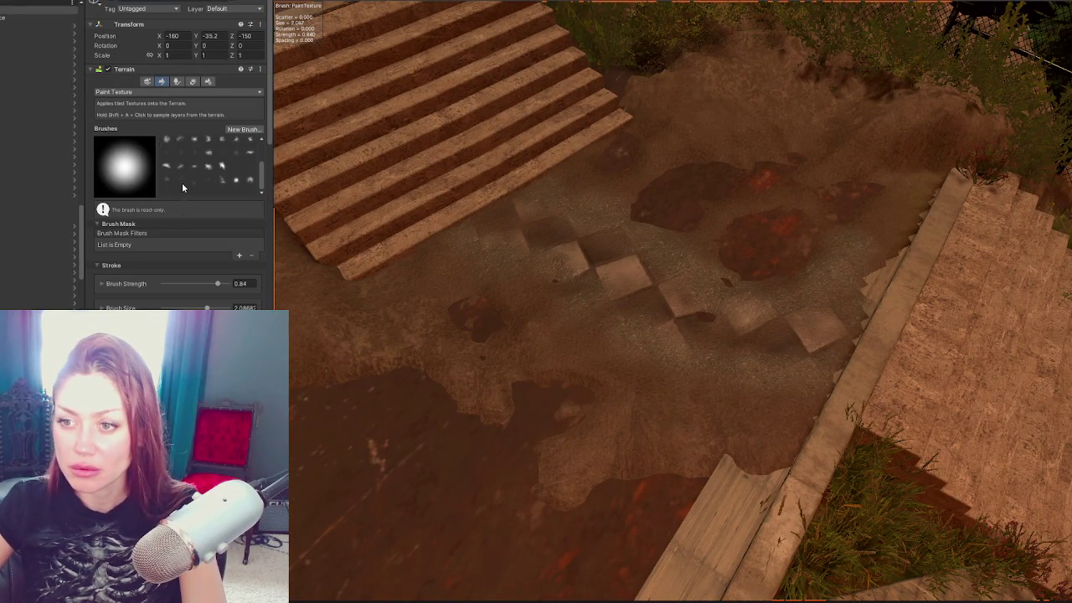
{"action": "scroll", "coordinate": [173, 225], "scroll_direction": "down", "scroll_amount": 15}
{"action": "left_click", "coordinate": [182, 98]}
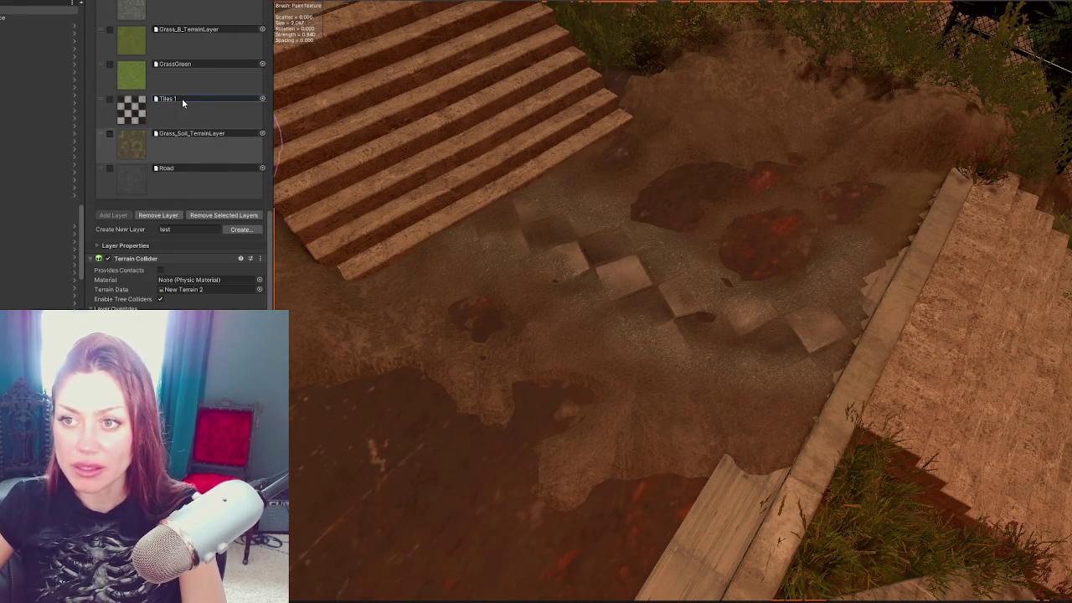
{"action": "left_click", "coordinate": [249, 228]}
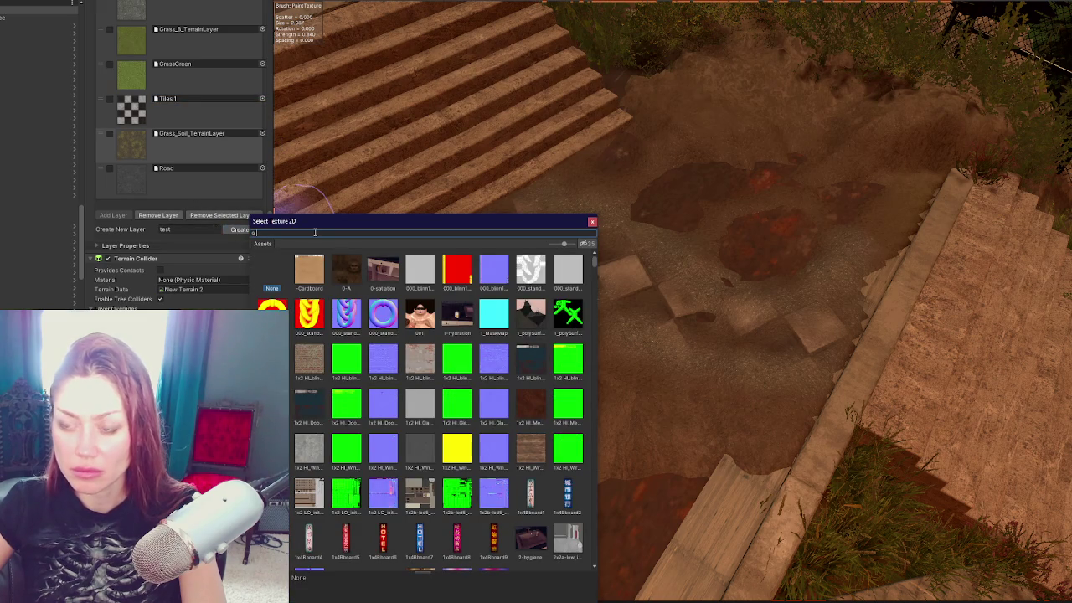
{"action": "type", "text": "tiles"}
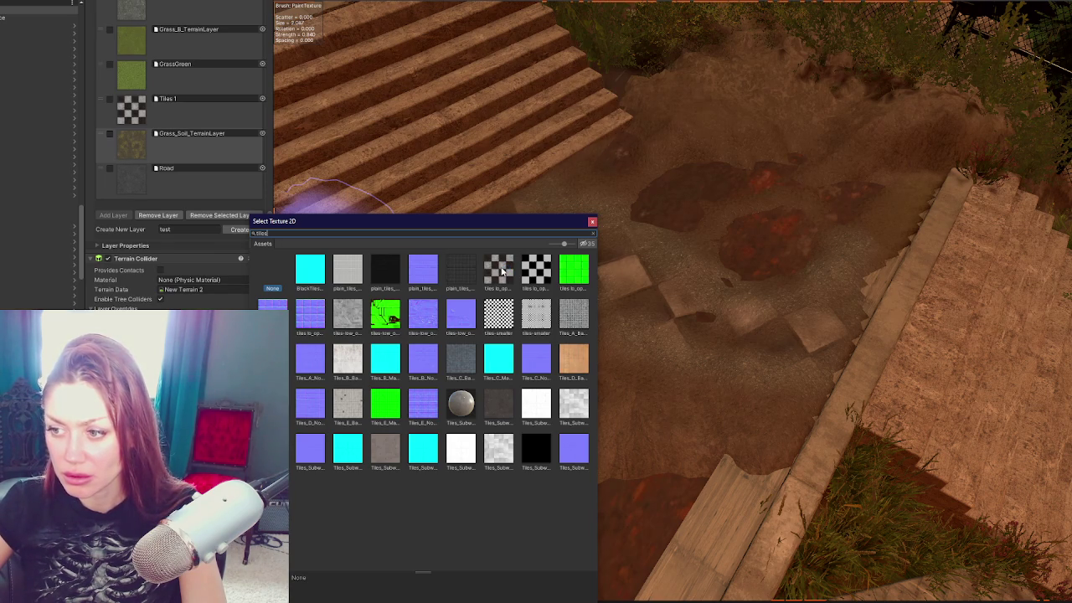
{"action": "left_click", "coordinate": [501, 270]}
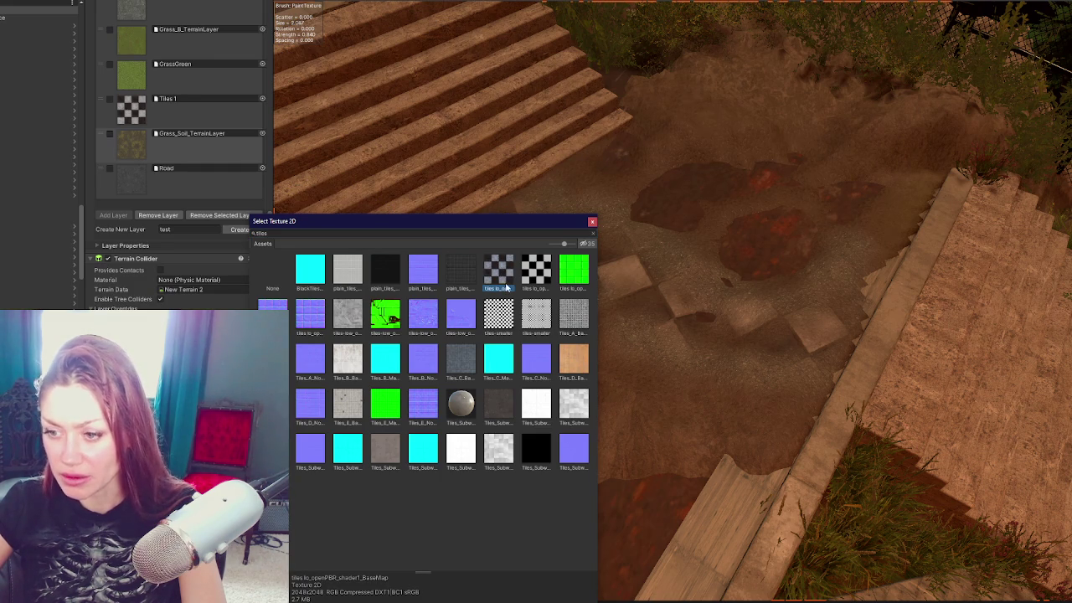
{"action": "double_click", "coordinate": [501, 279]}
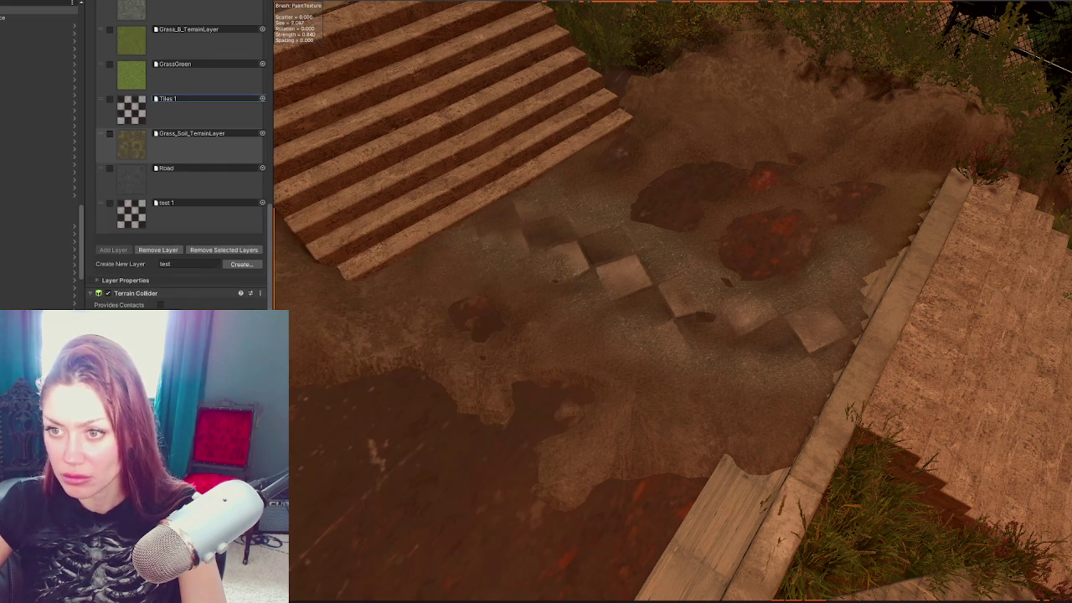
{"action": "left_click", "coordinate": [193, 229]}
{"action": "left_click_drag", "start_coordinate": [435, 356], "coordinate": [620, 360]}
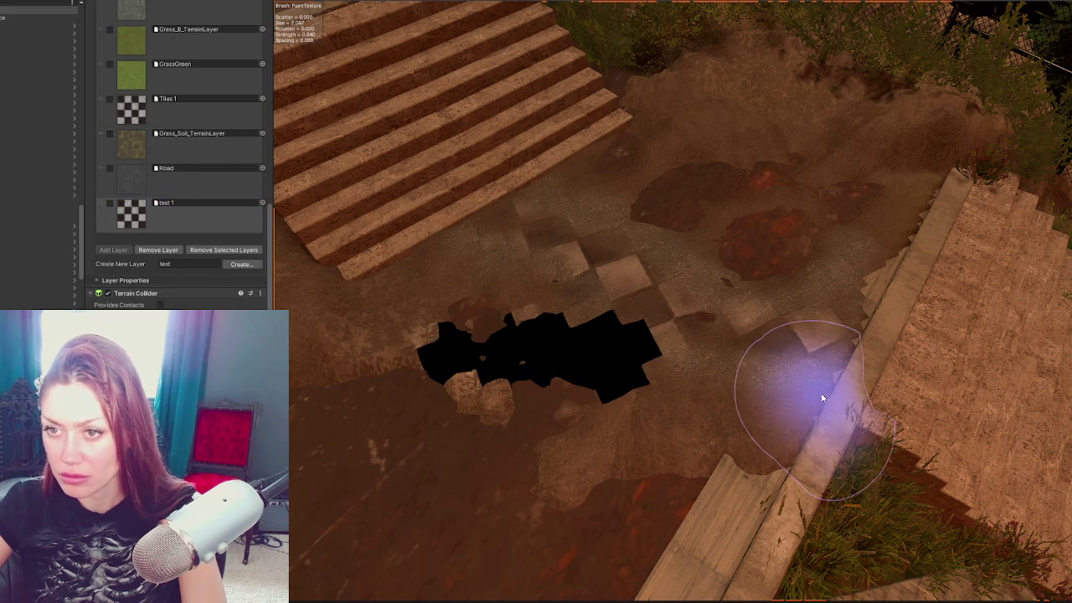
{"action": "key", "text": "ctrl+z"}
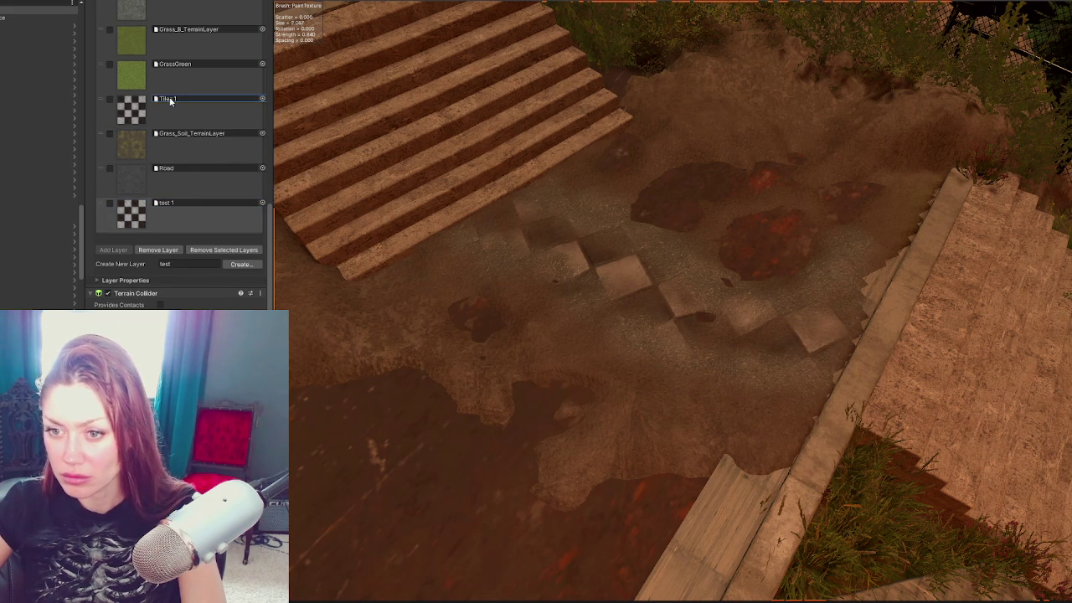
{"action": "left_click", "coordinate": [186, 198]}
{"action": "left_click", "coordinate": [170, 100]}
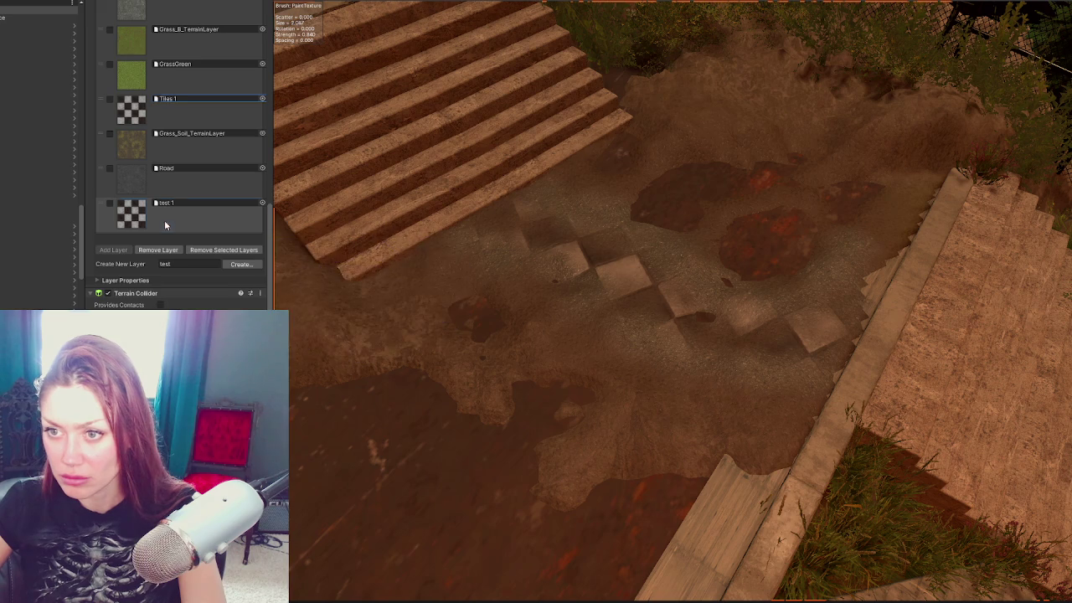
{"action": "left_click_drag", "start_coordinate": [553, 357], "coordinate": [686, 401]}
{"action": "key", "text": "ctrl+z"}
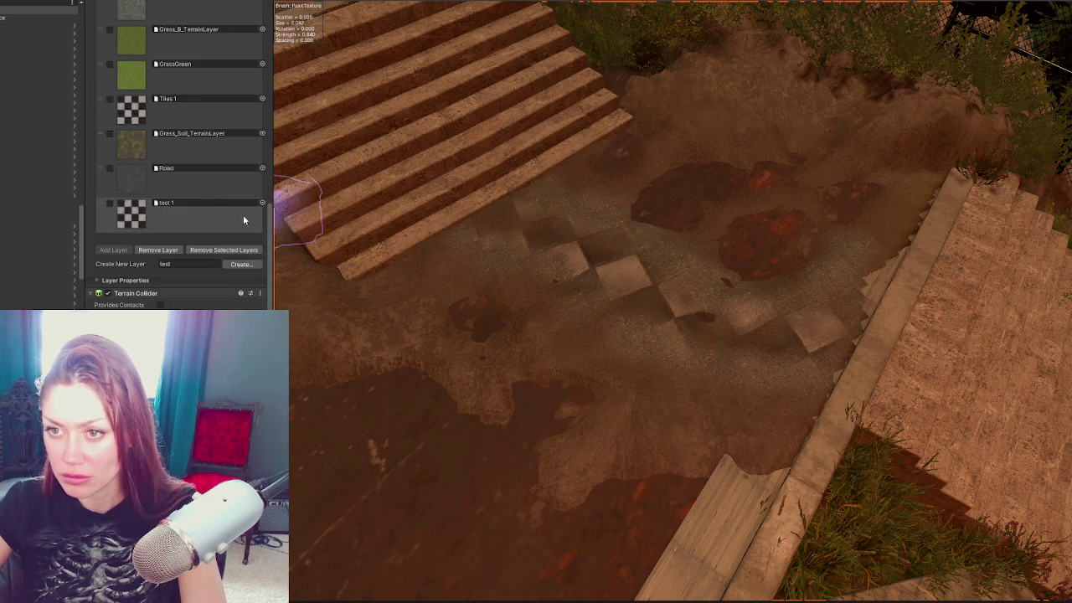
{"action": "scroll", "coordinate": [207, 217], "scroll_direction": "up", "scroll_amount": 5}
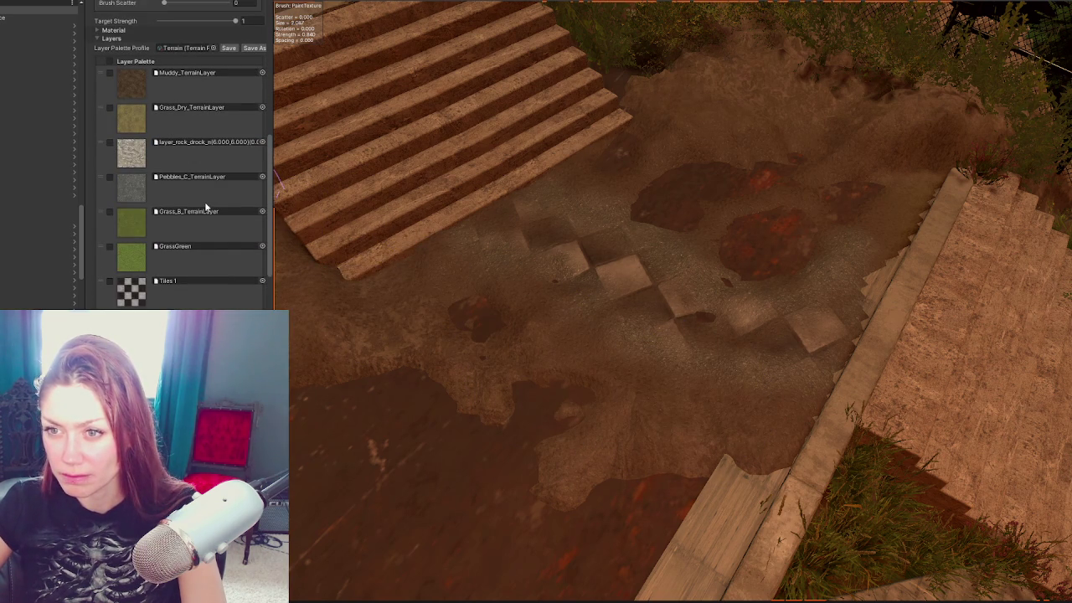
{"action": "left_click", "coordinate": [207, 159]}
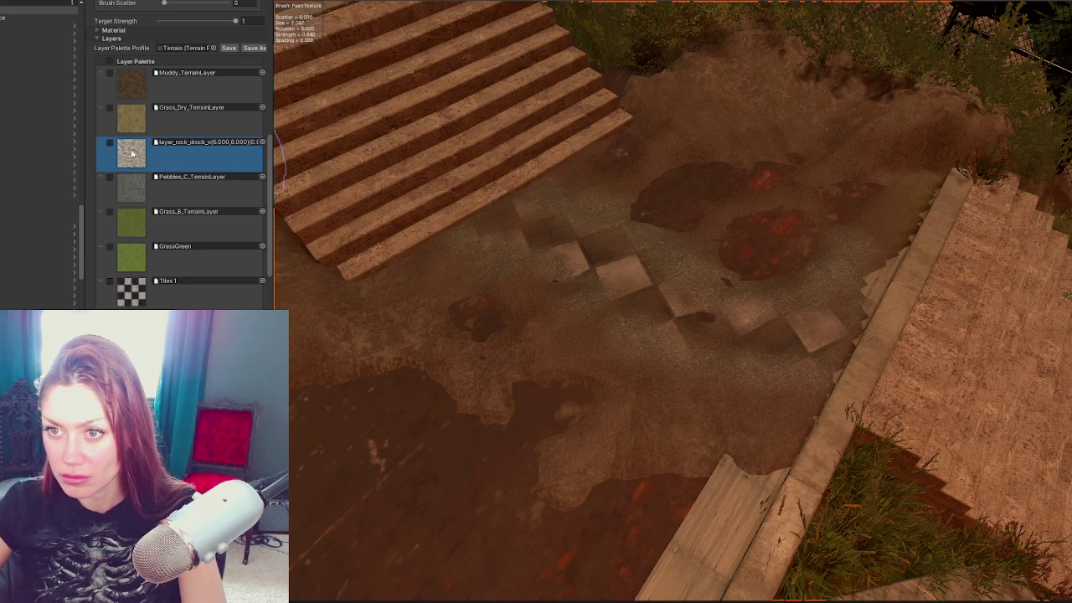
{"action": "scroll", "coordinate": [183, 189], "scroll_direction": "down", "scroll_amount": 3}
{"action": "left_click", "coordinate": [518, 310]}
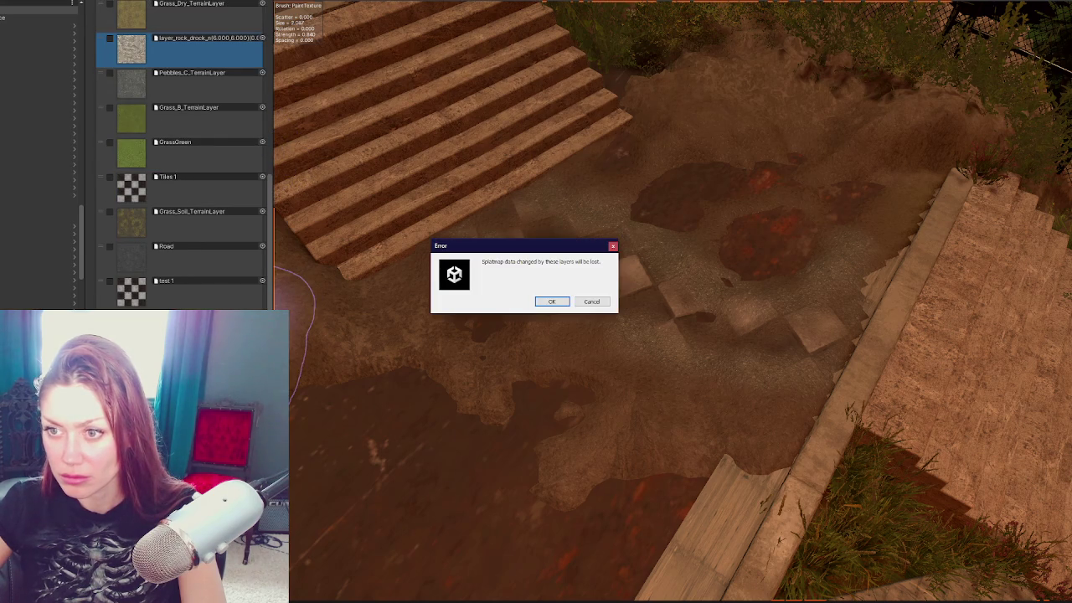
{"action": "left_click", "coordinate": [550, 303]}
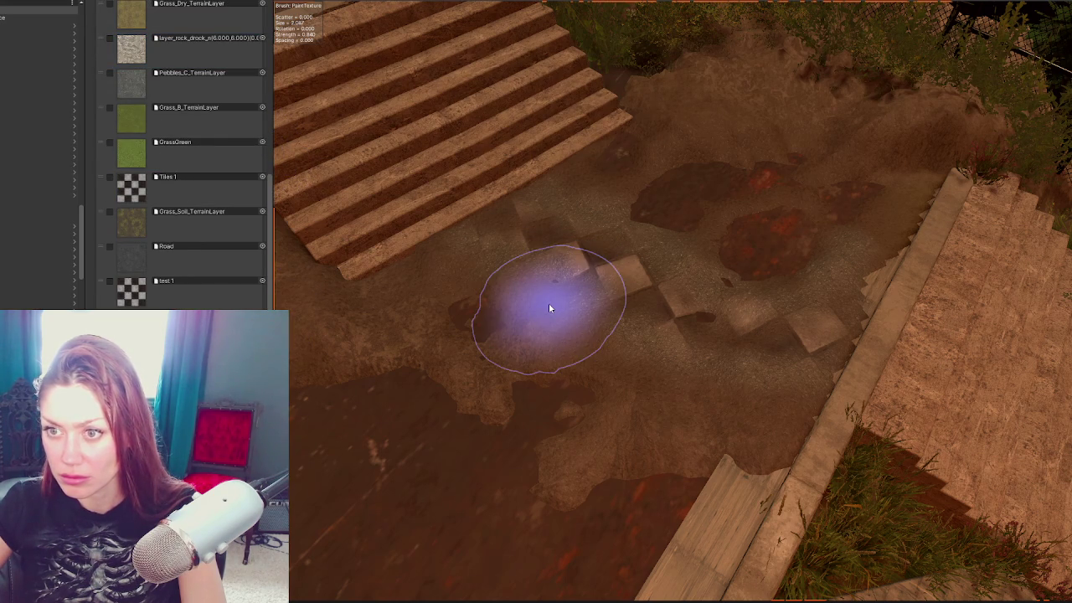
{"action": "scroll", "coordinate": [214, 225], "scroll_direction": "up", "scroll_amount": 3}
{"action": "left_click", "coordinate": [185, 123]}
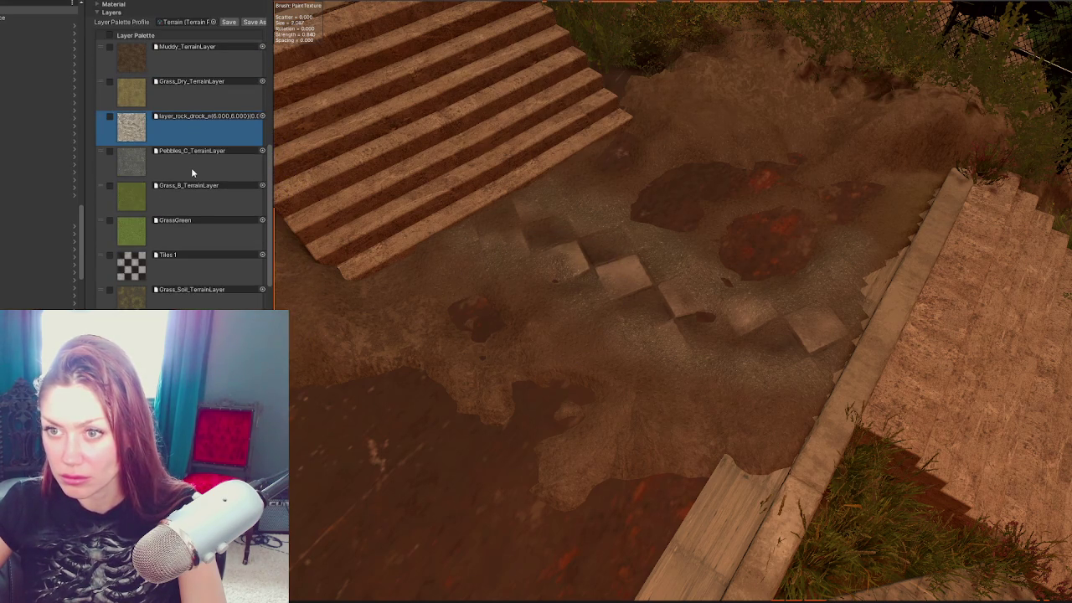
{"action": "scroll", "coordinate": [191, 173], "scroll_direction": "down", "scroll_amount": 3}
{"action": "left_click", "coordinate": [241, 303]}
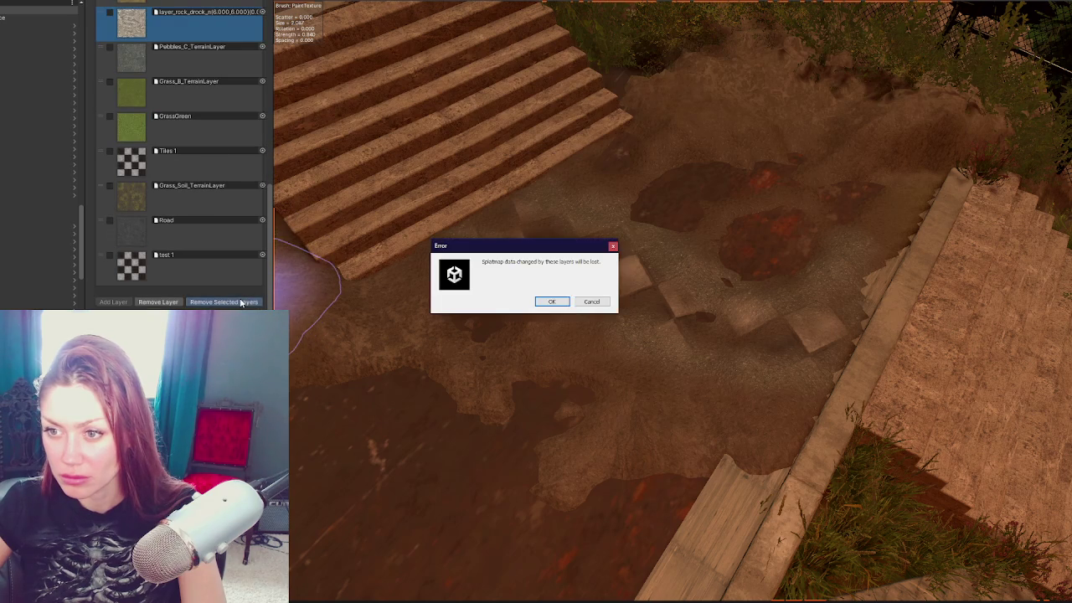
{"action": "left_click", "coordinate": [558, 303]}
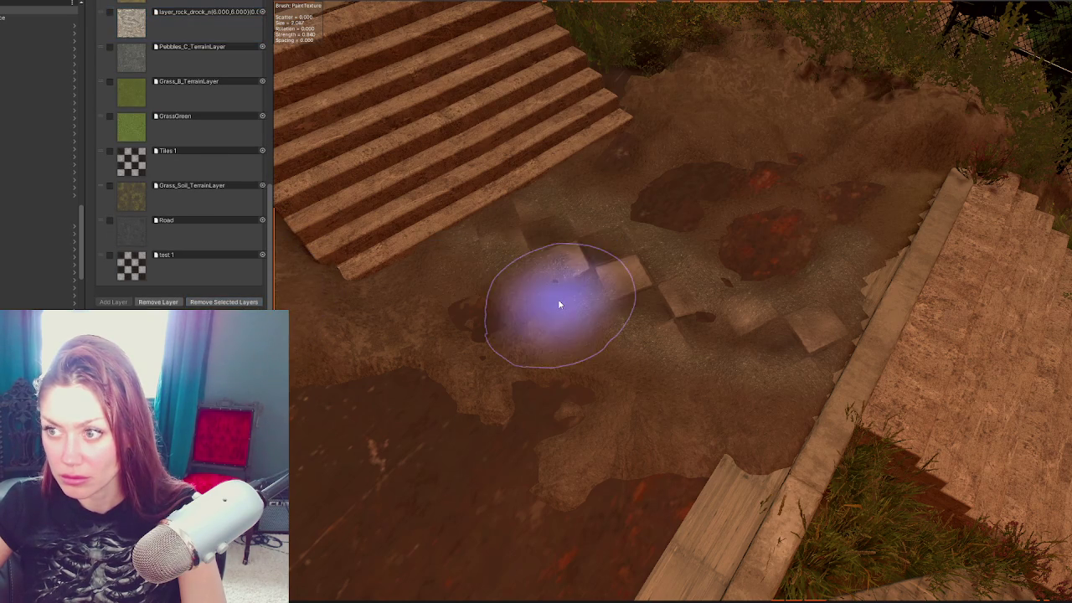
{"action": "scroll", "coordinate": [204, 120], "scroll_direction": "up", "scroll_amount": 2}
{"action": "left_click", "coordinate": [225, 107]}
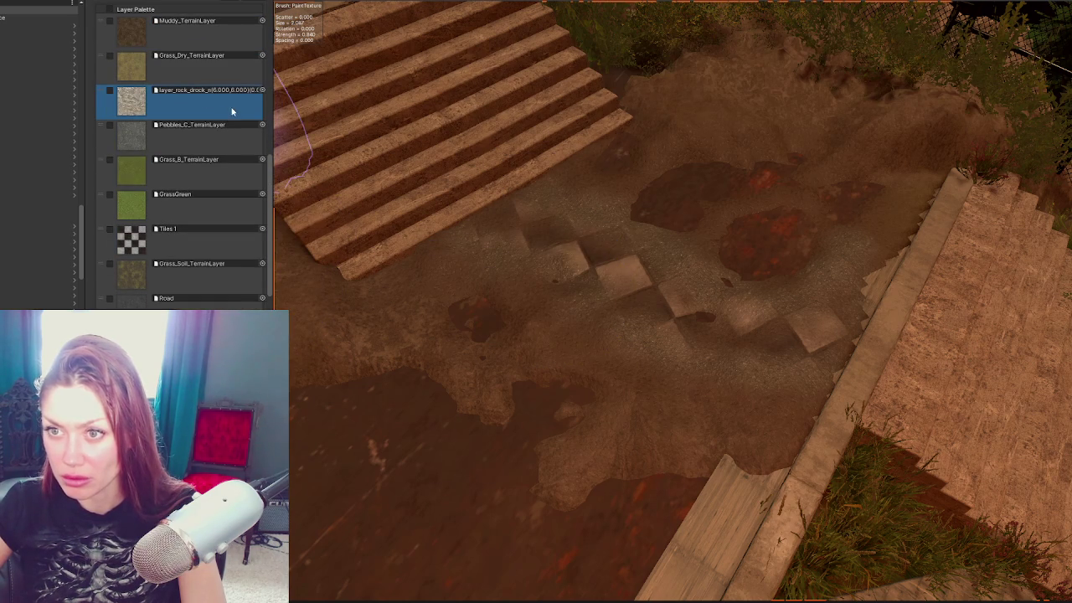
{"action": "left_click_drag", "start_coordinate": [104, 94], "coordinate": [113, 280]}
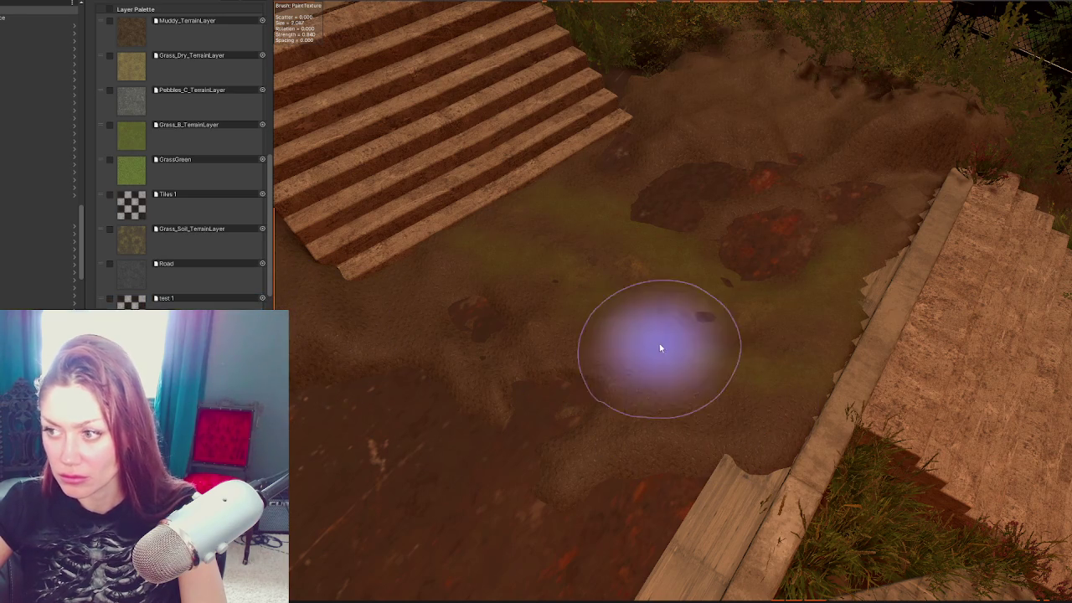
Step: Paint pebbly texture, then Grass_Soil_TerrainLayer strokes, across the middle ground
{"action": "left_click_drag", "start_coordinate": [603, 351], "coordinate": [746, 371]}
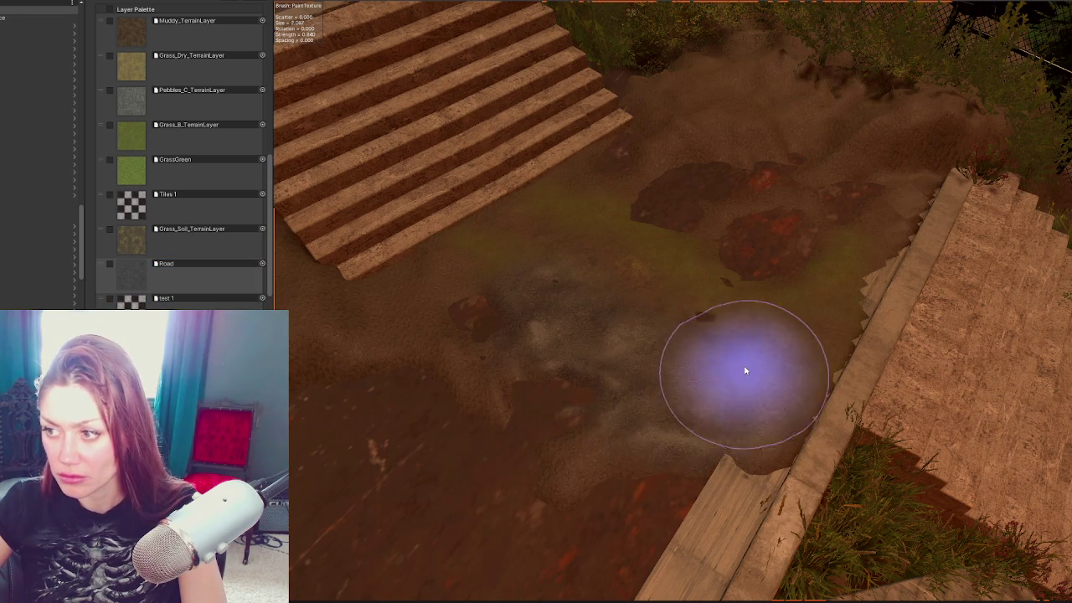
{"action": "left_click", "coordinate": [164, 242]}
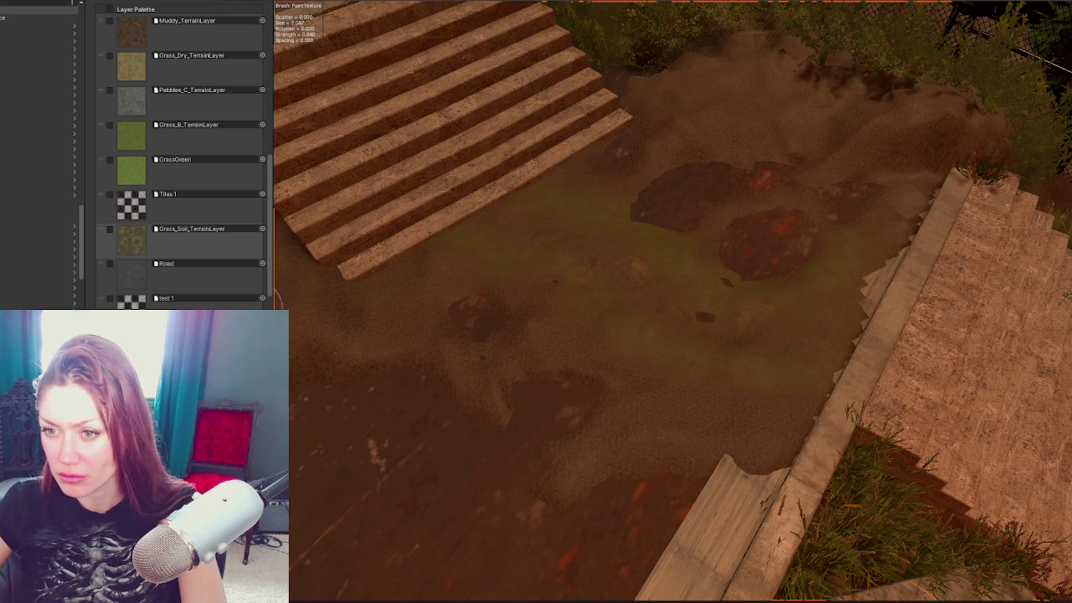
{"action": "mouse_move", "coordinate": [569, 308]}
{"action": "left_mouse_down"}
{"action": "mouse_move", "coordinate": [682, 404]}
{"action": "mouse_move", "coordinate": [775, 390]}
{"action": "left_mouse_up"}
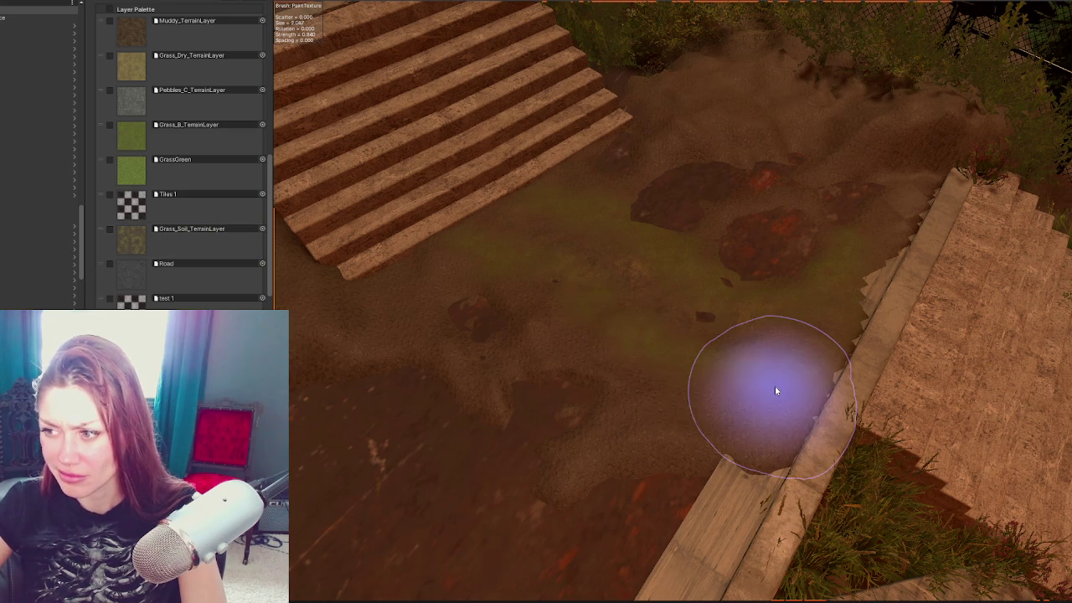
Step: Move Grass_Dry_TerrainLayer to the palette bottom, undo, and return it to second place
{"action": "mouse_move", "coordinate": [102, 57]}
{"action": "left_mouse_down"}
{"action": "mouse_move", "coordinate": [132, 190]}
{"action": "mouse_move", "coordinate": [134, 295]}
{"action": "left_mouse_up"}
{"action": "left_click_drag", "start_coordinate": [551, 299], "coordinate": [759, 383]}
{"action": "key", "text": "ctrl+z"}
{"action": "left_click_drag", "start_coordinate": [134, 298], "coordinate": [186, 90]}
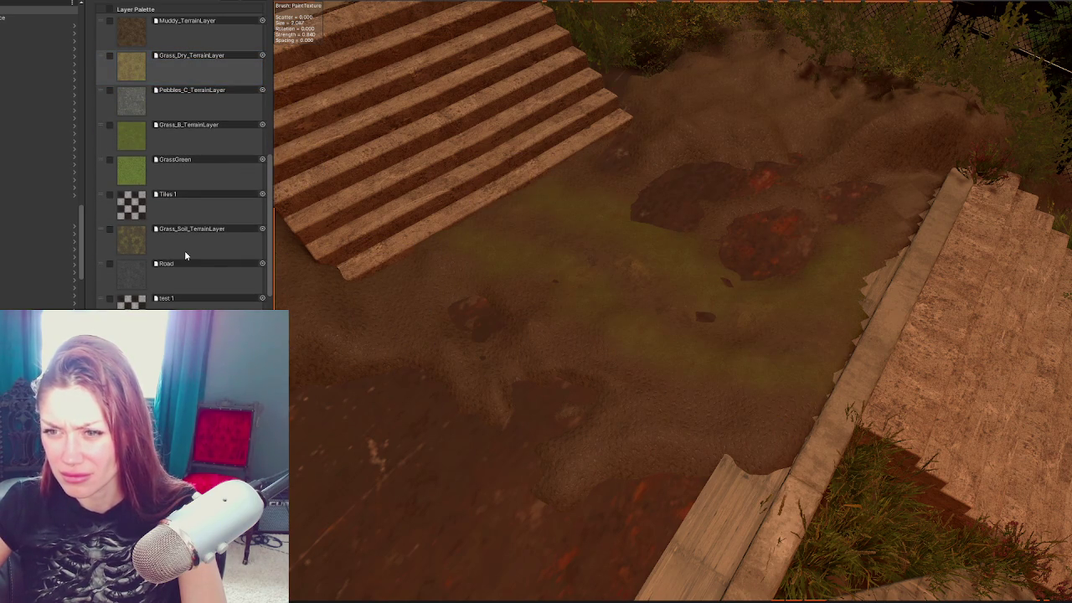
{"action": "scroll", "coordinate": [185, 254], "scroll_direction": "up", "scroll_amount": 1}
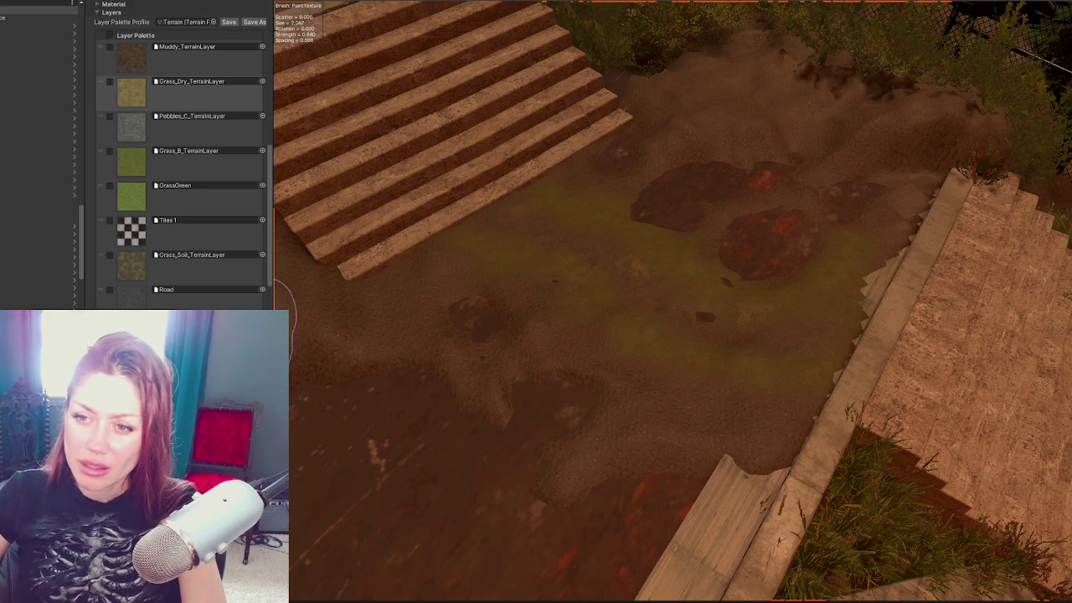
{"action": "scroll", "coordinate": [185, 168], "scroll_direction": "down", "scroll_amount": 2}
{"action": "scroll", "coordinate": [184, 168], "scroll_direction": "up", "scroll_amount": 1}
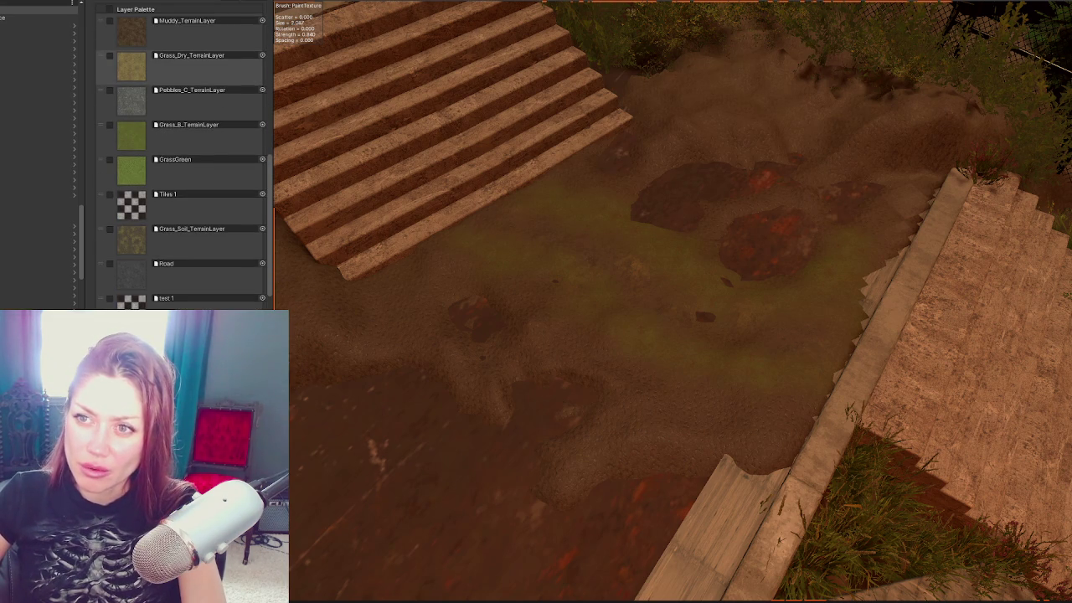
{"action": "scroll", "coordinate": [168, 126], "scroll_direction": "up", "scroll_amount": 2}
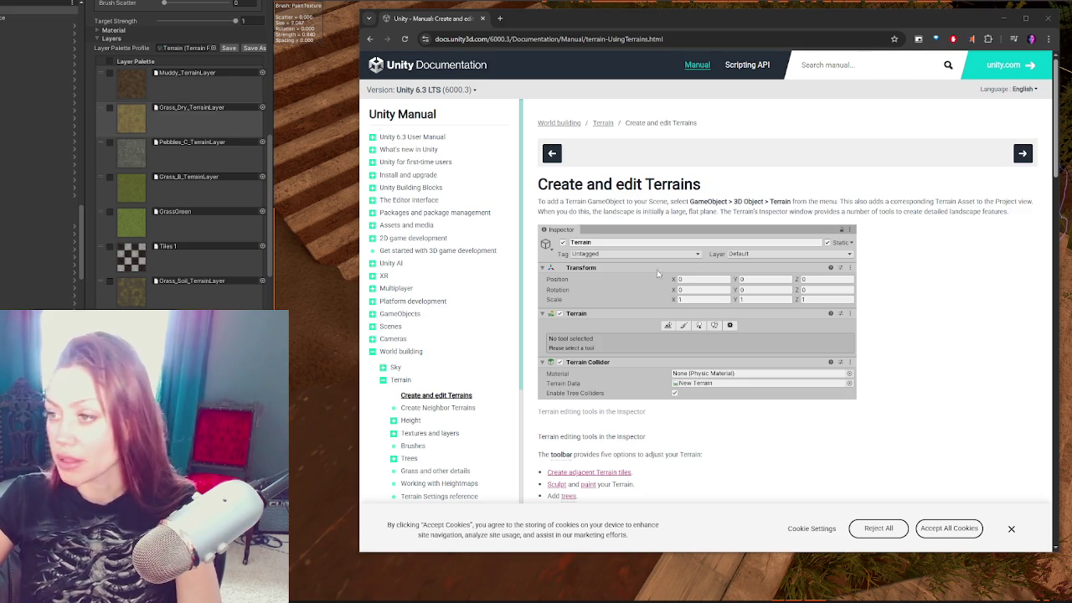
Step: Move the docs window, go to the Terrain overview, and highlight its introduction and Textures row
{"action": "left_click_drag", "start_coordinate": [733, 18], "coordinate": [596, 1]}
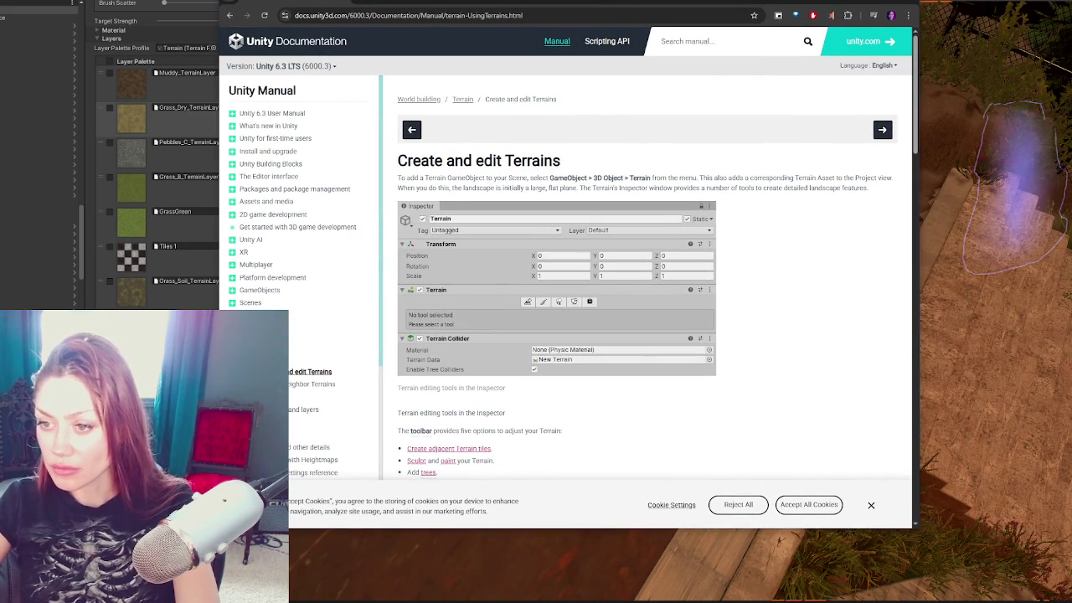
{"action": "left_click", "coordinate": [303, 355]}
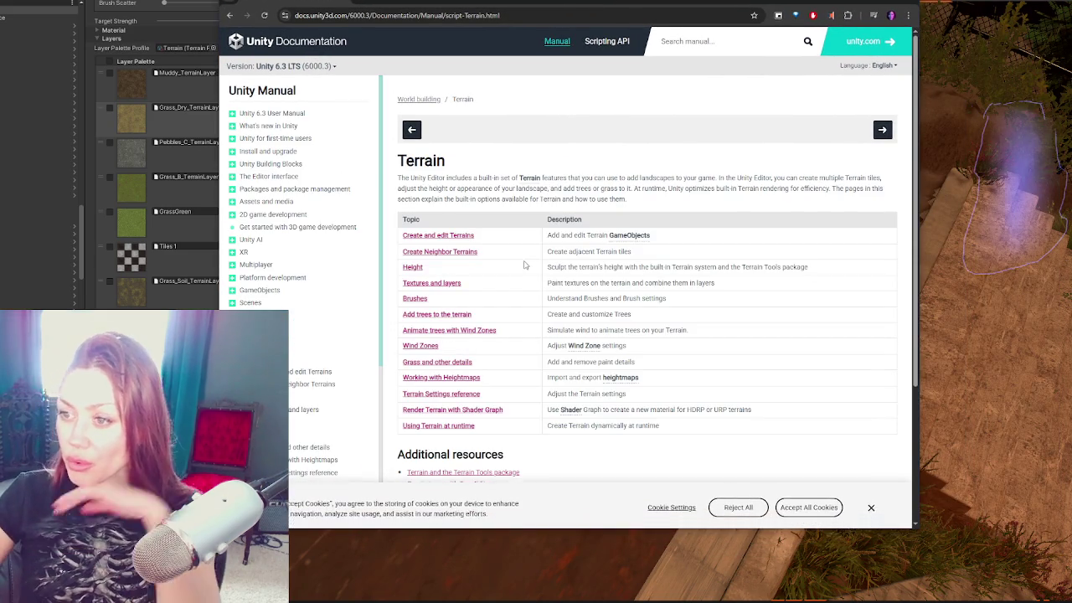
{"action": "scroll", "coordinate": [524, 265], "scroll_direction": "down", "scroll_amount": 3}
{"action": "scroll", "coordinate": [458, 286], "scroll_direction": "up", "scroll_amount": 3}
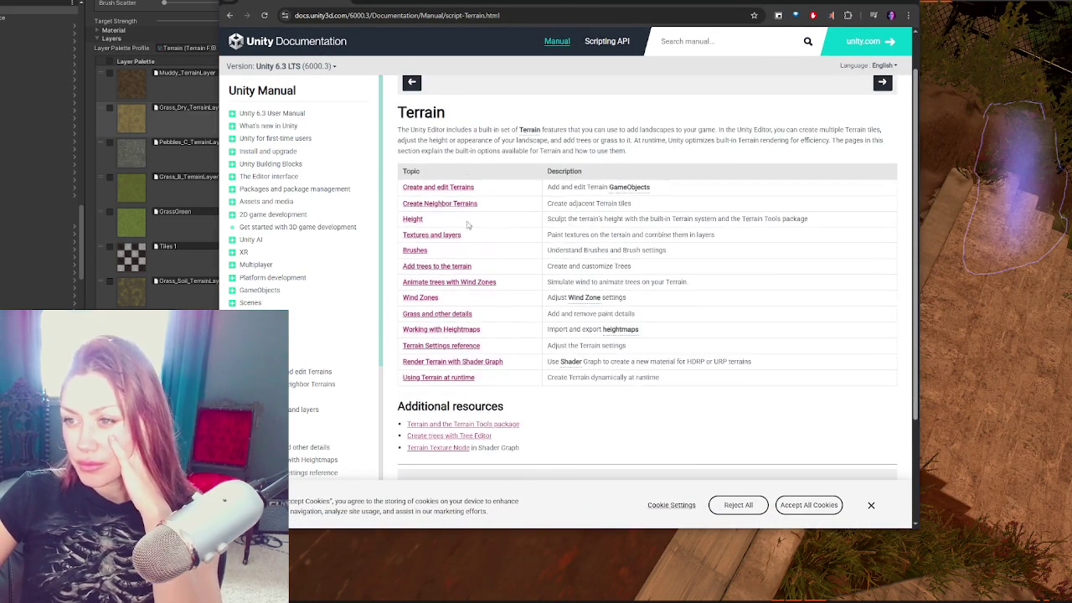
{"action": "mouse_move", "coordinate": [425, 177]}
{"action": "left_mouse_down"}
{"action": "mouse_move", "coordinate": [885, 190]}
{"action": "mouse_move", "coordinate": [468, 189]}
{"action": "mouse_move", "coordinate": [881, 180]}
{"action": "mouse_move", "coordinate": [885, 201]}
{"action": "mouse_move", "coordinate": [835, 203]}
{"action": "left_mouse_up"}
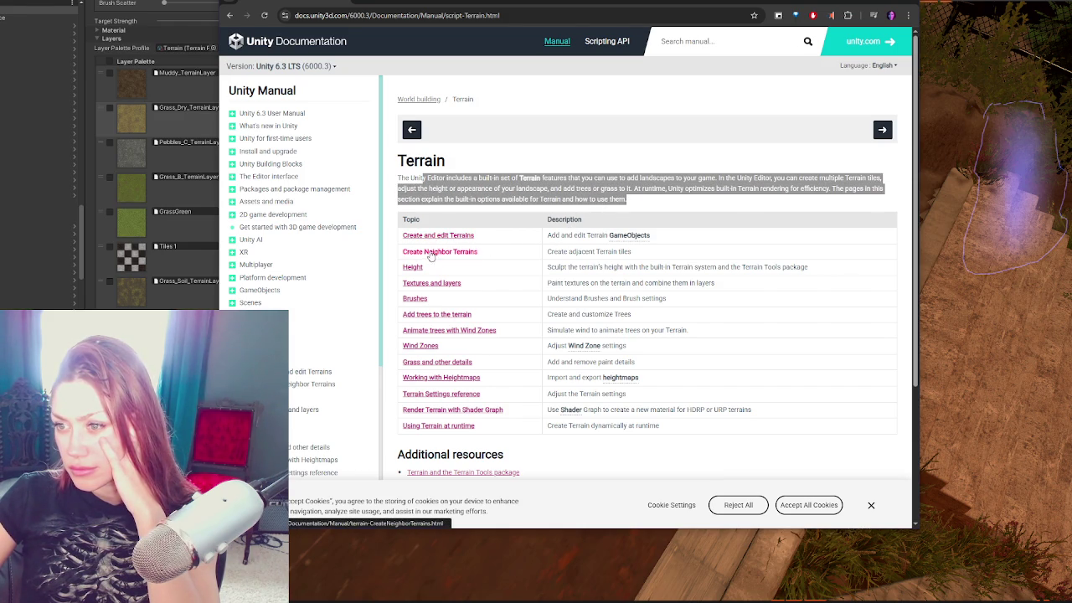
{"action": "left_click", "coordinate": [429, 291]}
{"action": "left_click_drag", "start_coordinate": [429, 291], "coordinate": [459, 306]}
{"action": "right_click", "coordinate": [445, 290]}
{"action": "key", "text": "Escape"}
{"action": "left_click", "coordinate": [435, 302]}
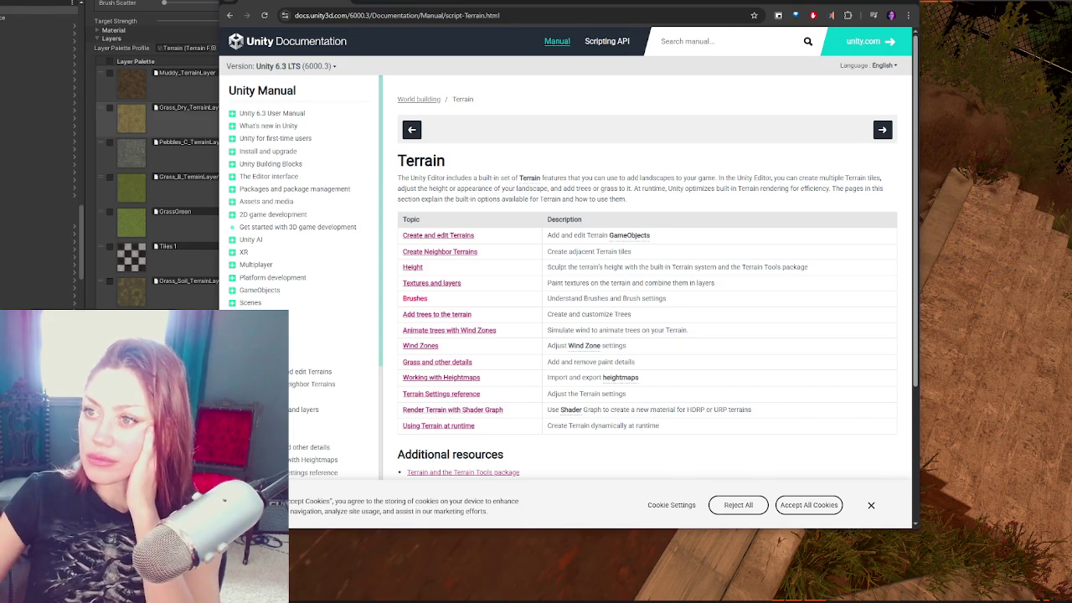
Step: From Textures and layers, open the Terrain Layers page and another link in new tabs
{"action": "left_click", "coordinate": [411, 4]}
{"action": "left_click", "coordinate": [503, 4]}
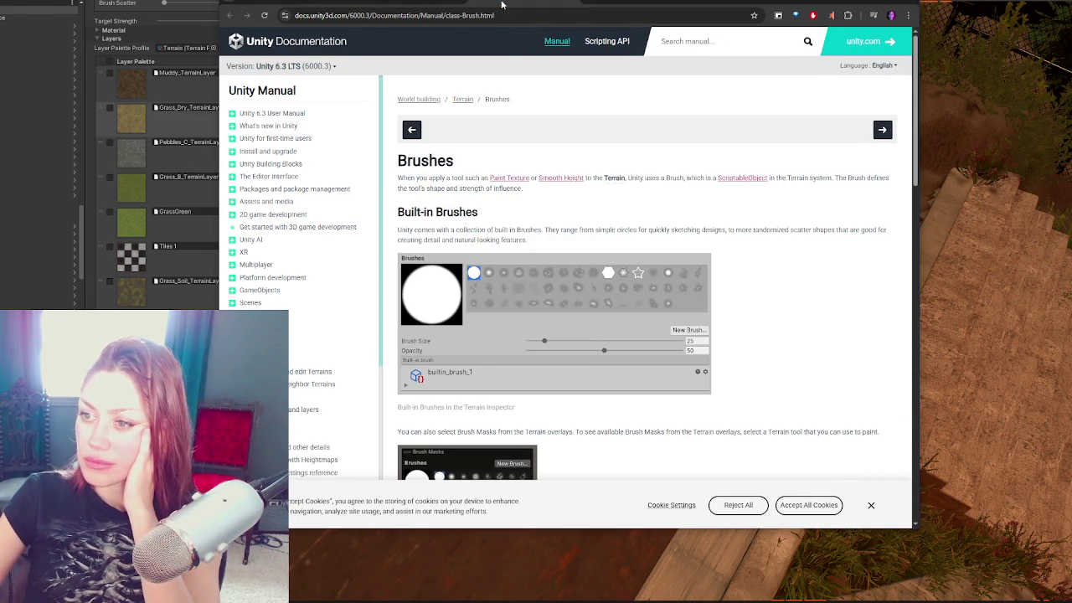
{"action": "left_click", "coordinate": [426, 5]}
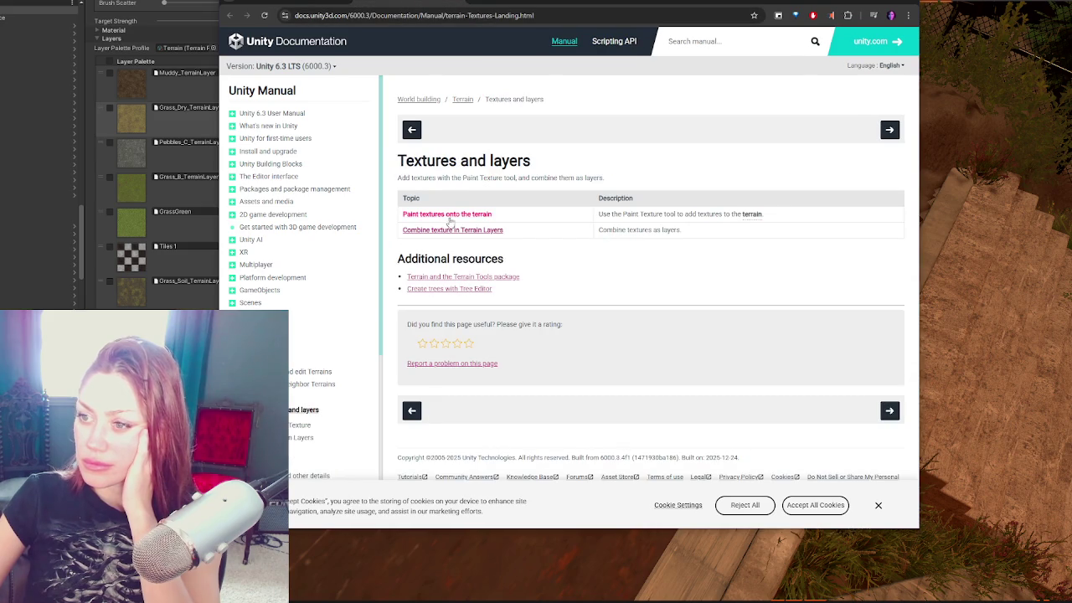
{"action": "right_click", "coordinate": [453, 231]}
{"action": "left_click", "coordinate": [474, 241]}
{"action": "right_click", "coordinate": [478, 286]}
{"action": "left_click", "coordinate": [502, 291]}
Step: Open the Paint textures onto the terrain page, then view the Terrain Tools package tab
{"action": "right_click", "coordinate": [469, 290]}
{"action": "left_click", "coordinate": [494, 297]}
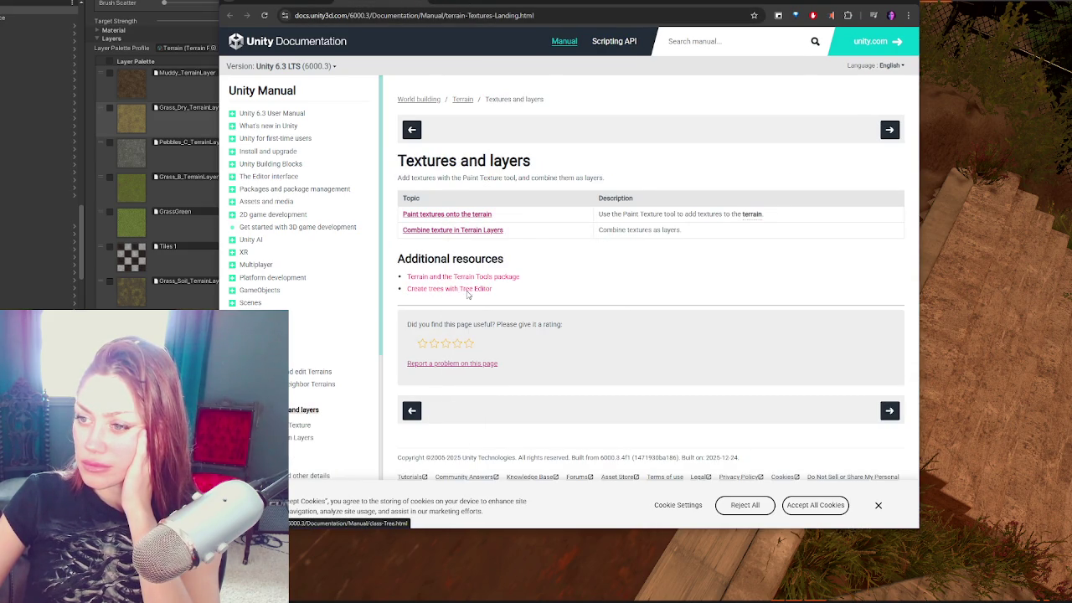
{"action": "left_click", "coordinate": [459, 214]}
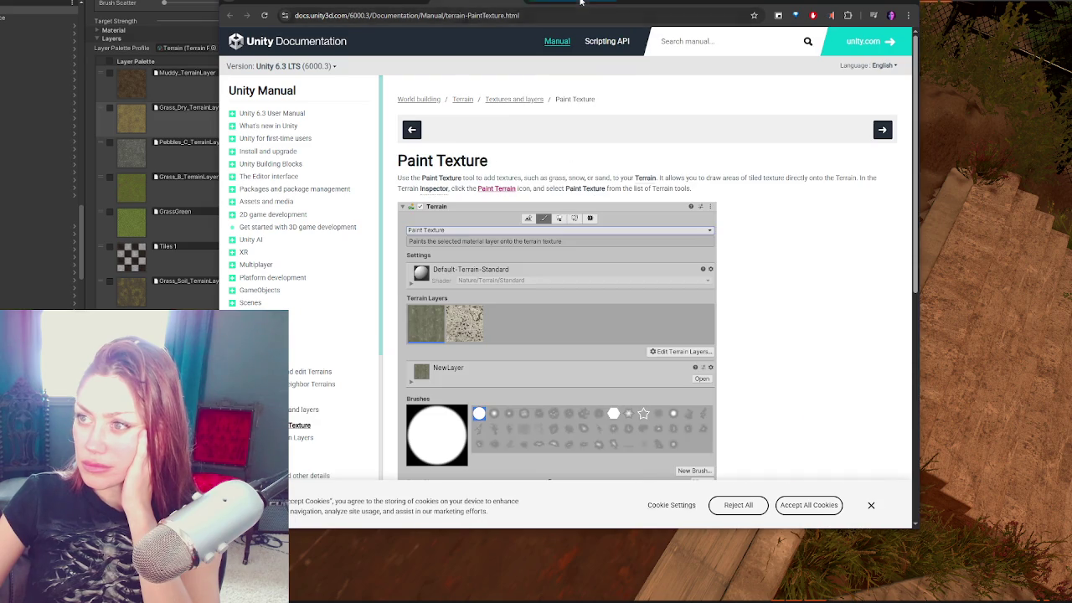
{"action": "left_click", "coordinate": [582, 3]}
{"action": "left_click", "coordinate": [583, 4]}
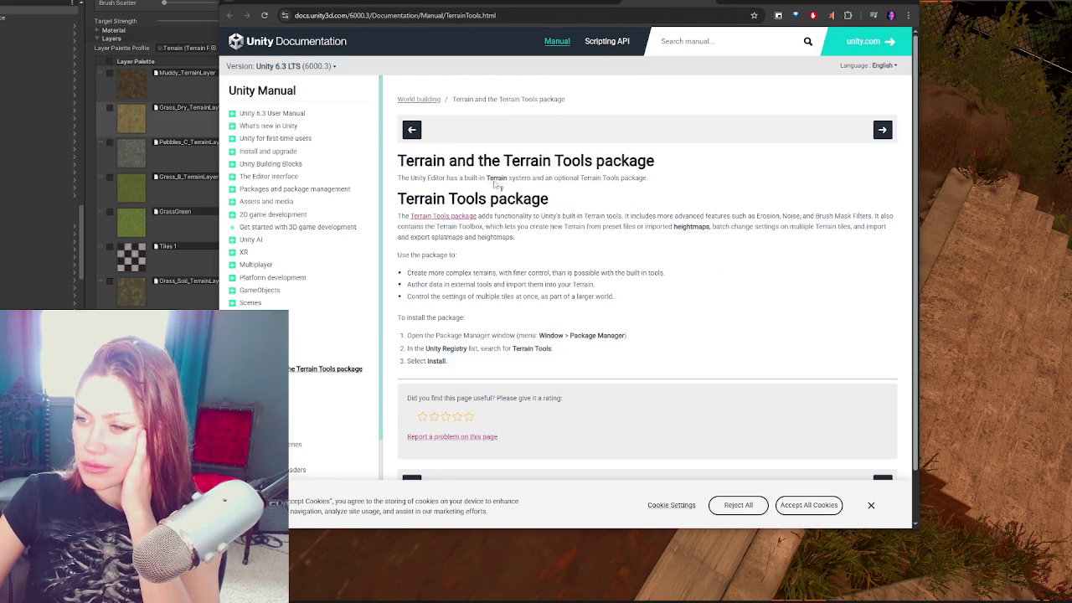
Step: Highlight the Terrain Tools description, preset-files, batch-settings and complex-terrains lines, then return to Unity
{"action": "left_click_drag", "start_coordinate": [548, 159], "coordinate": [640, 174]}
{"action": "left_click", "coordinate": [444, 188]}
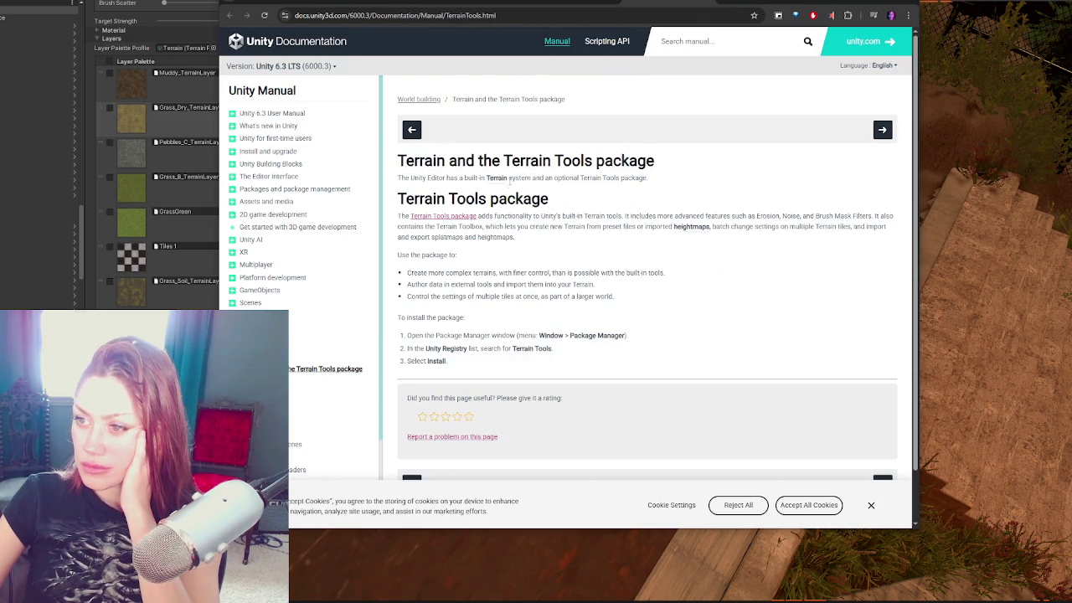
{"action": "mouse_move", "coordinate": [494, 216]}
{"action": "left_mouse_down"}
{"action": "mouse_move", "coordinate": [711, 227]}
{"action": "mouse_move", "coordinate": [888, 214]}
{"action": "mouse_move", "coordinate": [611, 205]}
{"action": "mouse_move", "coordinate": [486, 228]}
{"action": "mouse_move", "coordinate": [752, 228]}
{"action": "left_mouse_up"}
{"action": "left_click", "coordinate": [717, 253]}
{"action": "left_click_drag", "start_coordinate": [568, 227], "coordinate": [863, 228]}
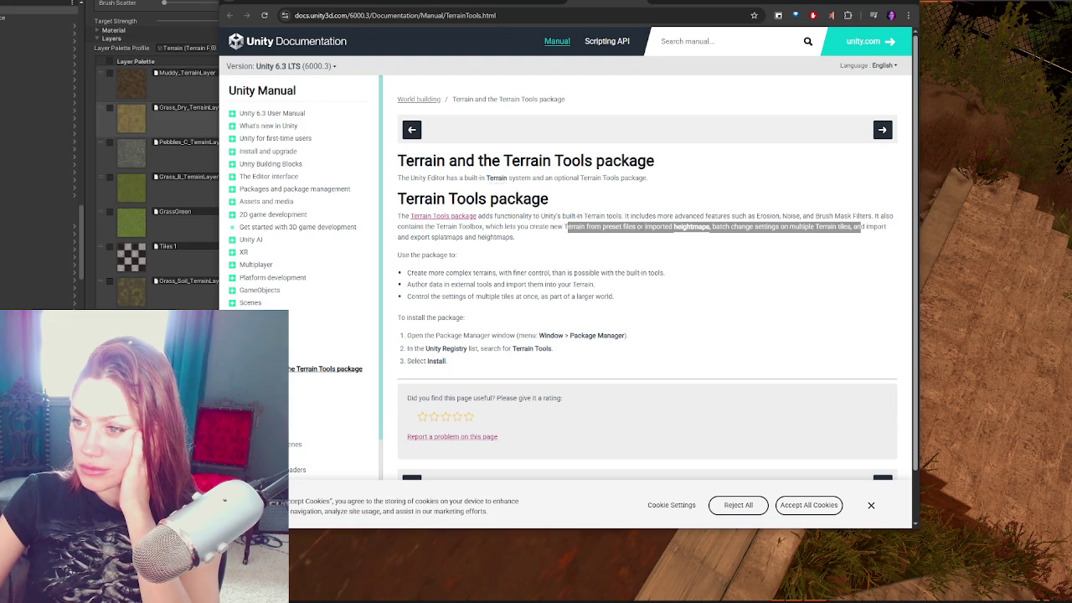
{"action": "left_click", "coordinate": [643, 227]}
{"action": "mouse_move", "coordinate": [719, 227]}
{"action": "left_mouse_down"}
{"action": "mouse_move", "coordinate": [792, 228]}
{"action": "mouse_move", "coordinate": [518, 238]}
{"action": "left_mouse_up"}
{"action": "left_click_drag", "start_coordinate": [414, 273], "coordinate": [676, 276]}
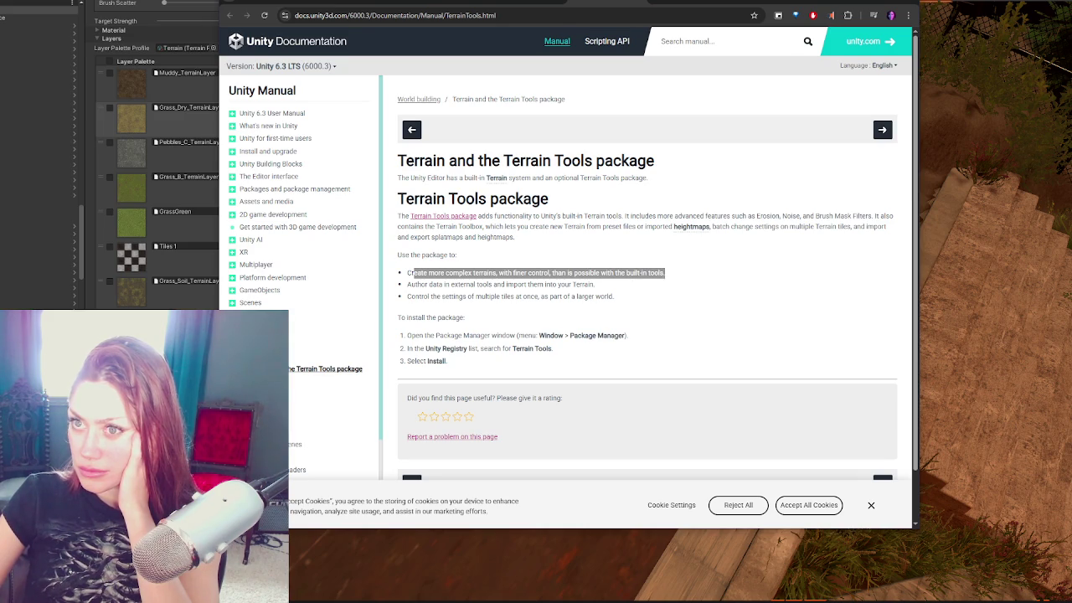
{"action": "left_click", "coordinate": [235, 2]}
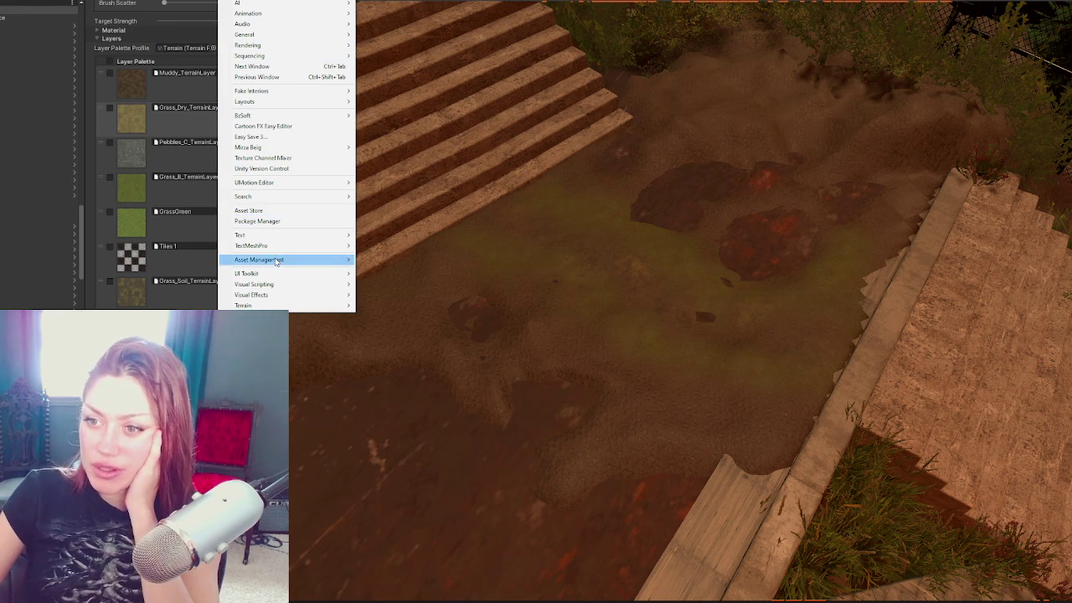
Step: Find Terrain Tools in the Unity Registry by searching 'terrain' and open its documentation
{"action": "left_click", "coordinate": [310, 224]}
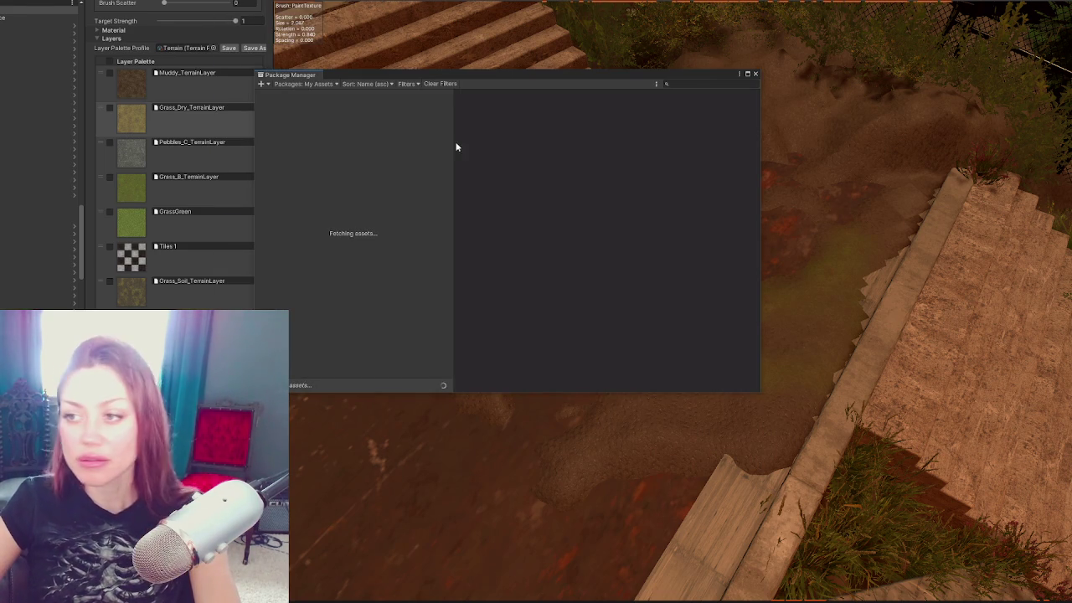
{"action": "left_click", "coordinate": [691, 84]}
{"action": "type", "text": "terrain"}
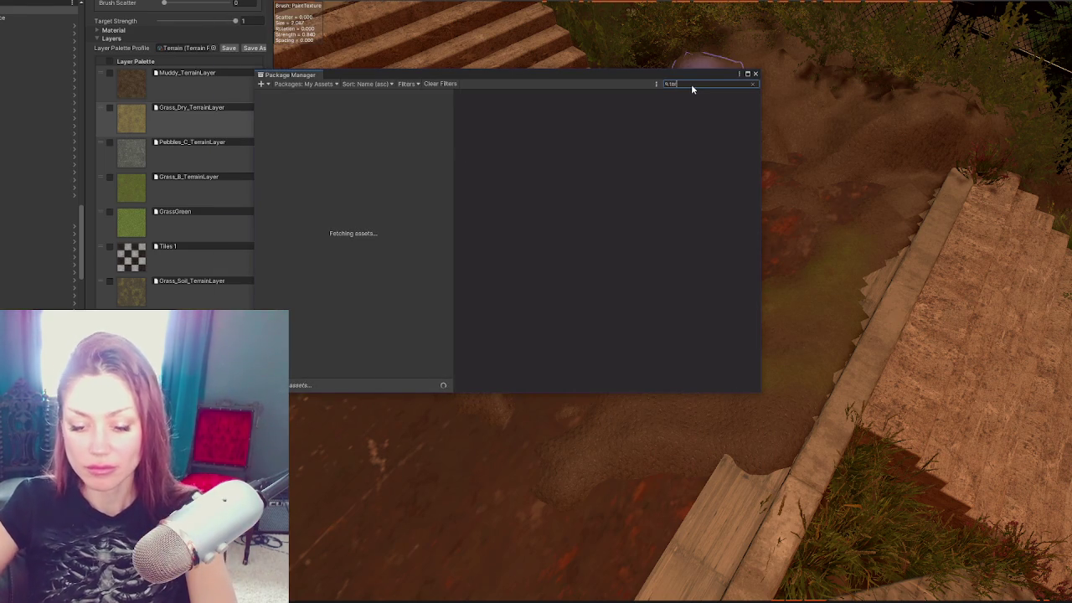
{"action": "left_click", "coordinate": [325, 85]}
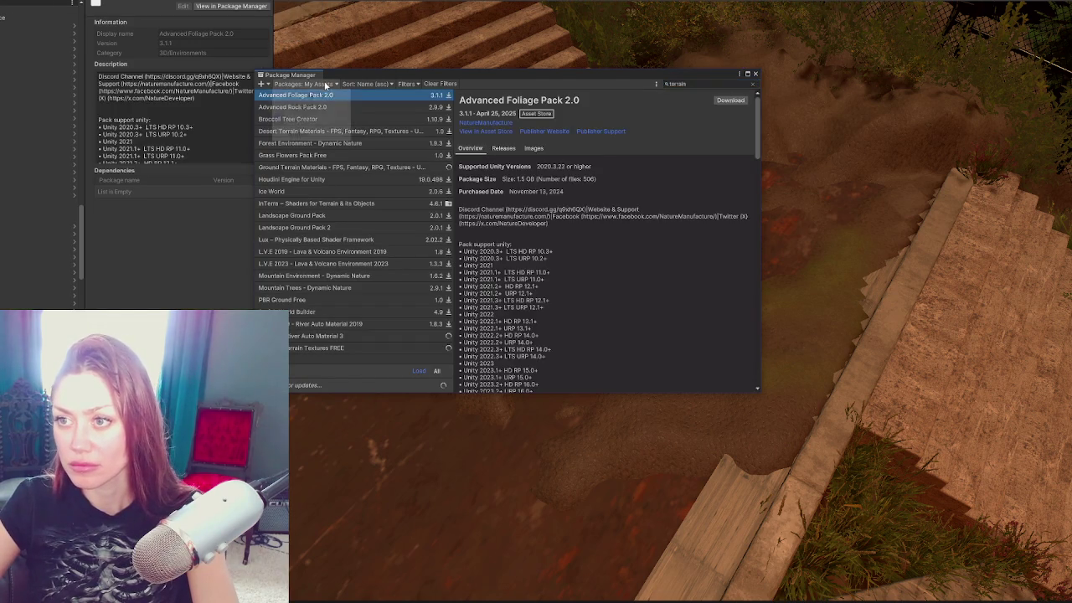
{"action": "left_click", "coordinate": [324, 95]}
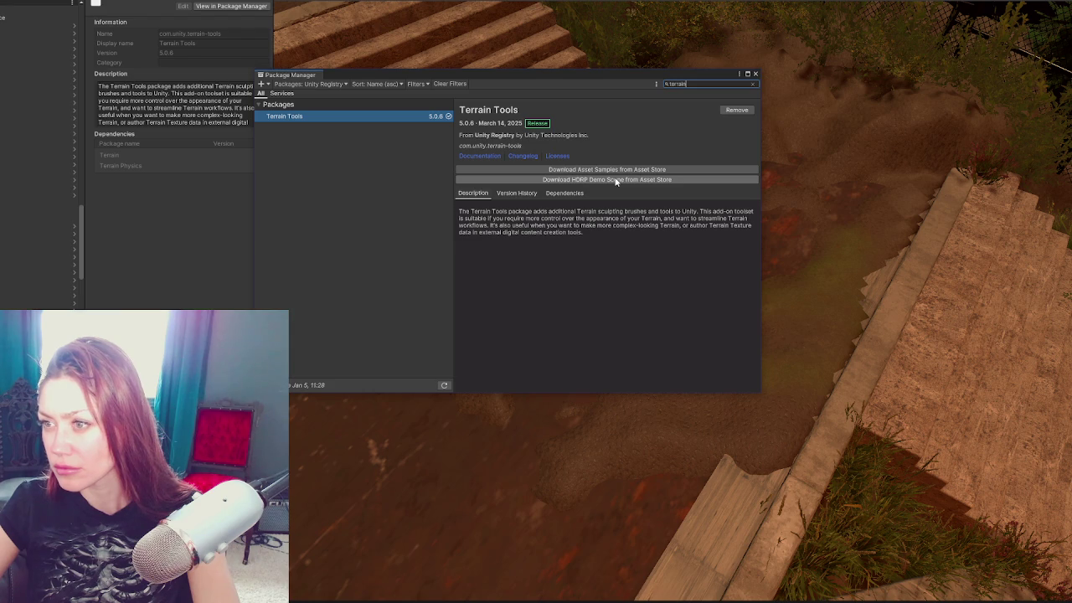
{"action": "left_click", "coordinate": [479, 156]}
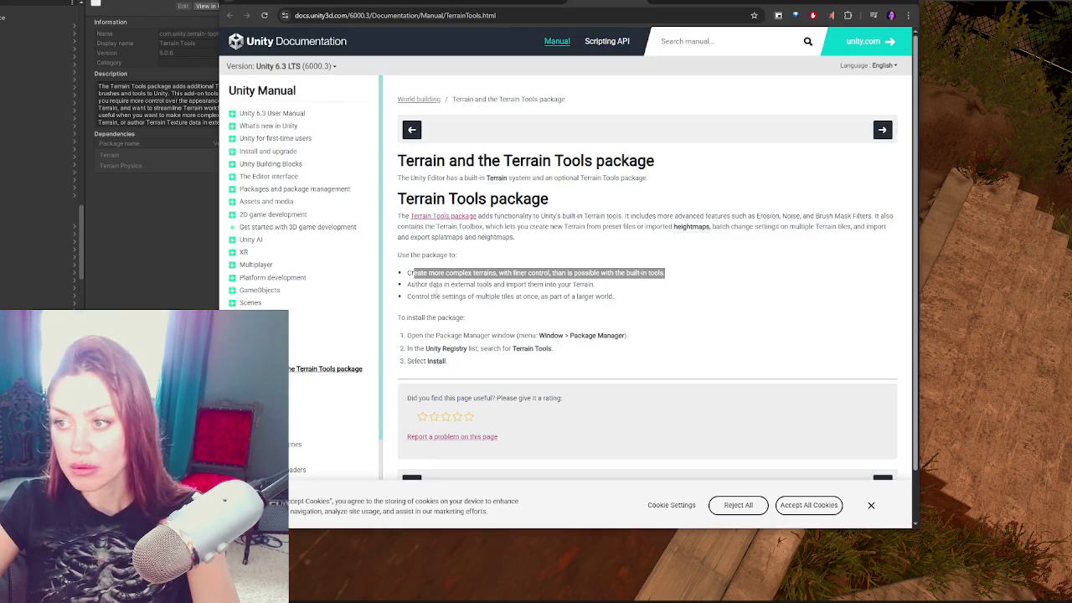
Step: In the Terrain Tools package docs, highlight the paragraph about built-in terrain features
{"action": "left_click", "coordinate": [673, 5]}
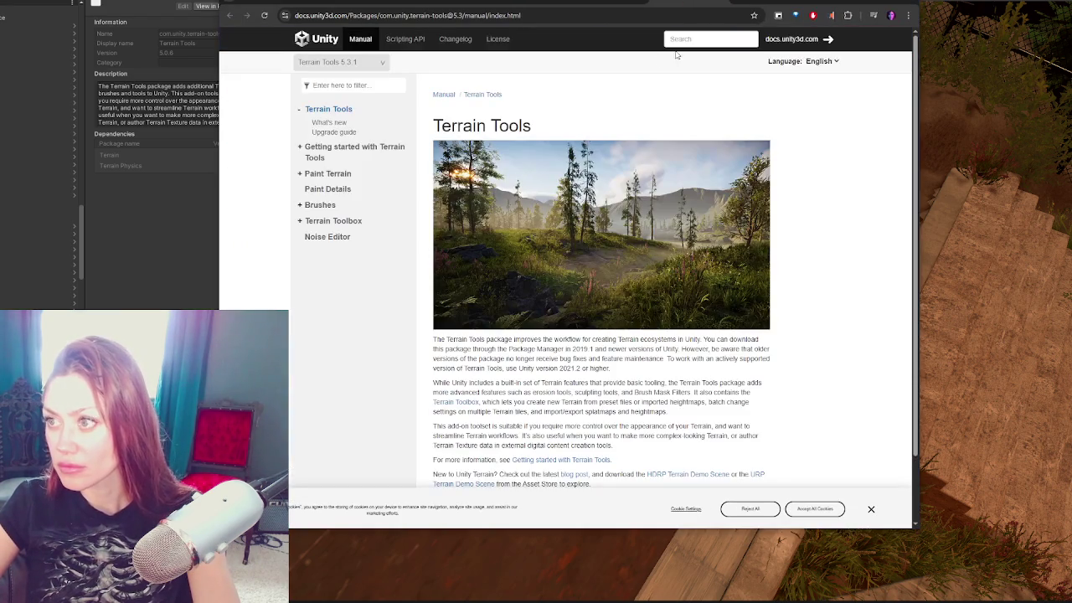
{"action": "key", "text": "ctrl+shift+Tab"}
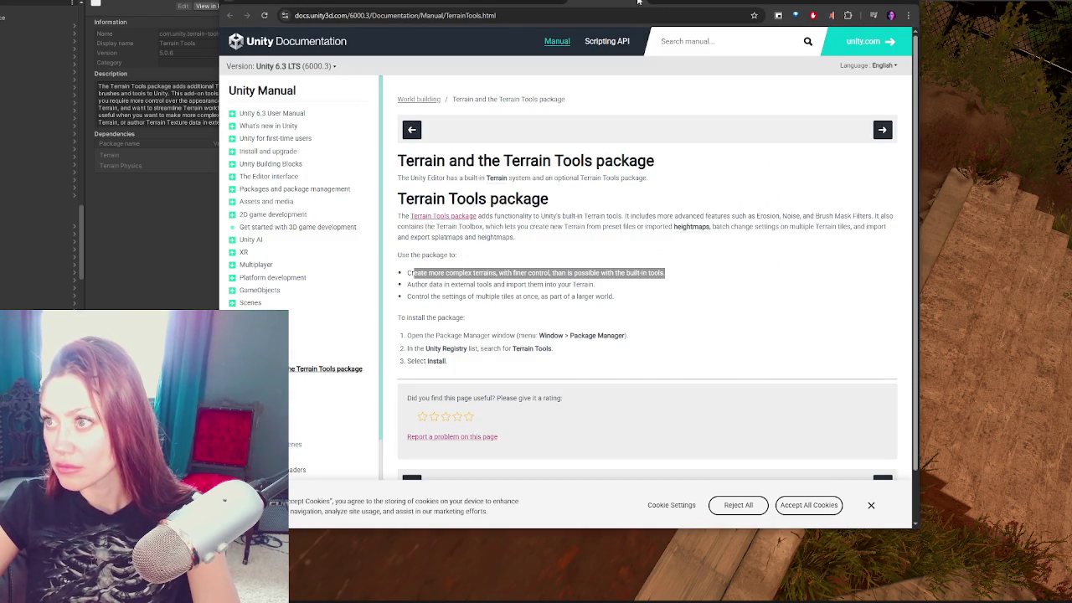
{"action": "left_click", "coordinate": [641, 2]}
{"action": "scroll", "coordinate": [679, 163], "scroll_direction": "up", "scroll_amount": 1}
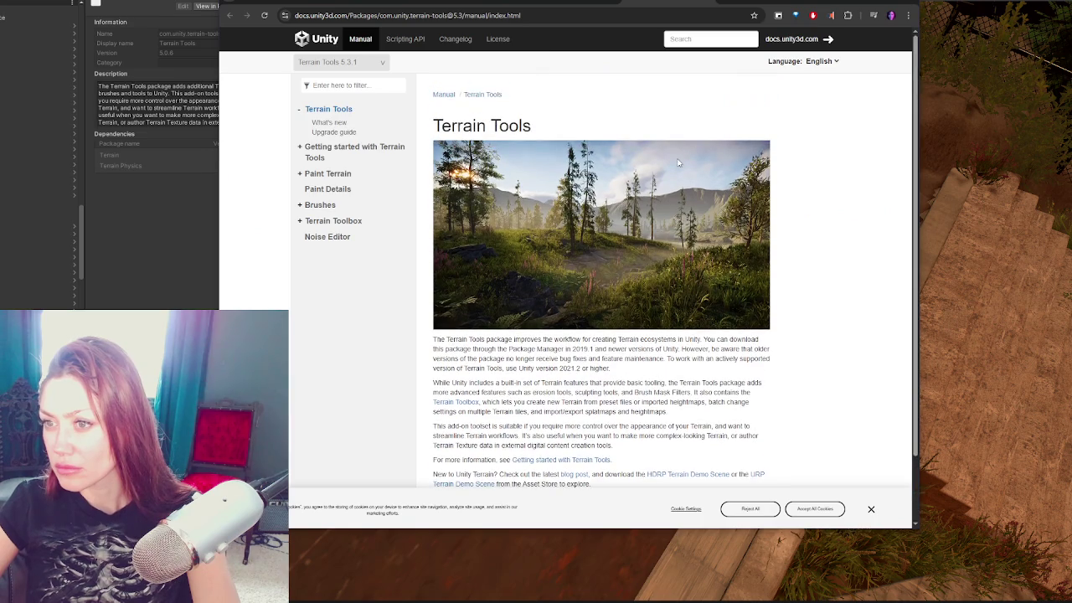
{"action": "scroll", "coordinate": [382, 154], "scroll_direction": "down", "scroll_amount": 1}
{"action": "mouse_move", "coordinate": [463, 264]}
{"action": "left_mouse_down"}
{"action": "mouse_move", "coordinate": [655, 295]}
{"action": "mouse_move", "coordinate": [712, 323]}
{"action": "mouse_move", "coordinate": [645, 338]}
{"action": "left_mouse_up"}
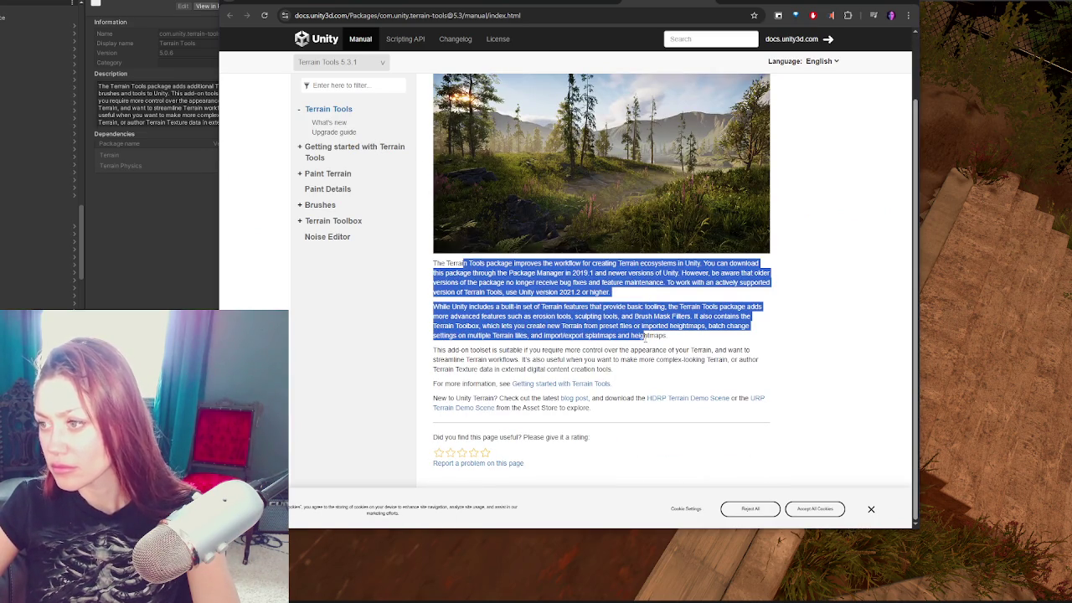
{"action": "left_click", "coordinate": [497, 334]}
{"action": "mouse_move", "coordinate": [506, 292]}
{"action": "left_mouse_down"}
{"action": "mouse_move", "coordinate": [553, 317]}
{"action": "mouse_move", "coordinate": [682, 318]}
{"action": "mouse_move", "coordinate": [553, 316]}
{"action": "mouse_move", "coordinate": [505, 336]}
{"action": "mouse_move", "coordinate": [476, 320]}
{"action": "mouse_move", "coordinate": [475, 359]}
{"action": "left_mouse_up"}
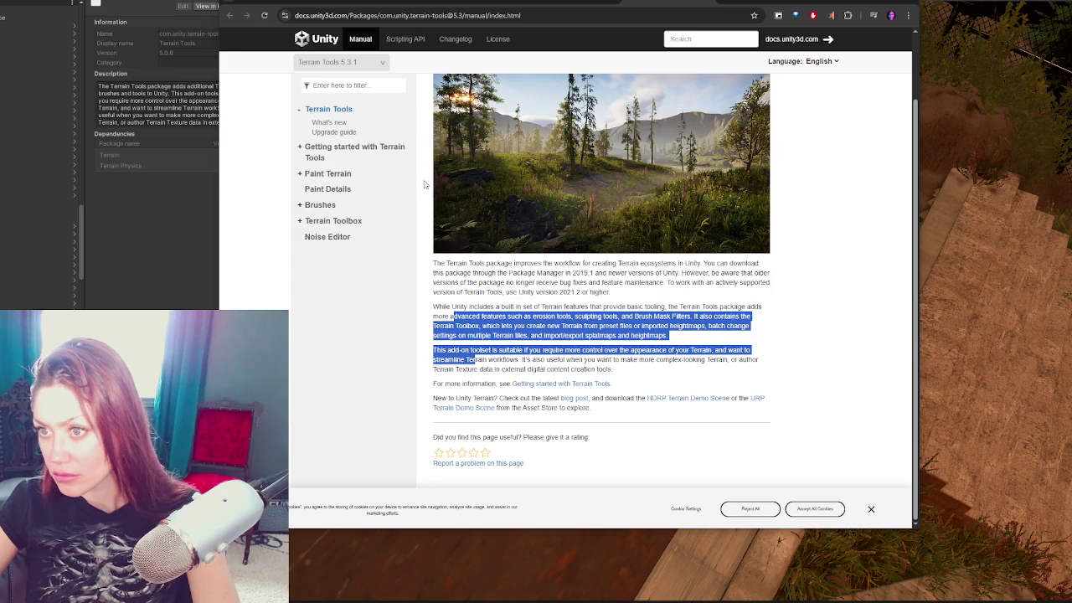
Step: Open the Getting started with Terrain Tools page and scroll through it
{"action": "left_click", "coordinate": [333, 151]}
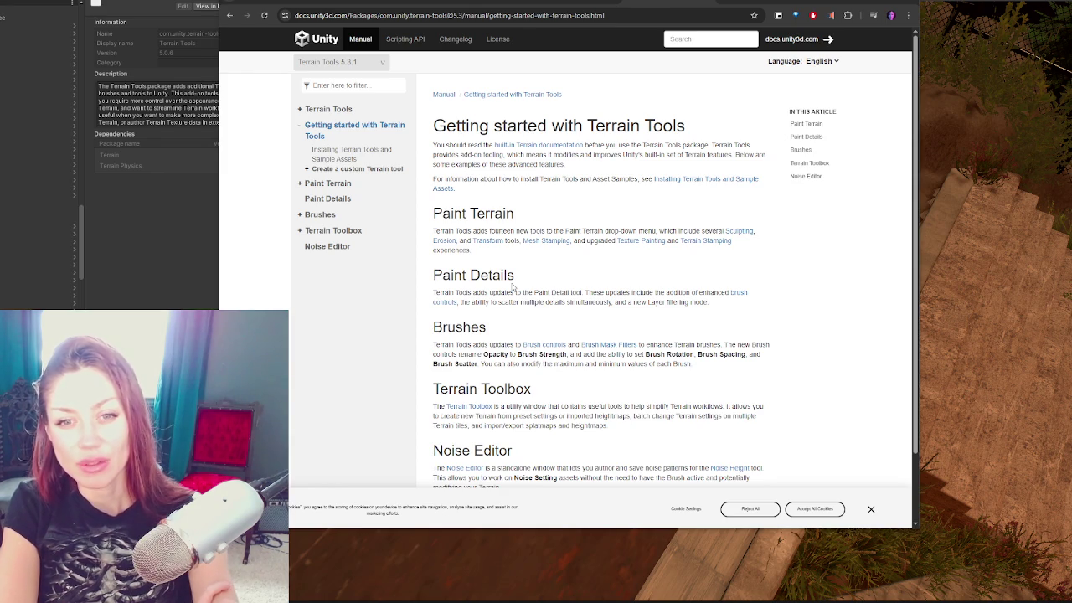
{"action": "scroll", "coordinate": [514, 287], "scroll_direction": "down", "scroll_amount": 1}
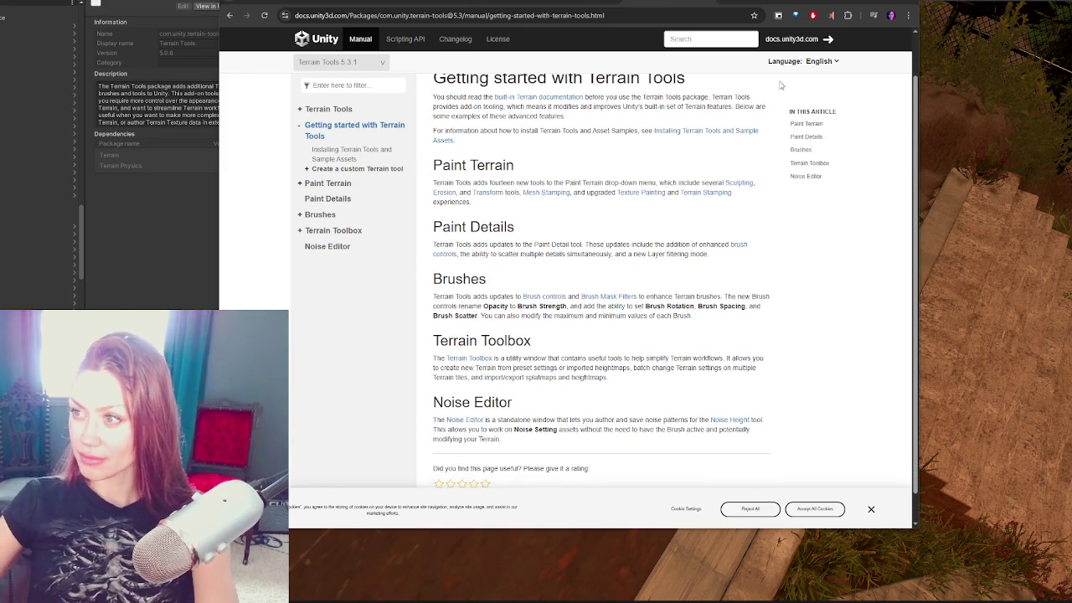
{"action": "scroll", "coordinate": [605, 137], "scroll_direction": "down", "scroll_amount": 1}
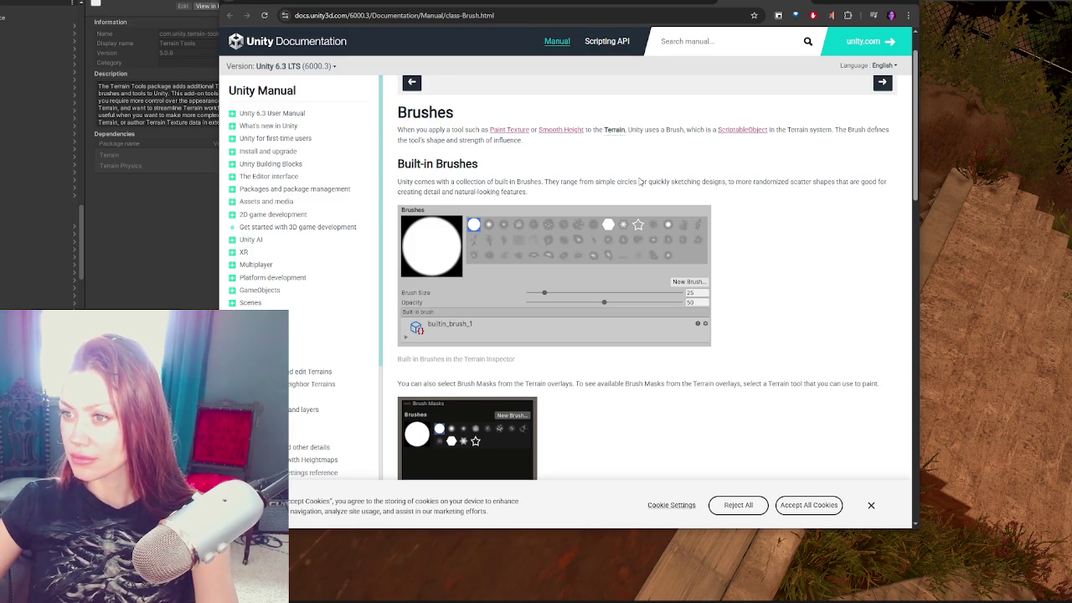
Step: Skim down the Brush manual page, then switch to the Terrain Tools 'Getting started' tab
{"action": "scroll", "coordinate": [639, 181], "scroll_direction": "down", "scroll_amount": 4}
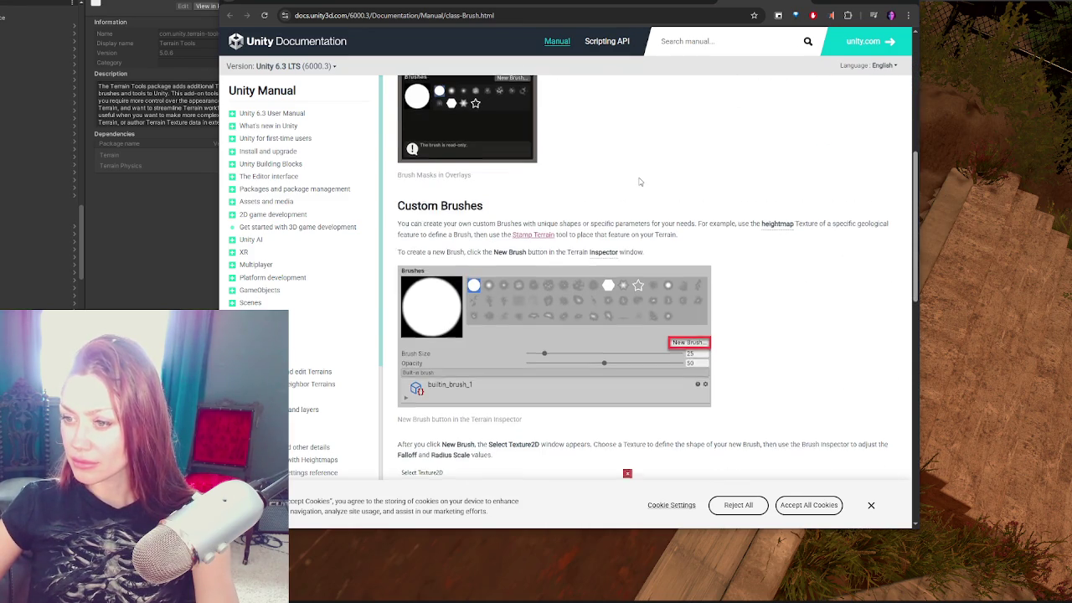
{"action": "scroll", "coordinate": [640, 181], "scroll_direction": "down", "scroll_amount": 2}
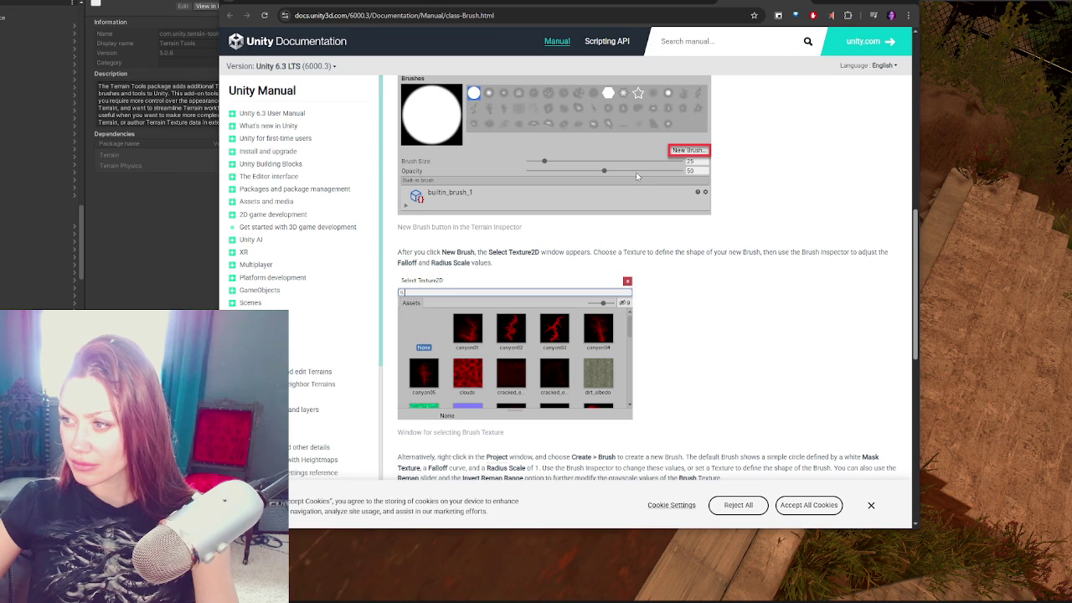
{"action": "scroll", "coordinate": [637, 176], "scroll_direction": "down", "scroll_amount": 1}
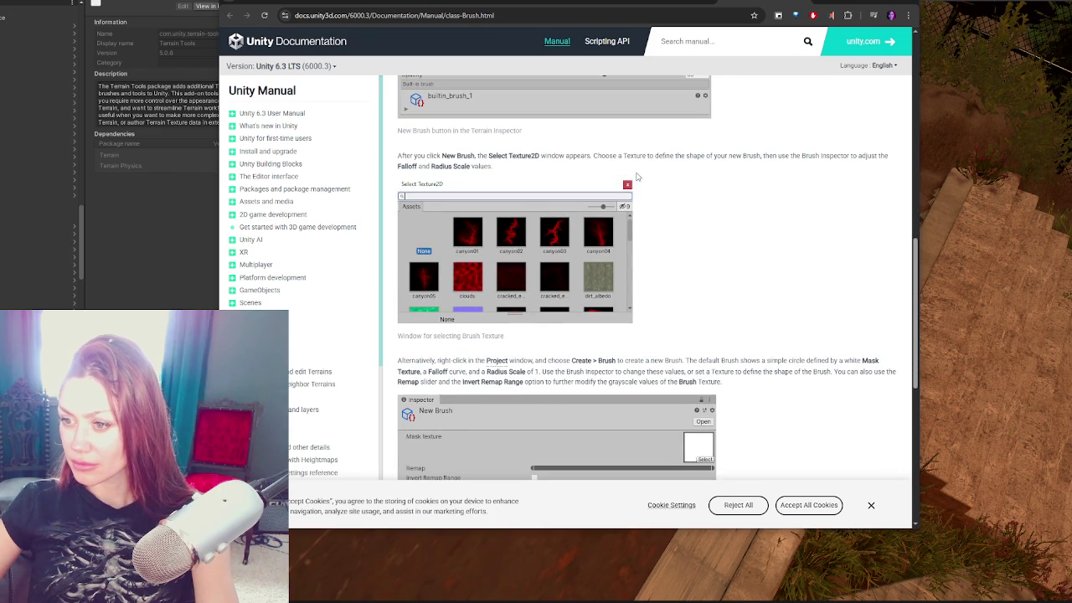
{"action": "scroll", "coordinate": [637, 176], "scroll_direction": "down", "scroll_amount": 2}
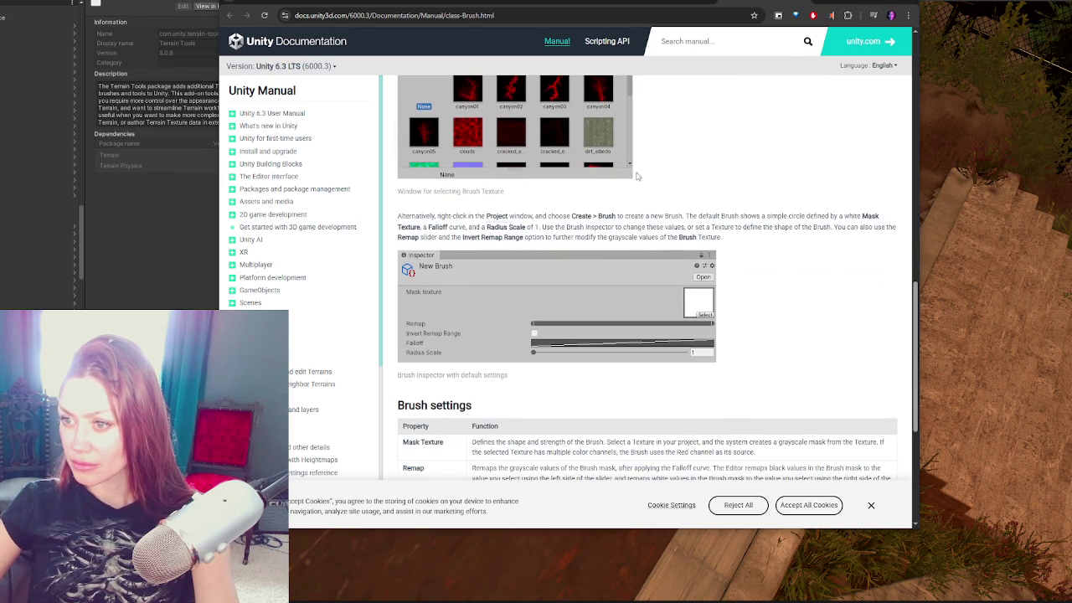
{"action": "scroll", "coordinate": [637, 176], "scroll_direction": "down", "scroll_amount": 2}
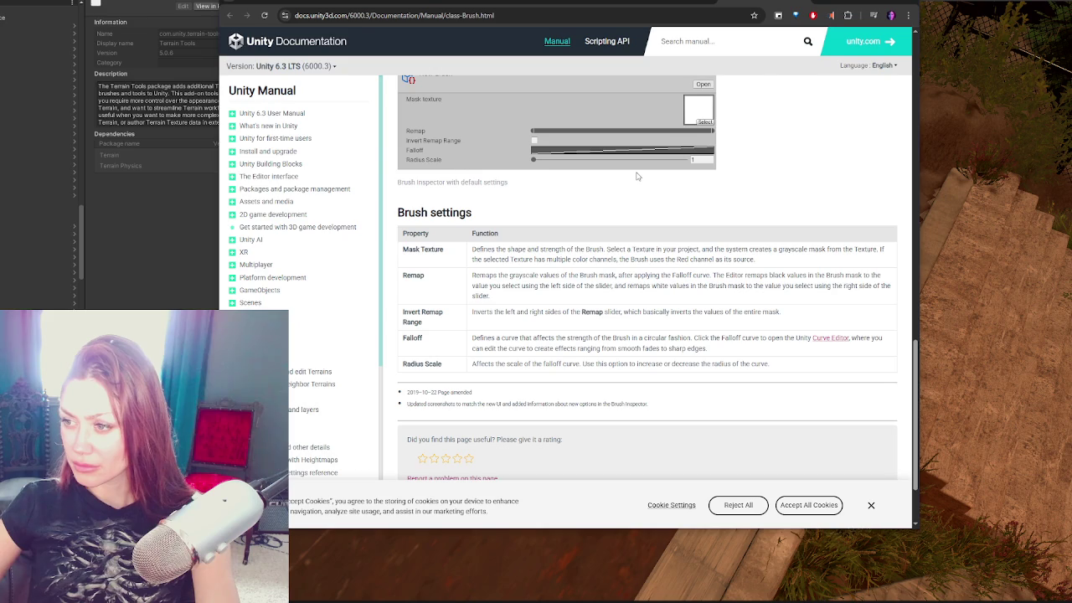
{"action": "scroll", "coordinate": [637, 176], "scroll_direction": "up", "scroll_amount": 3}
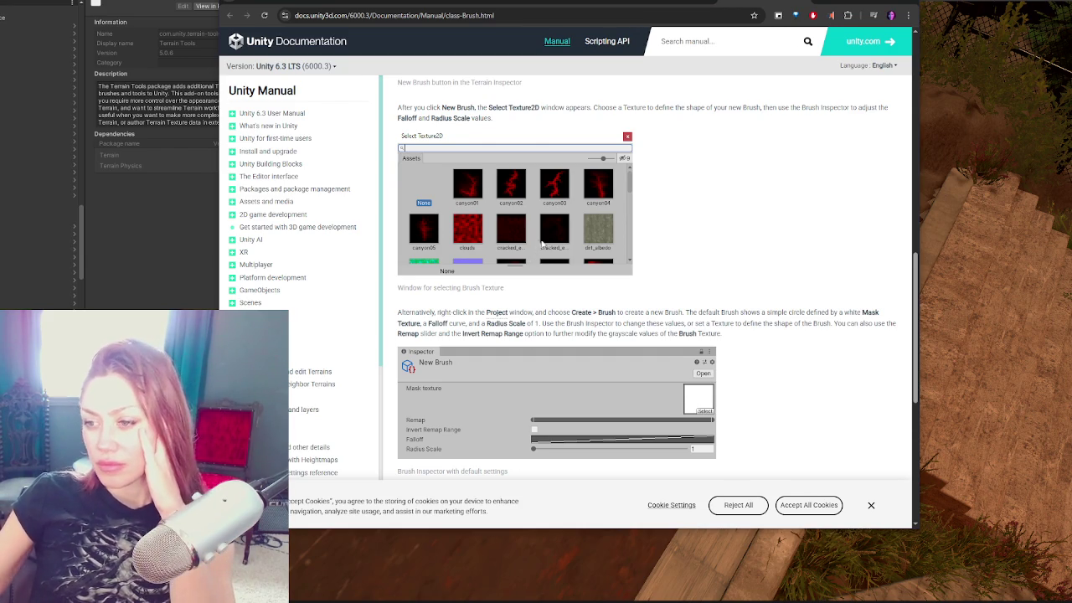
{"action": "scroll", "coordinate": [541, 245], "scroll_direction": "down", "scroll_amount": 2}
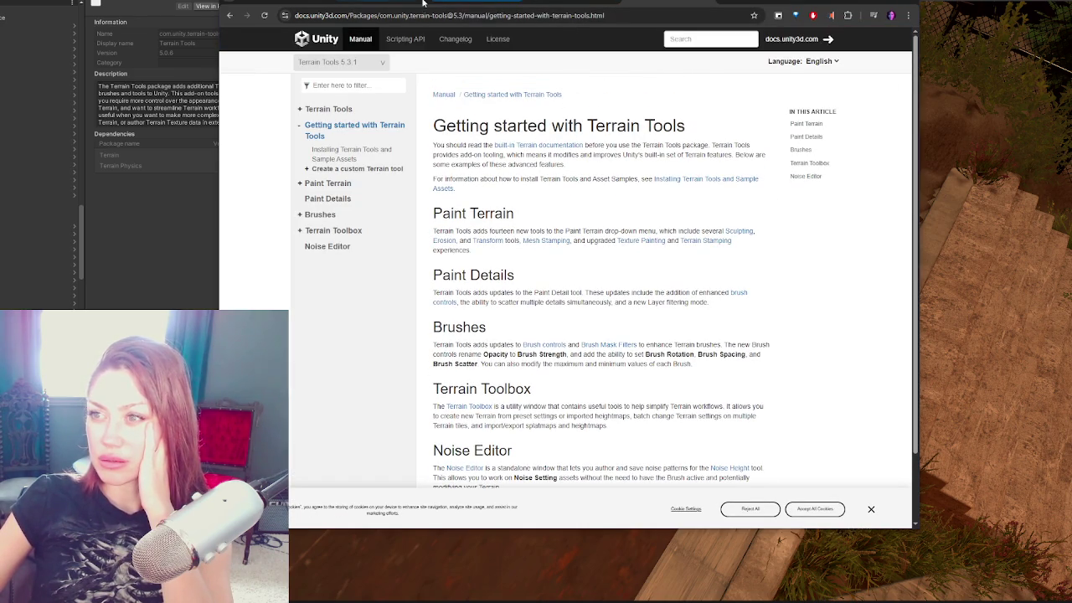
{"action": "left_click", "coordinate": [388, 4]}
Step: Bring up the Paint Texture manual page and skim it
{"action": "left_click", "coordinate": [477, 3]}
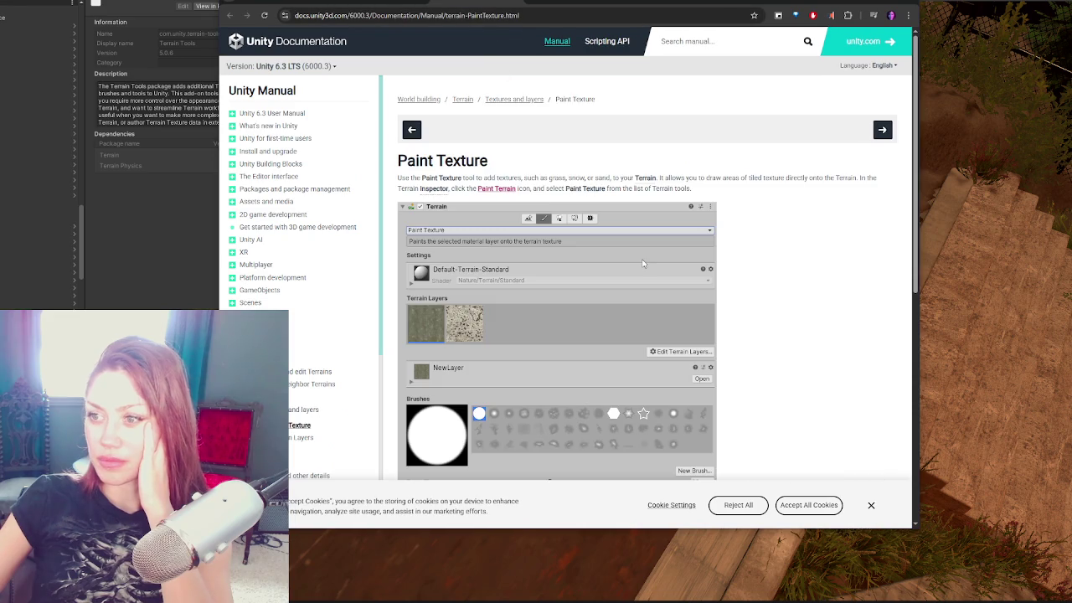
{"action": "scroll", "coordinate": [643, 261], "scroll_direction": "down", "scroll_amount": 5}
{"action": "scroll", "coordinate": [642, 255], "scroll_direction": "up", "scroll_amount": 5}
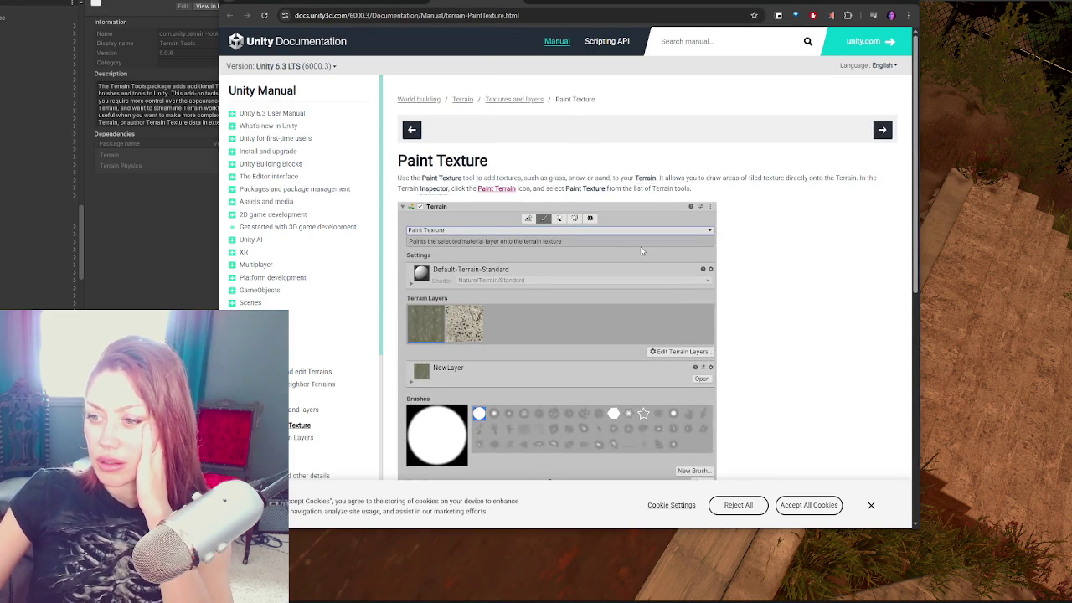
Step: Skim the Terrain Layers manual page, then minimize the documentation browser
{"action": "left_click", "coordinate": [573, 1]}
{"action": "scroll", "coordinate": [665, 131], "scroll_direction": "down", "scroll_amount": 10}
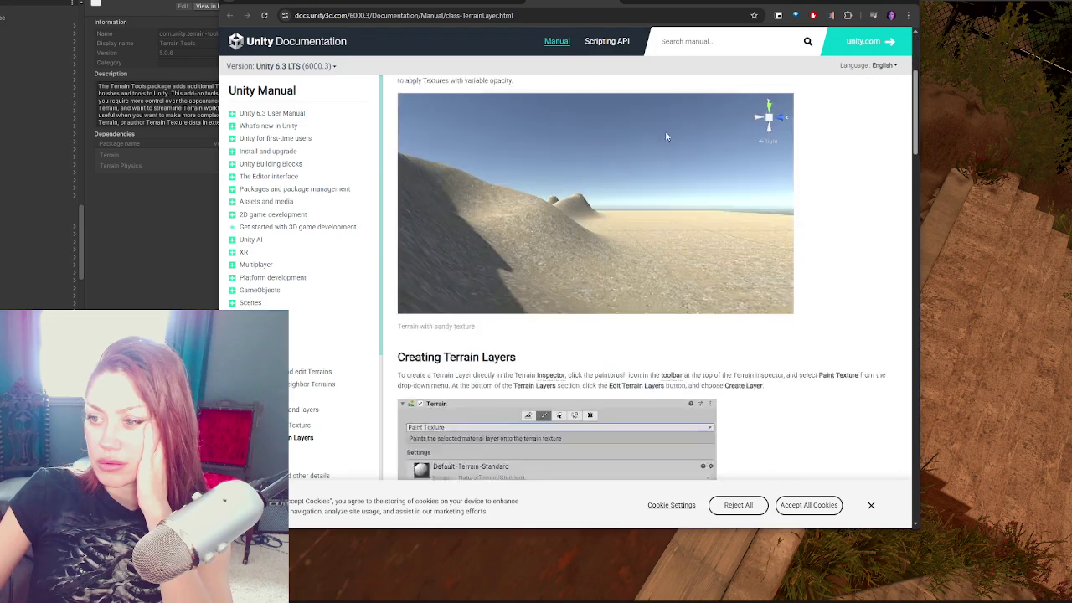
{"action": "scroll", "coordinate": [673, 178], "scroll_direction": "down", "scroll_amount": 15}
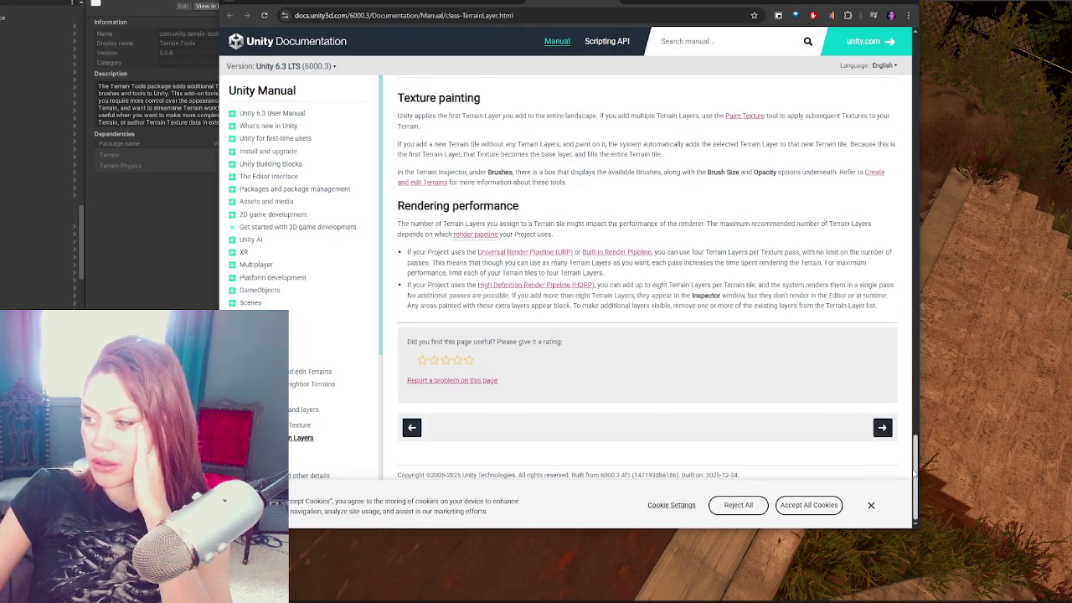
{"action": "scroll", "coordinate": [607, 144], "scroll_direction": "up", "scroll_amount": 20}
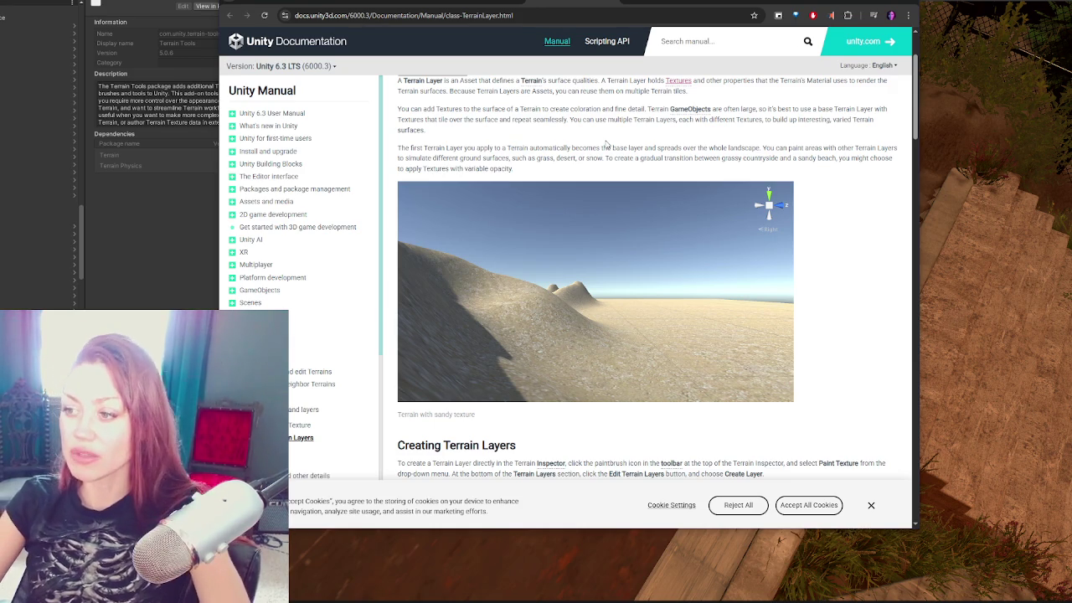
{"action": "left_click_drag", "start_coordinate": [766, 4], "coordinate": [560, 72]}
{"action": "left_click", "coordinate": [593, 74]}
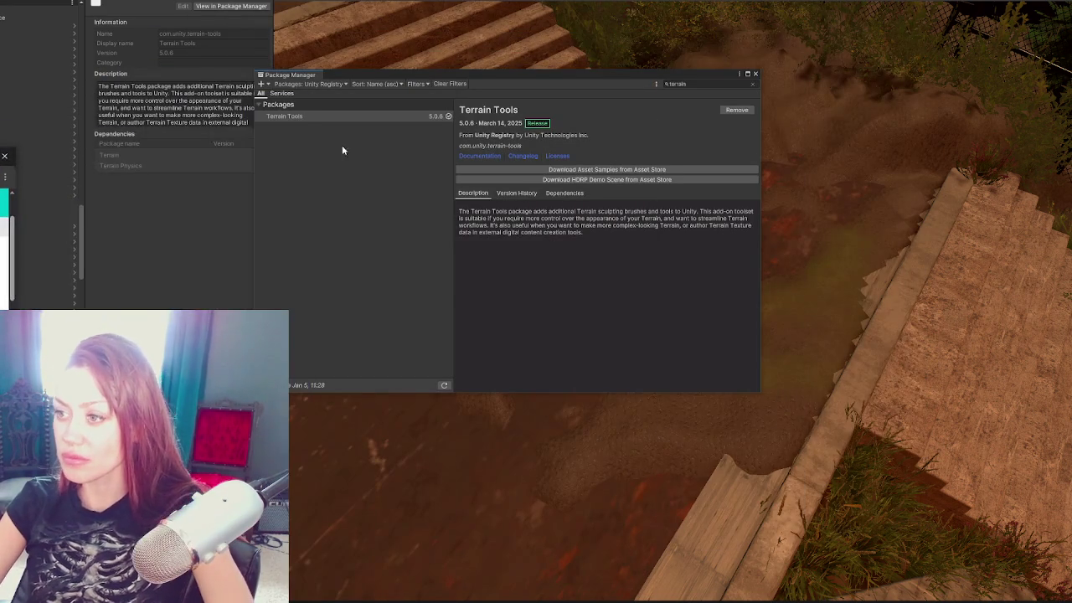
Step: Close Package Manager and select the terrain in the scene for texture painting
{"action": "left_click", "coordinate": [755, 74]}
{"action": "scroll", "coordinate": [751, 214], "scroll_direction": "up", "scroll_amount": 3}
{"action": "mouse_move", "coordinate": [752, 215]}
{"action": "left_mouse_down"}
{"action": "mouse_move", "coordinate": [628, 196]}
{"action": "mouse_move", "coordinate": [713, 288]}
{"action": "mouse_move", "coordinate": [981, 218]}
{"action": "mouse_move", "coordinate": [742, 182]}
{"action": "mouse_move", "coordinate": [598, 282]}
{"action": "left_mouse_up"}
{"action": "left_click", "coordinate": [598, 282]}
Step: Test-paint a rock stroke across the terrain centre, then undo it
{"action": "scroll", "coordinate": [172, 149], "scroll_direction": "down", "scroll_amount": 10}
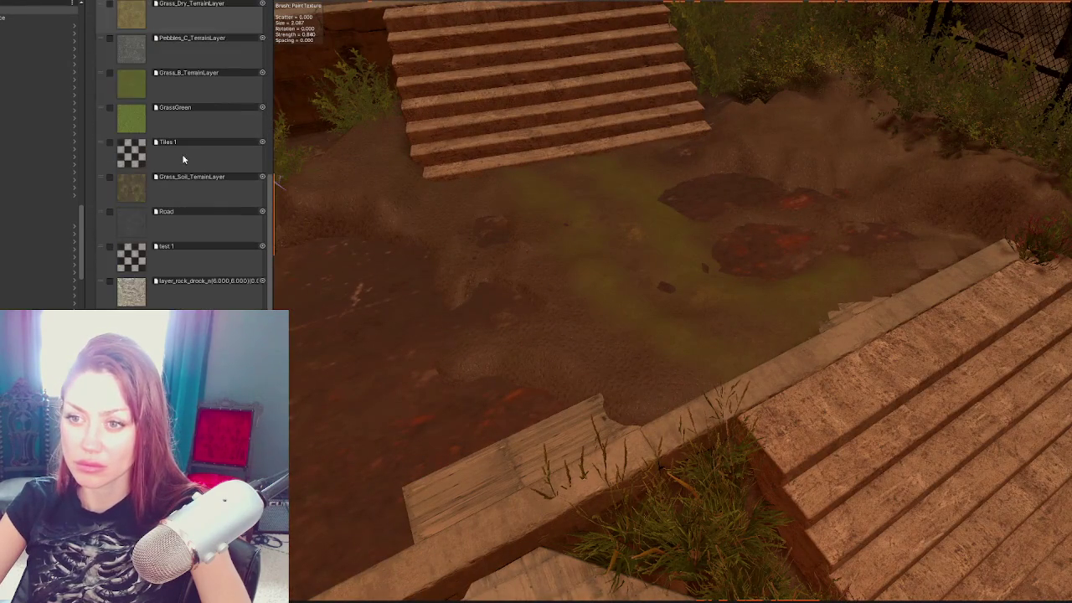
{"action": "left_click", "coordinate": [222, 97]}
{"action": "left_click_drag", "start_coordinate": [519, 184], "coordinate": [779, 344]}
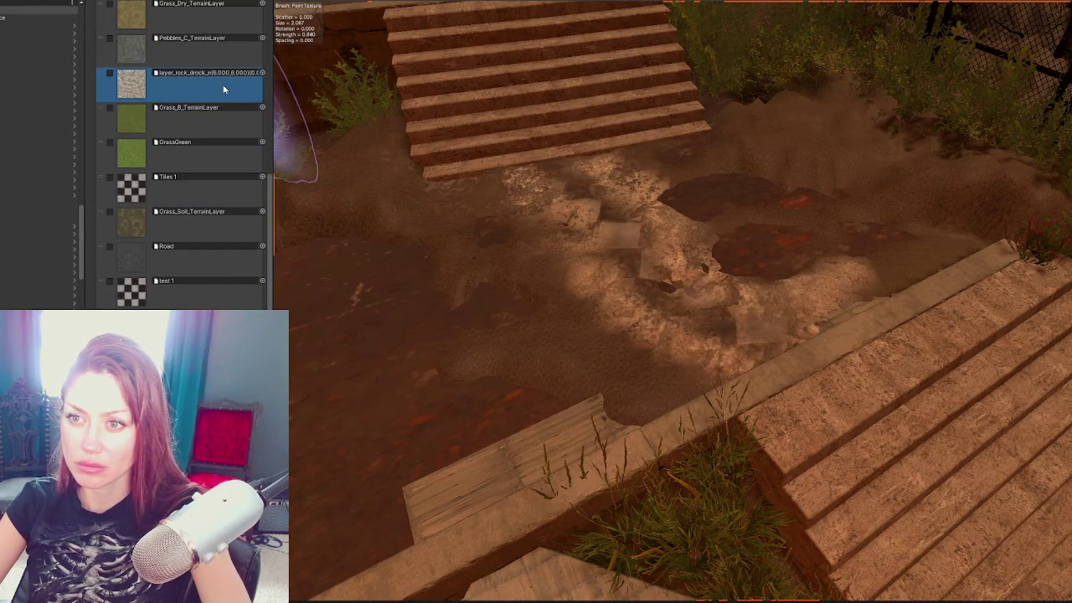
{"action": "key", "text": "ctrl+z"}
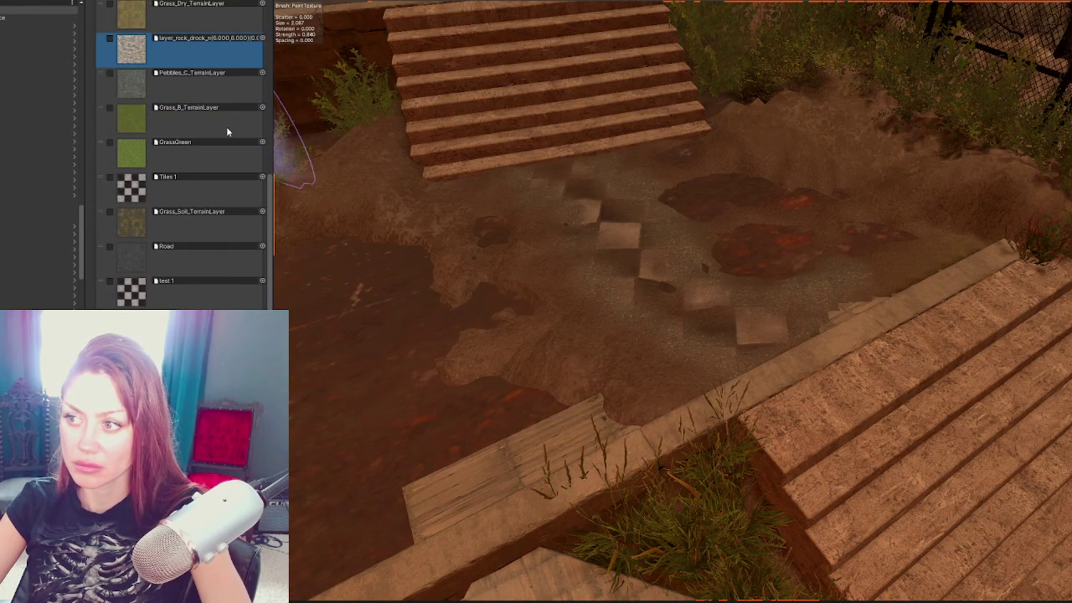
Step: Move the rock layer up to sit just below Grass_Dry_TerrainLayer, then return to the manual
{"action": "mouse_move", "coordinate": [192, 52]}
{"action": "left_mouse_down"}
{"action": "mouse_move", "coordinate": [178, 21]}
{"action": "mouse_move", "coordinate": [174, 293]}
{"action": "left_mouse_up"}
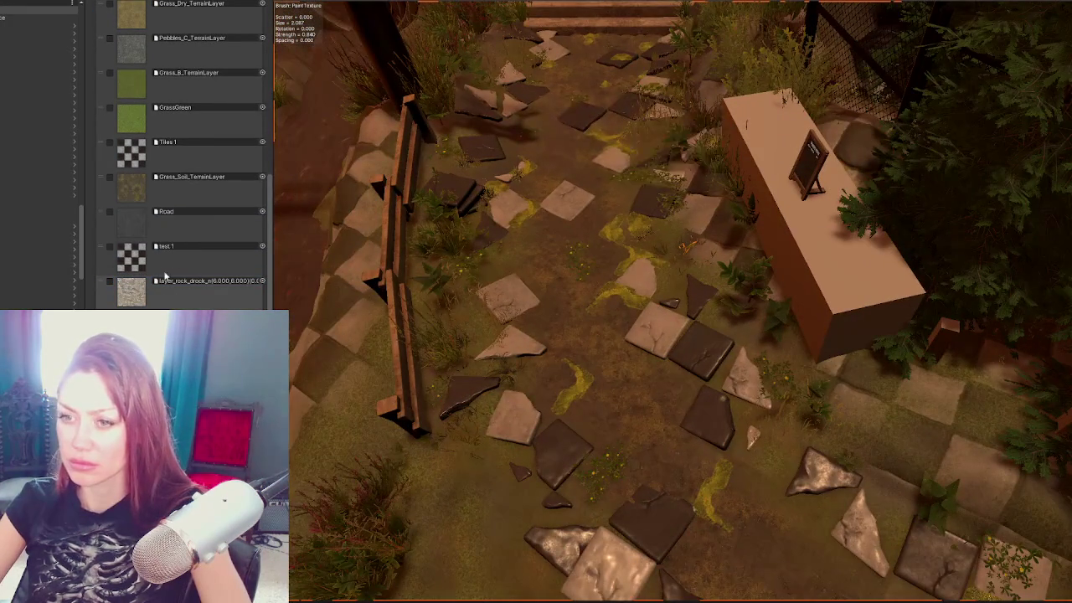
{"action": "mouse_move", "coordinate": [165, 276]}
{"action": "left_mouse_down"}
{"action": "mouse_move", "coordinate": [210, 66]}
{"action": "mouse_move", "coordinate": [195, 51]}
{"action": "mouse_move", "coordinate": [199, 72]}
{"action": "mouse_move", "coordinate": [204, 52]}
{"action": "left_mouse_up"}
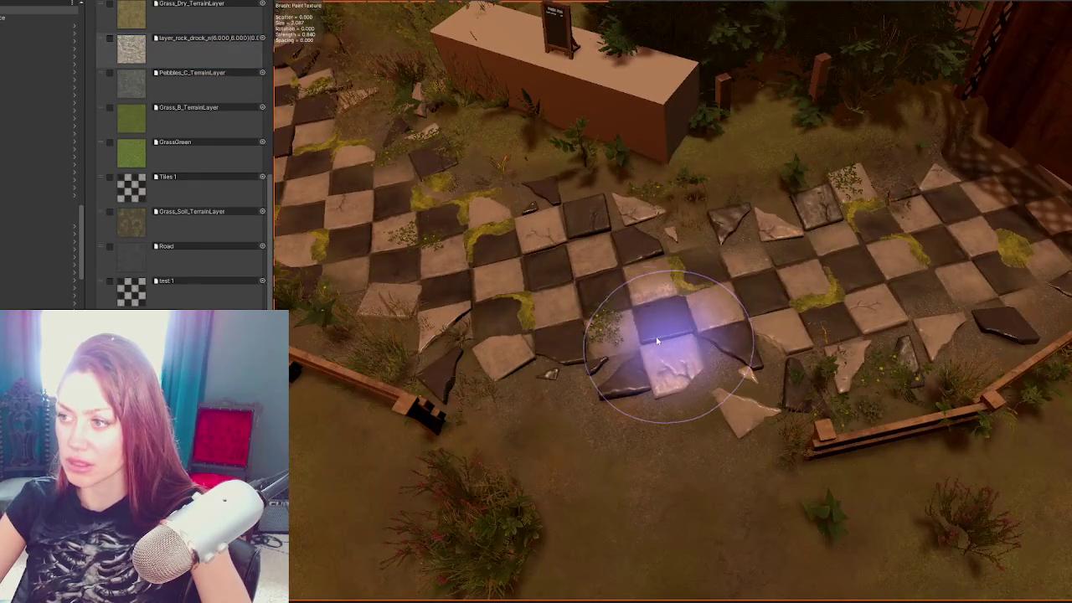
{"action": "mouse_move", "coordinate": [658, 341]}
{"action": "left_mouse_down"}
{"action": "mouse_move", "coordinate": [695, 352]}
{"action": "mouse_move", "coordinate": [545, 342]}
{"action": "mouse_move", "coordinate": [539, 324]}
{"action": "mouse_move", "coordinate": [521, 336]}
{"action": "mouse_move", "coordinate": [575, 347]}
{"action": "left_mouse_up"}
{"action": "scroll", "coordinate": [167, 109], "scroll_direction": "up", "scroll_amount": 3}
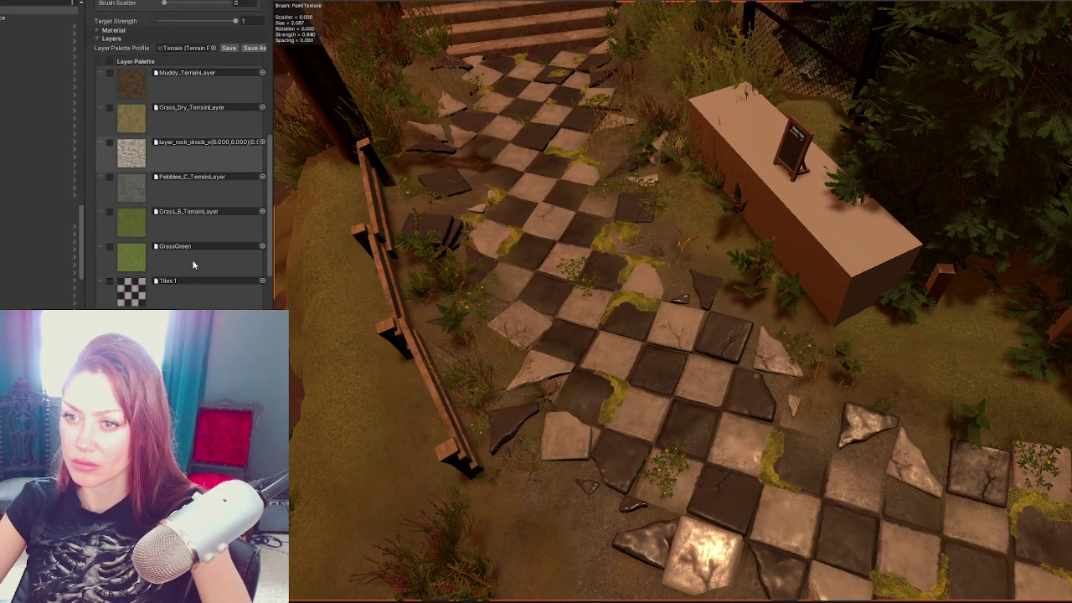
{"action": "scroll", "coordinate": [198, 270], "scroll_direction": "down", "scroll_amount": 2}
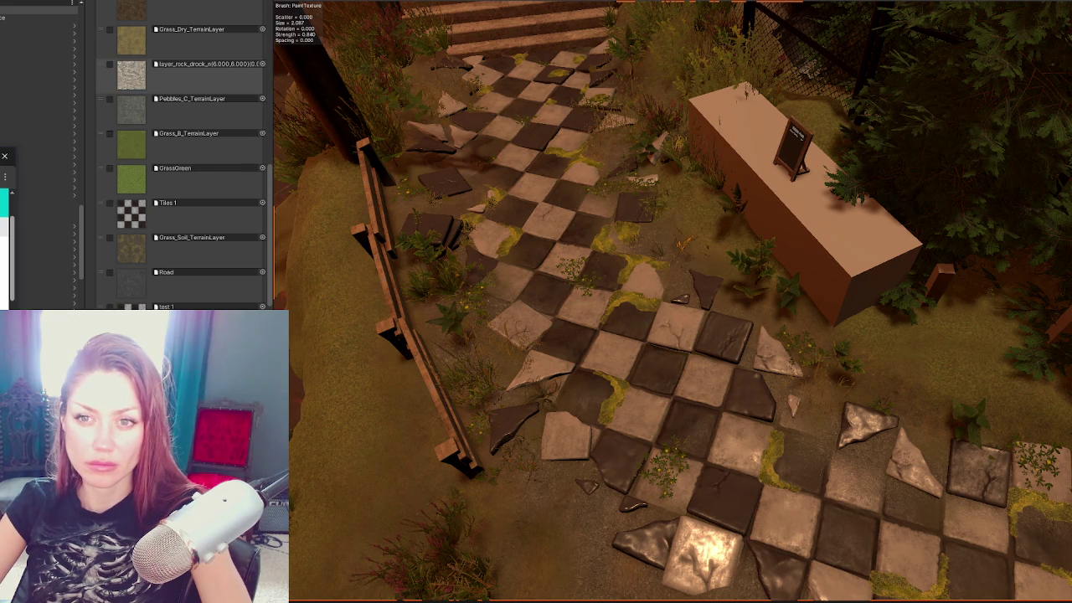
{"action": "key", "text": "alt+Tab"}
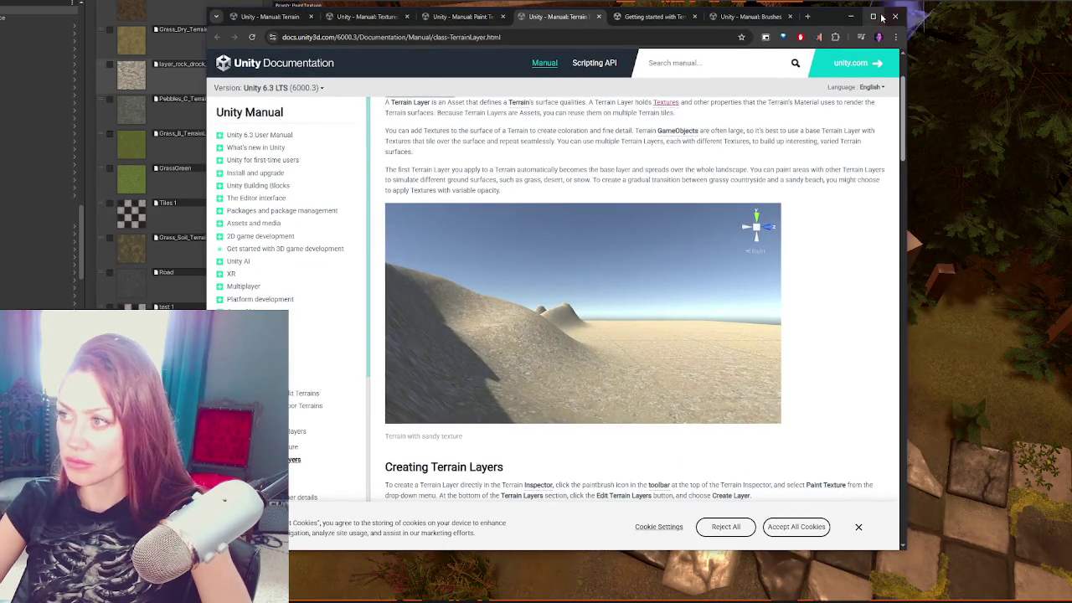
Step: Maximize the manual and read the Terrain Layers page down to Terrain Layer properties
{"action": "left_click", "coordinate": [874, 15]}
{"action": "scroll", "coordinate": [567, 283], "scroll_direction": "up", "scroll_amount": 2}
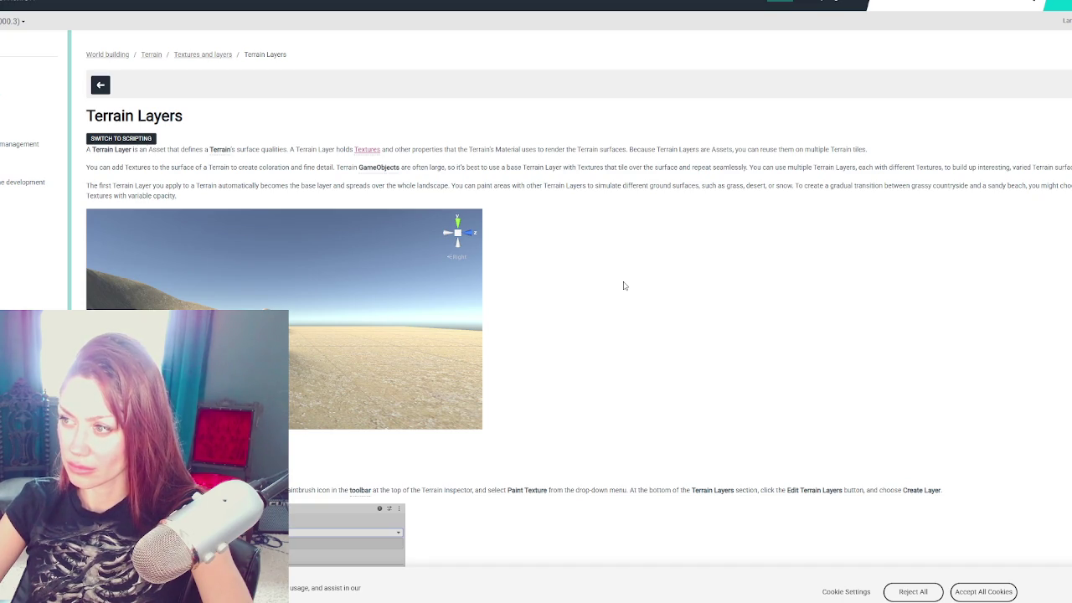
{"action": "scroll", "coordinate": [623, 286], "scroll_direction": "down", "scroll_amount": 3}
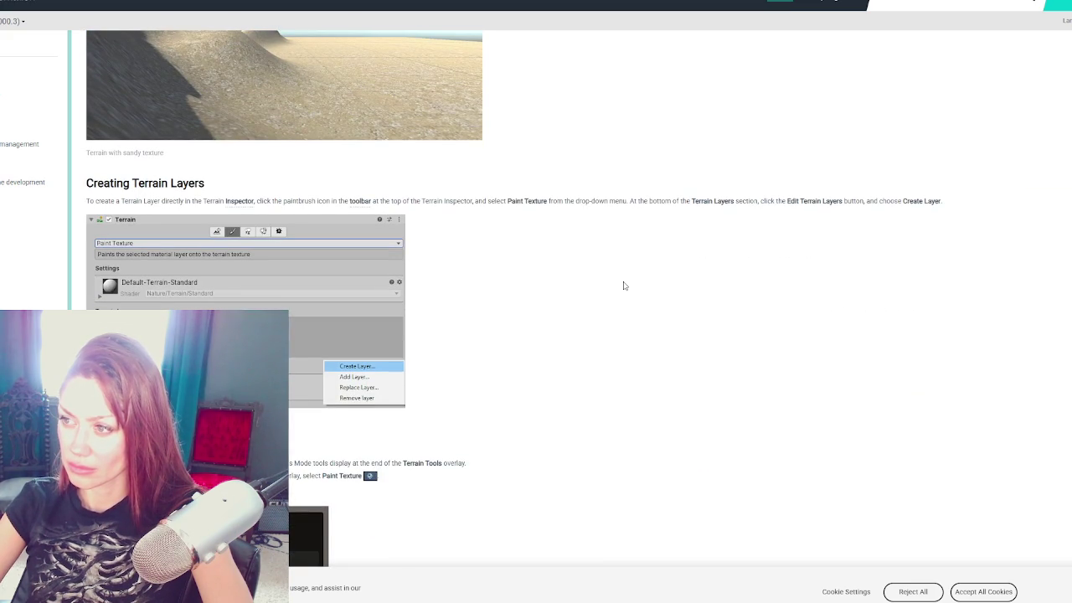
{"action": "scroll", "coordinate": [628, 302], "scroll_direction": "down", "scroll_amount": 2}
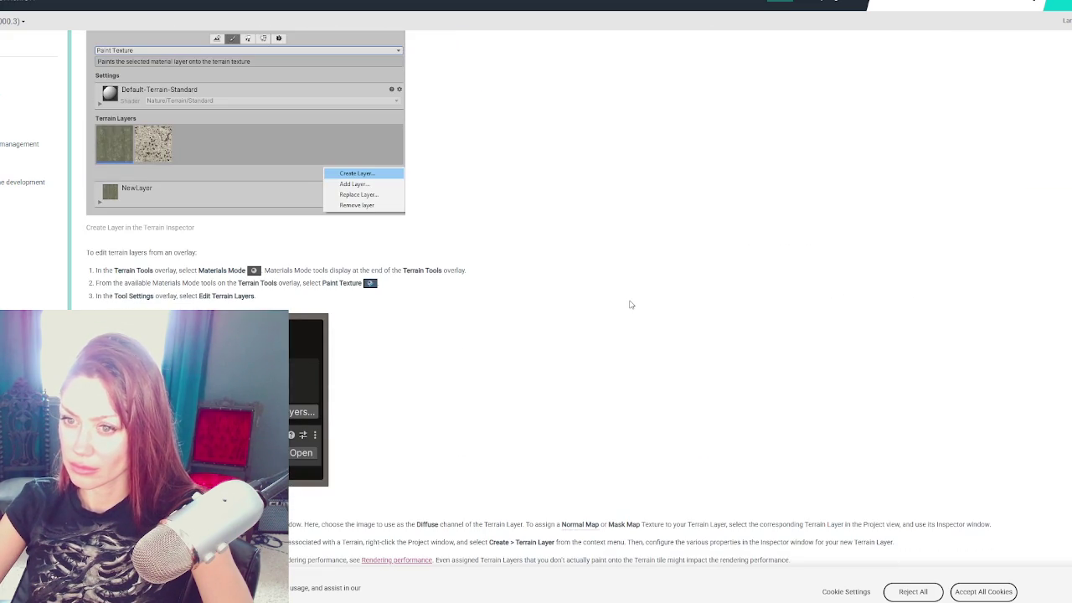
{"action": "scroll", "coordinate": [631, 304], "scroll_direction": "down", "scroll_amount": 1}
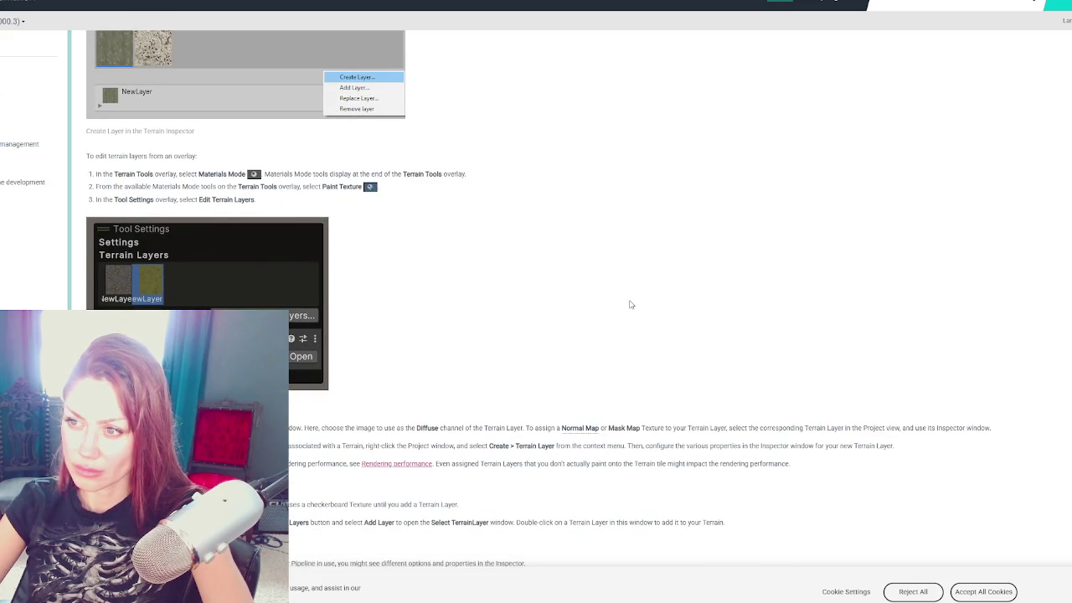
{"action": "scroll", "coordinate": [631, 305], "scroll_direction": "down", "scroll_amount": 2}
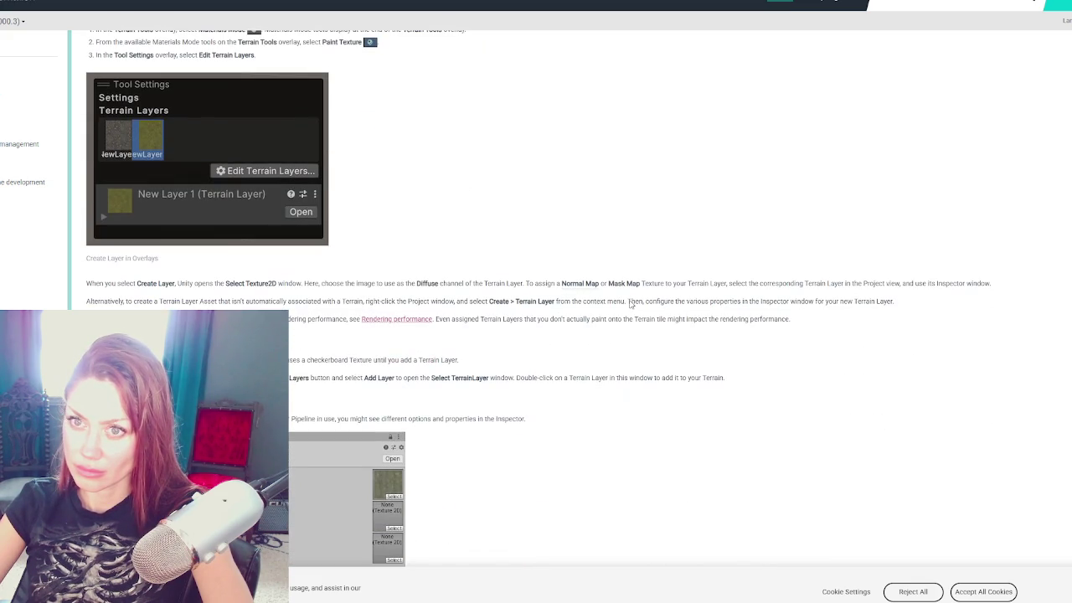
{"action": "scroll", "coordinate": [631, 305], "scroll_direction": "down", "scroll_amount": 1}
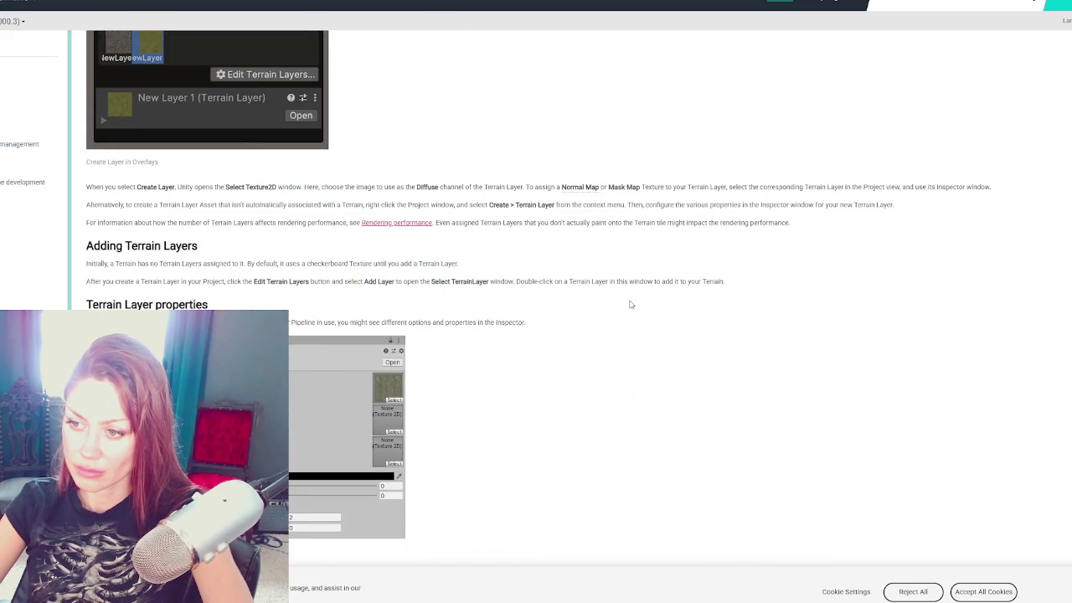
{"action": "scroll", "coordinate": [630, 305], "scroll_direction": "down", "scroll_amount": 1}
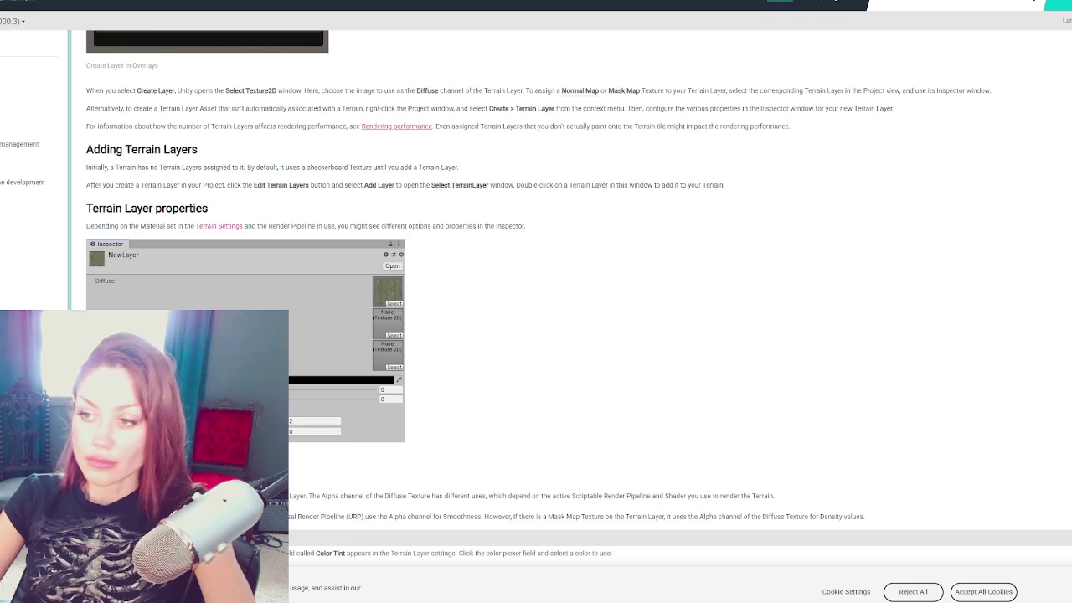
{"action": "scroll", "coordinate": [517, 305], "scroll_direction": "down", "scroll_amount": 1}
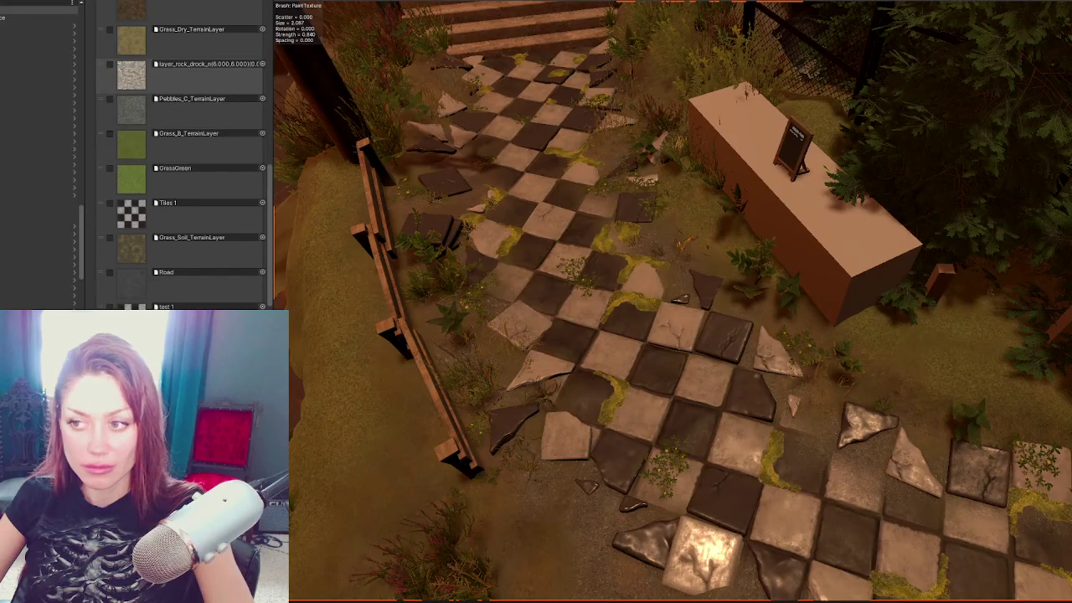
Step: Test-paint a rock patch on the ground beside the path, then undo it
{"action": "scroll", "coordinate": [966, 152], "scroll_direction": "down", "scroll_amount": 3}
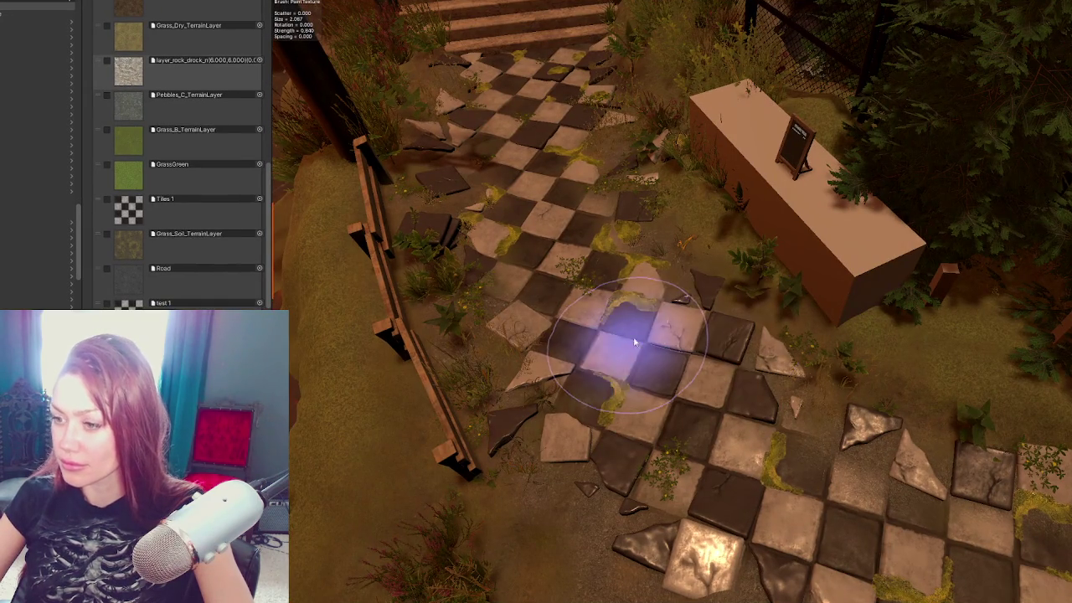
{"action": "scroll", "coordinate": [627, 299], "scroll_direction": "down", "scroll_amount": 3}
{"action": "mouse_move", "coordinate": [627, 294]}
{"action": "left_mouse_down"}
{"action": "mouse_move", "coordinate": [701, 299]}
{"action": "mouse_move", "coordinate": [556, 288]}
{"action": "mouse_move", "coordinate": [890, 356]}
{"action": "mouse_move", "coordinate": [598, 318]}
{"action": "mouse_move", "coordinate": [695, 328]}
{"action": "mouse_move", "coordinate": [555, 300]}
{"action": "mouse_move", "coordinate": [797, 306]}
{"action": "mouse_move", "coordinate": [675, 320]}
{"action": "mouse_move", "coordinate": [670, 447]}
{"action": "mouse_move", "coordinate": [723, 302]}
{"action": "mouse_move", "coordinate": [753, 272]}
{"action": "left_mouse_up"}
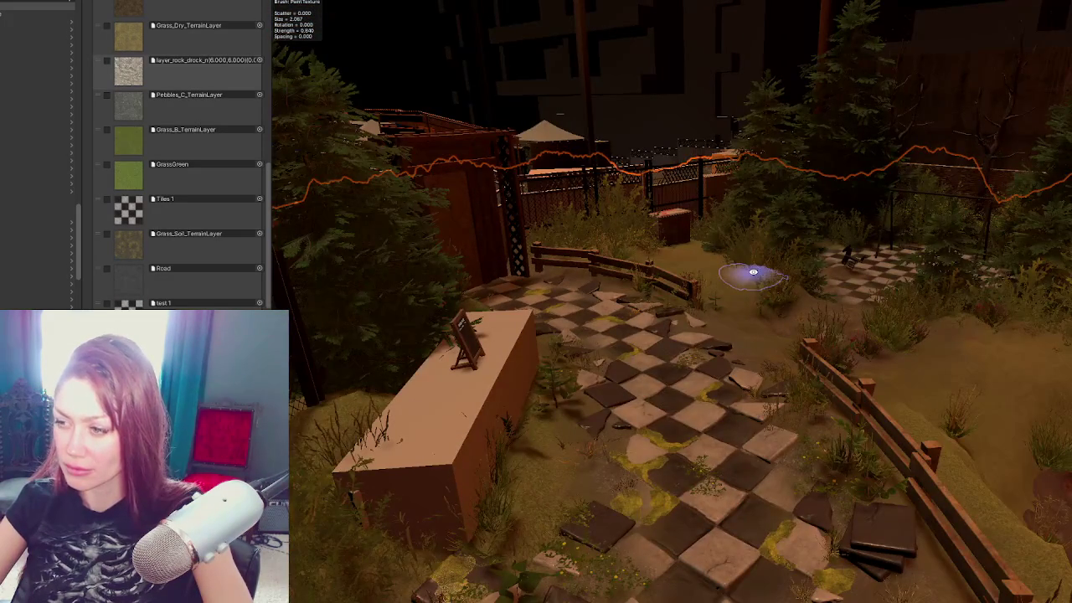
{"action": "scroll", "coordinate": [778, 307], "scroll_direction": "up", "scroll_amount": 3}
{"action": "mouse_move", "coordinate": [790, 327]}
{"action": "left_mouse_down"}
{"action": "mouse_move", "coordinate": [685, 393]}
{"action": "mouse_move", "coordinate": [700, 338]}
{"action": "mouse_move", "coordinate": [568, 299]}
{"action": "left_mouse_up"}
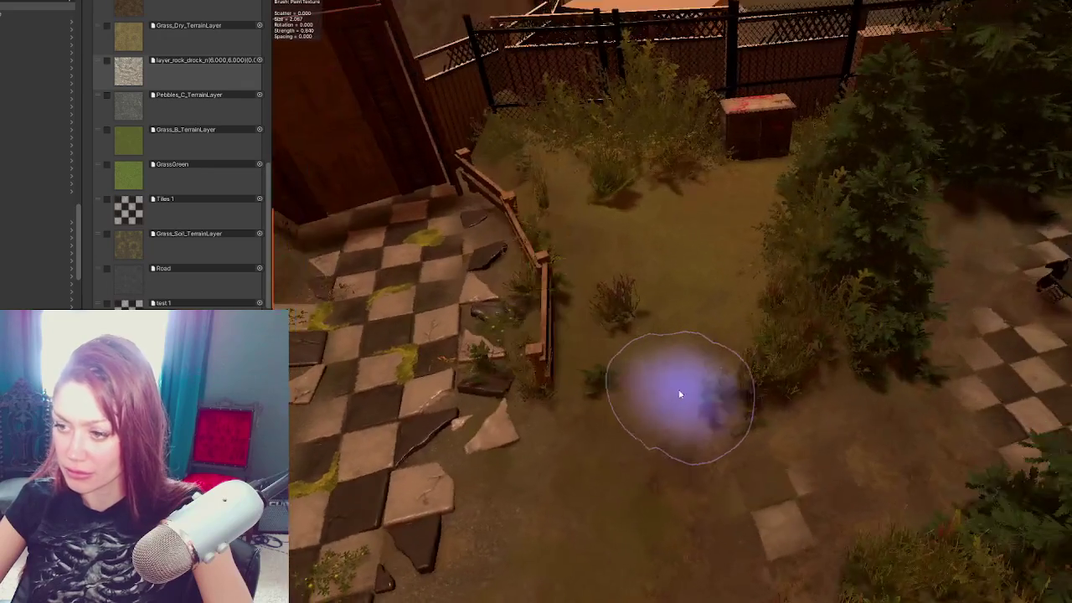
{"action": "left_click", "coordinate": [147, 72]}
{"action": "left_click_drag", "start_coordinate": [544, 473], "coordinate": [716, 420]}
{"action": "key", "text": "ctrl+z"}
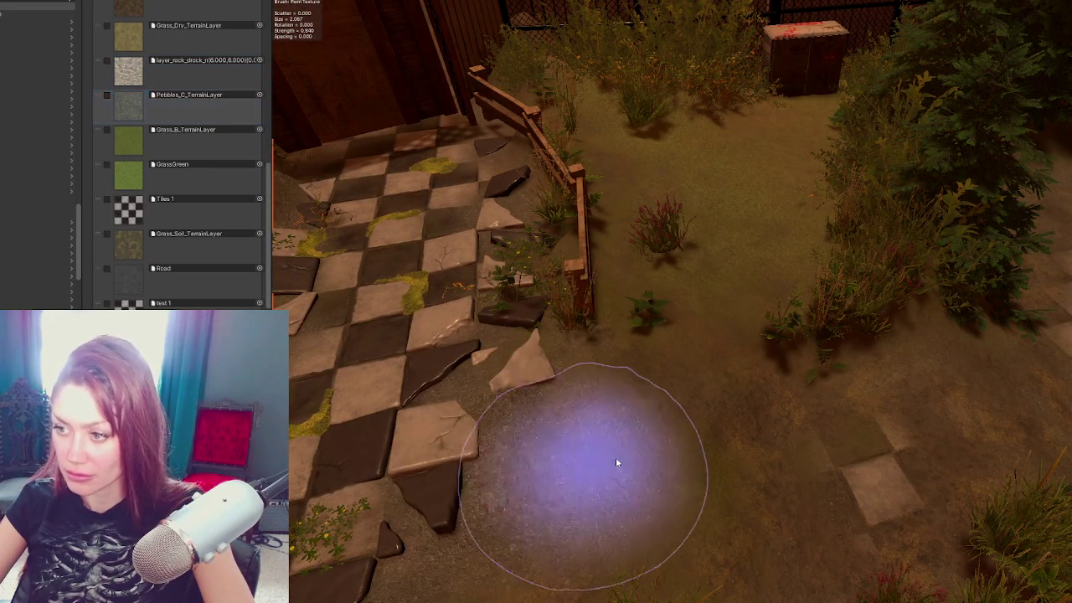
Step: Try Muddy, Grass_B and GrassGreen layers, paint green grass, then undo the stray strokes
{"action": "scroll", "coordinate": [193, 119], "scroll_direction": "up", "scroll_amount": 3}
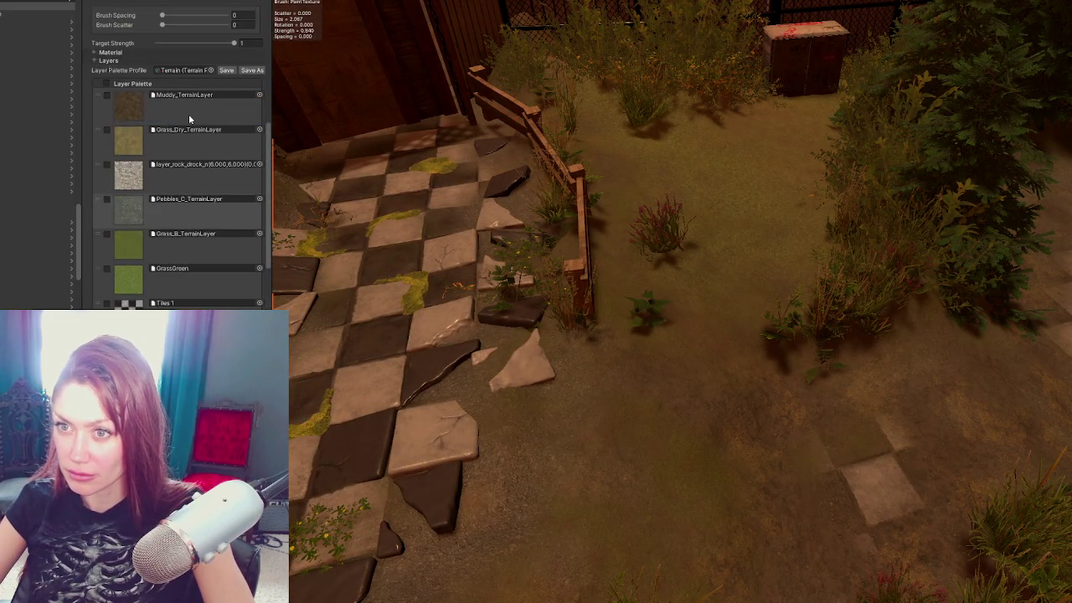
{"action": "left_click", "coordinate": [189, 114]}
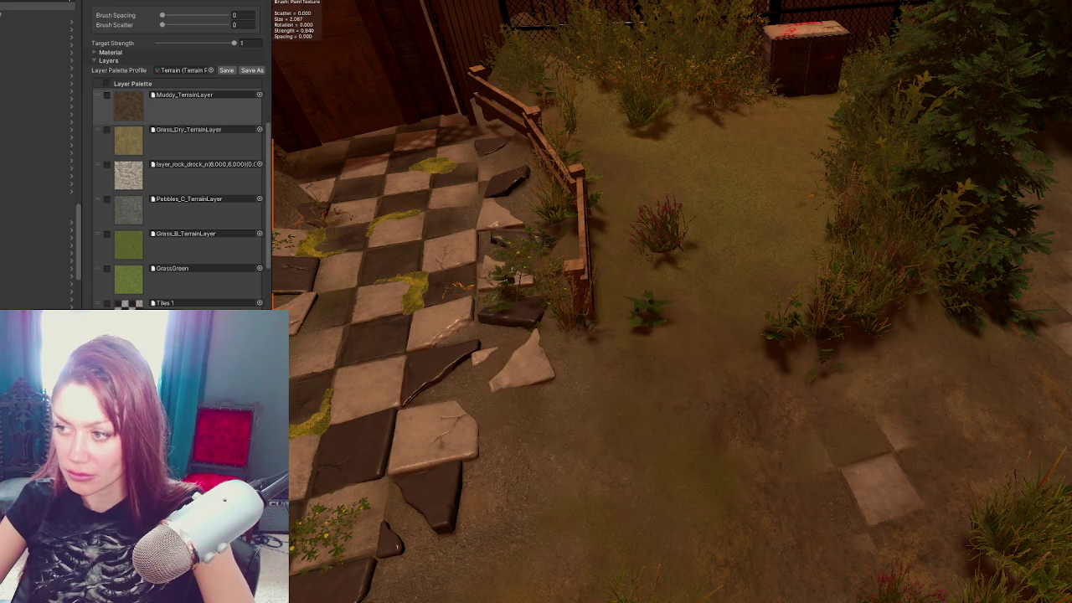
{"action": "left_click", "coordinate": [158, 255]}
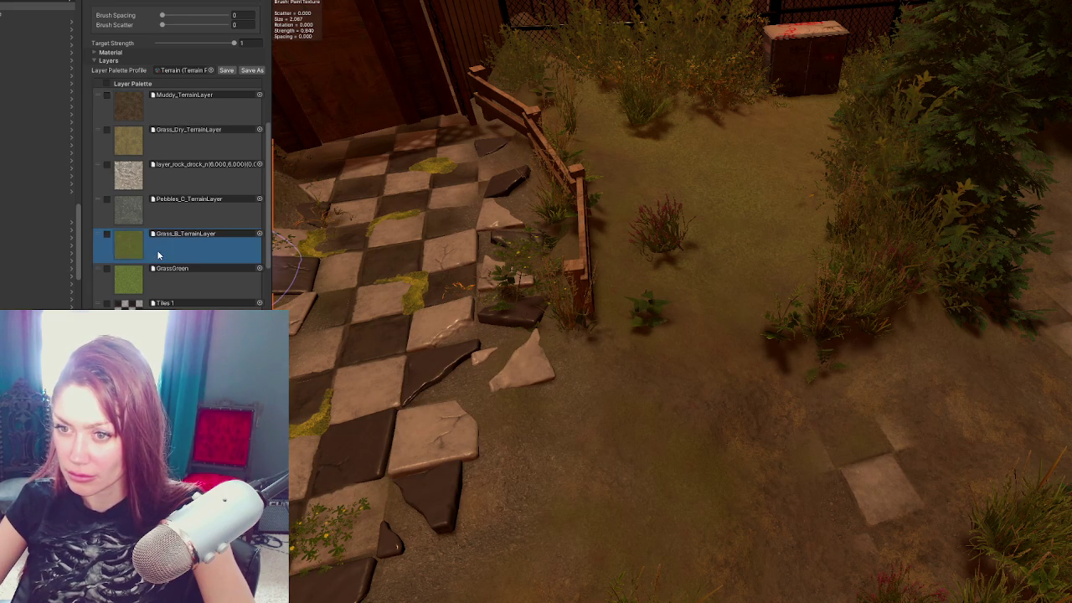
{"action": "left_click", "coordinate": [159, 277]}
{"action": "mouse_move", "coordinate": [536, 435]}
{"action": "left_mouse_down"}
{"action": "mouse_move", "coordinate": [944, 467]}
{"action": "mouse_move", "coordinate": [989, 482]}
{"action": "left_mouse_up"}
{"action": "key", "text": "ctrl+z"}
{"action": "key", "text": "ctrl+z"}
{"action": "key", "text": "ctrl+z"}
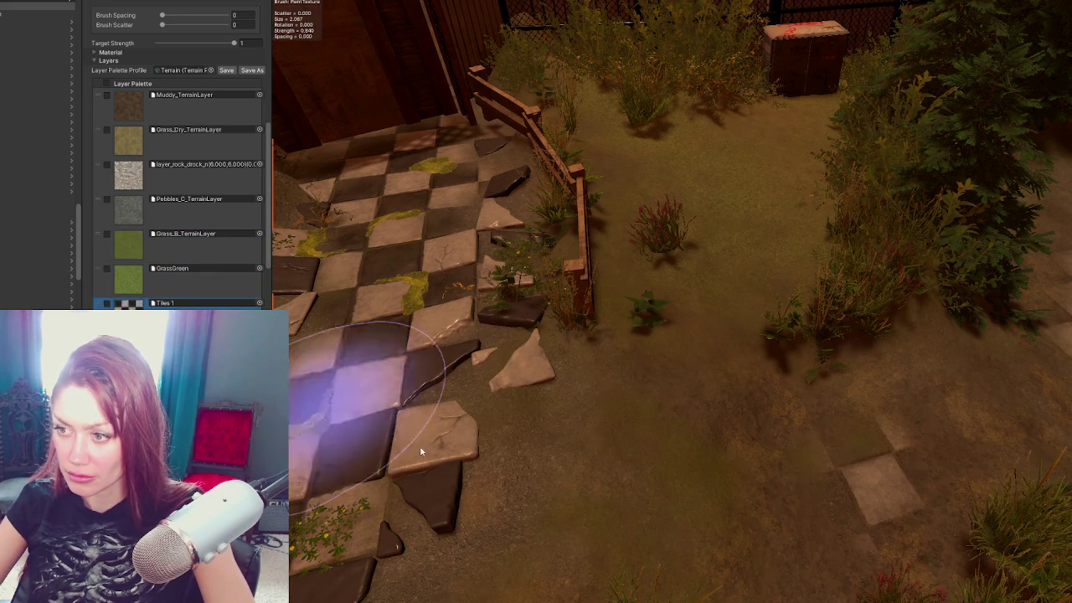
{"action": "key", "text": "ctrl+z"}
{"action": "key", "text": "ctrl+z"}
{"action": "key", "text": "ctrl+z"}
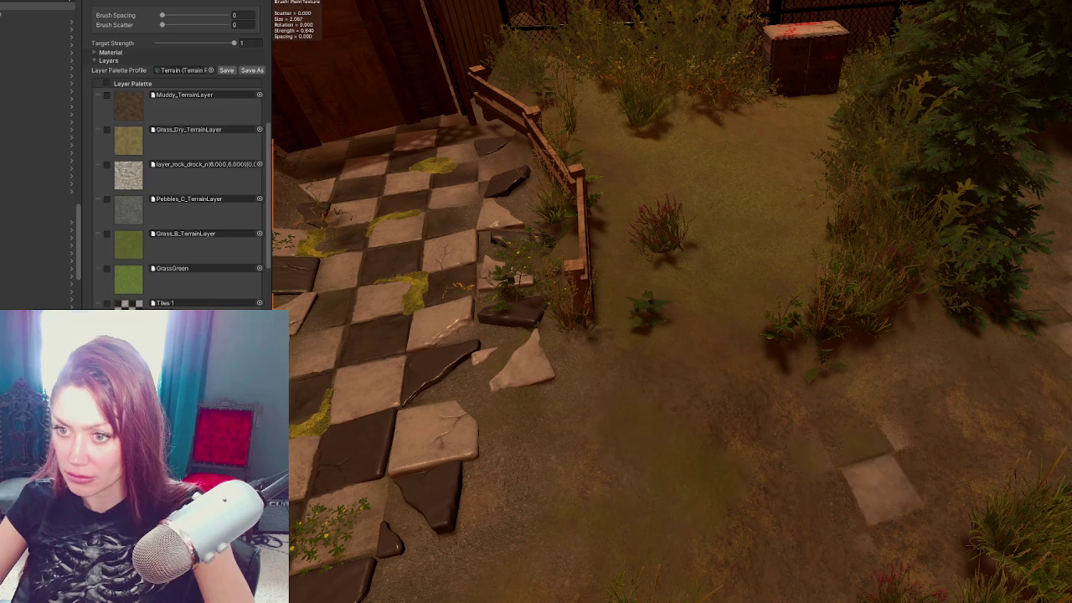
{"action": "key", "text": "ctrl+z"}
{"action": "key", "text": "ctrl+z"}
{"action": "key", "text": "ctrl+z"}
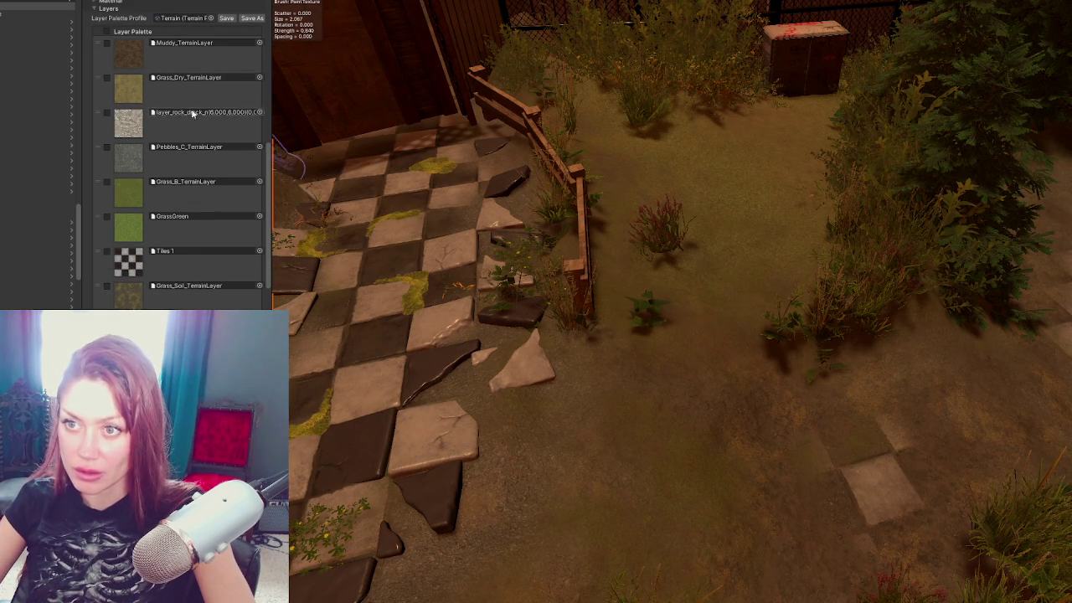
Step: Check the assigned terrain data asset and expand the terrain's Material settings
{"action": "scroll", "coordinate": [180, 201], "scroll_direction": "down", "scroll_amount": 5}
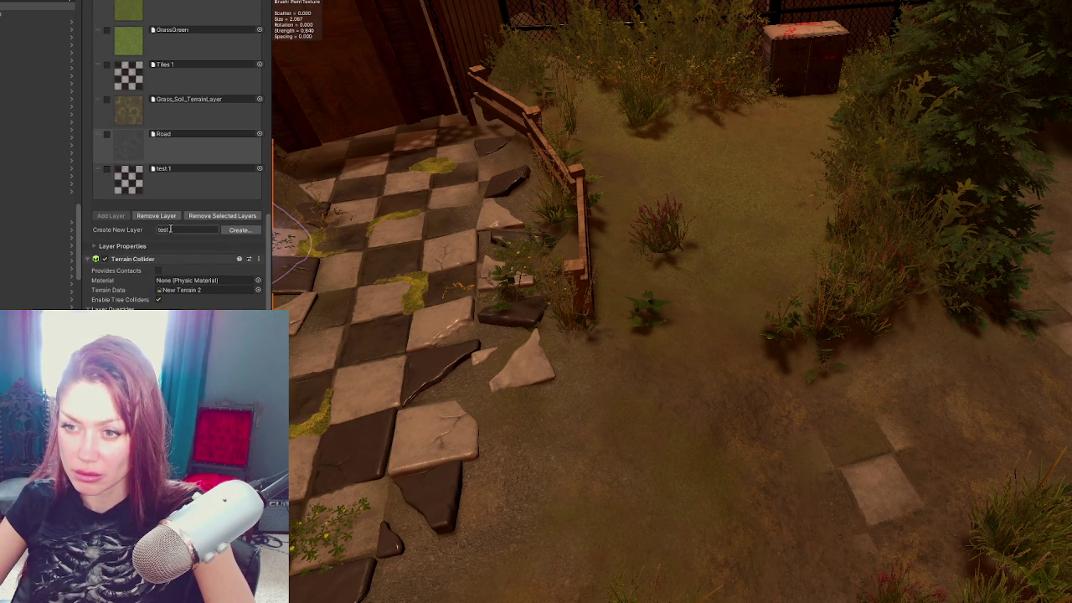
{"action": "left_click", "coordinate": [202, 291]}
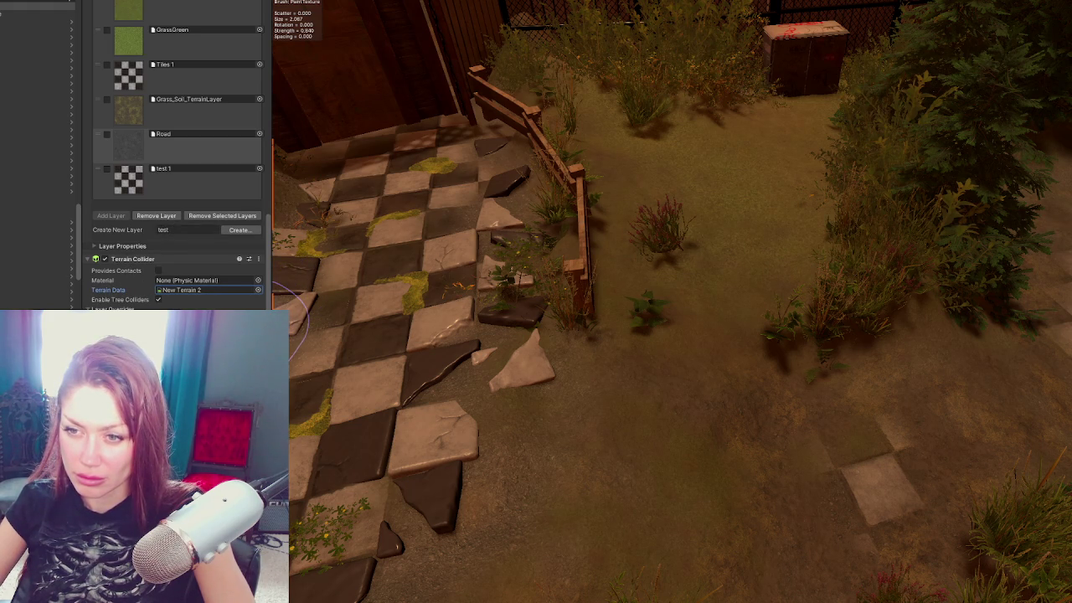
{"action": "scroll", "coordinate": [183, 269], "scroll_direction": "up", "scroll_amount": 10}
{"action": "left_click", "coordinate": [149, 282]}
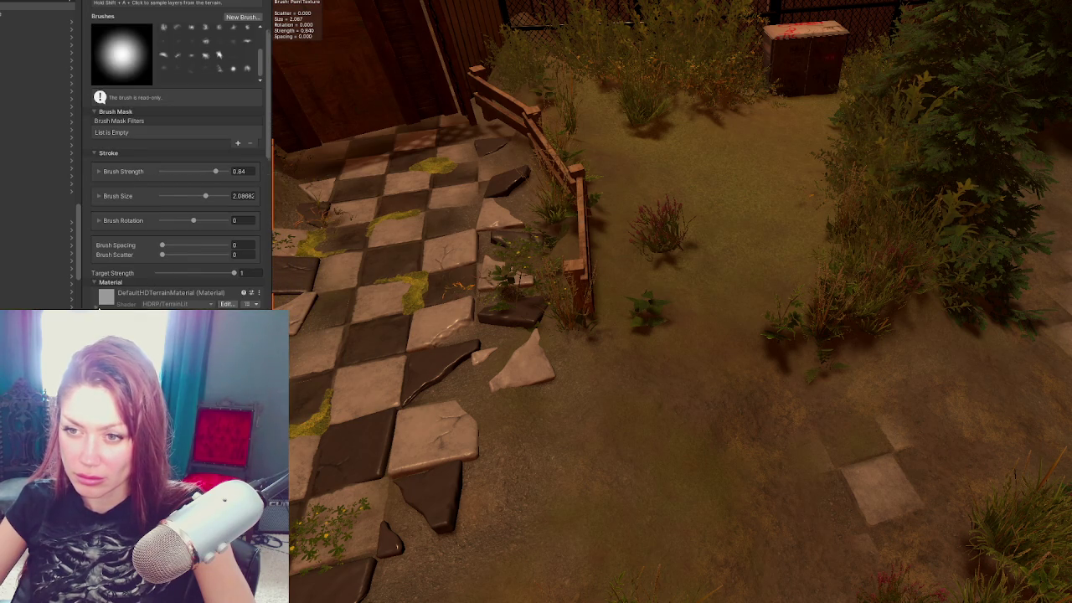
Step: Widen the Inspector to read layer names and scroll to the Layer Palette list
{"action": "scroll", "coordinate": [154, 291], "scroll_direction": "down", "scroll_amount": 3}
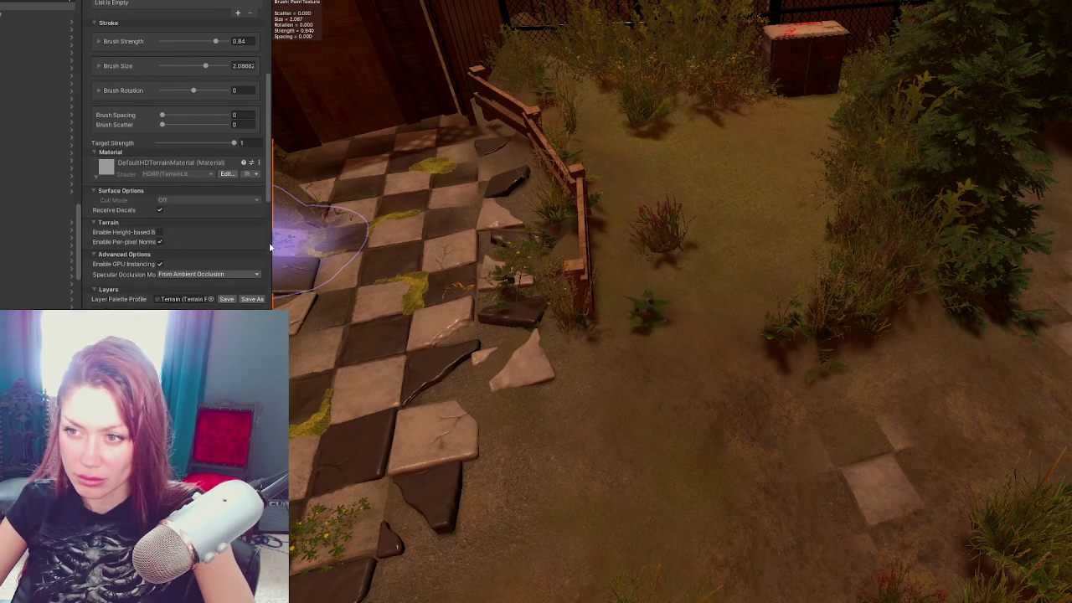
{"action": "left_click_drag", "start_coordinate": [270, 248], "coordinate": [365, 247]}
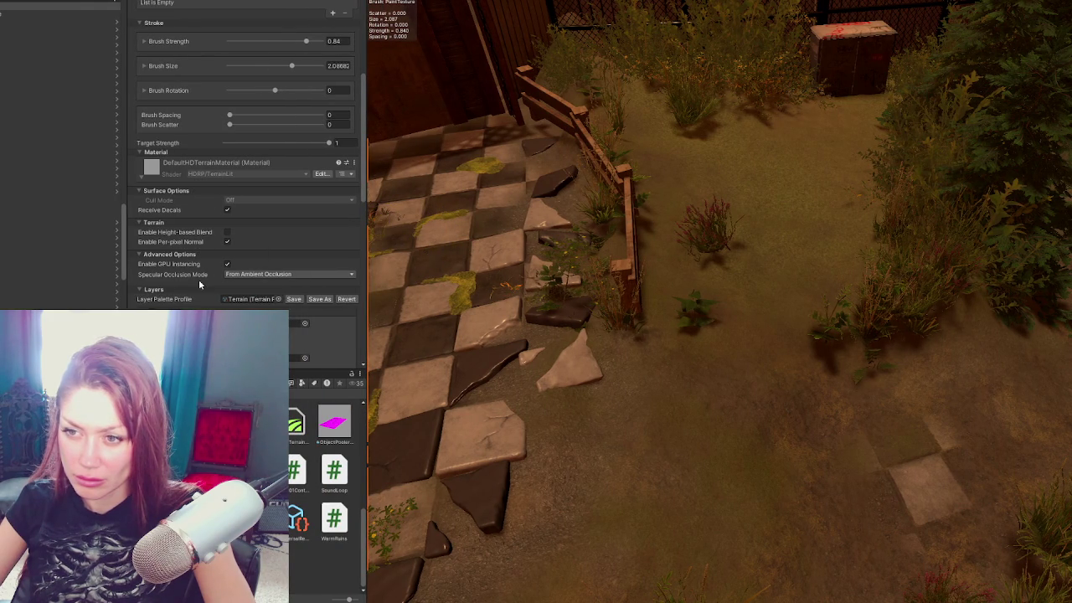
{"action": "scroll", "coordinate": [199, 285], "scroll_direction": "up", "scroll_amount": 4}
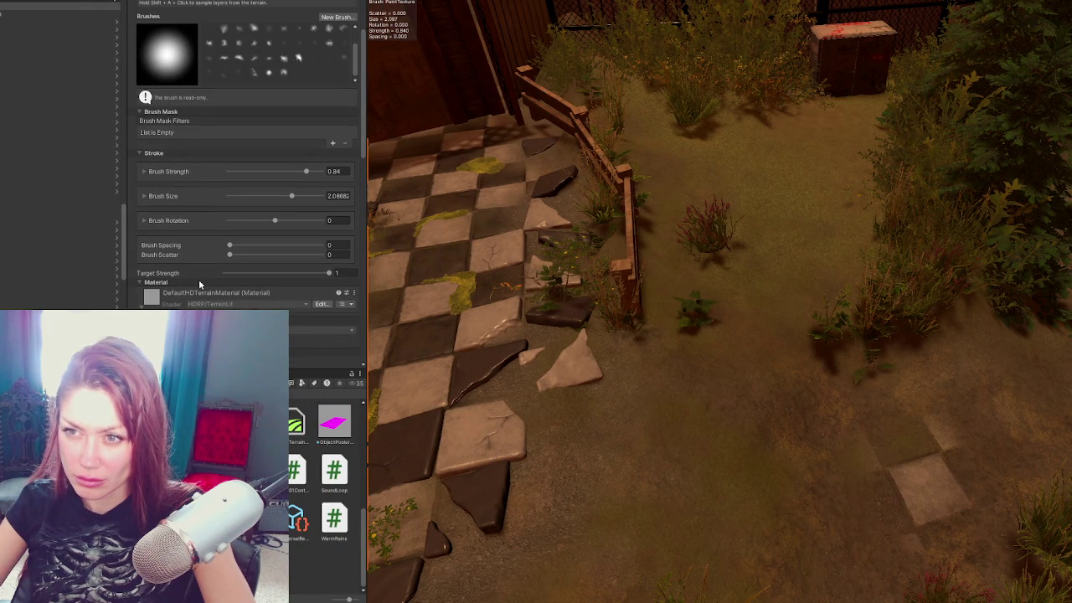
{"action": "scroll", "coordinate": [199, 285], "scroll_direction": "up", "scroll_amount": 4}
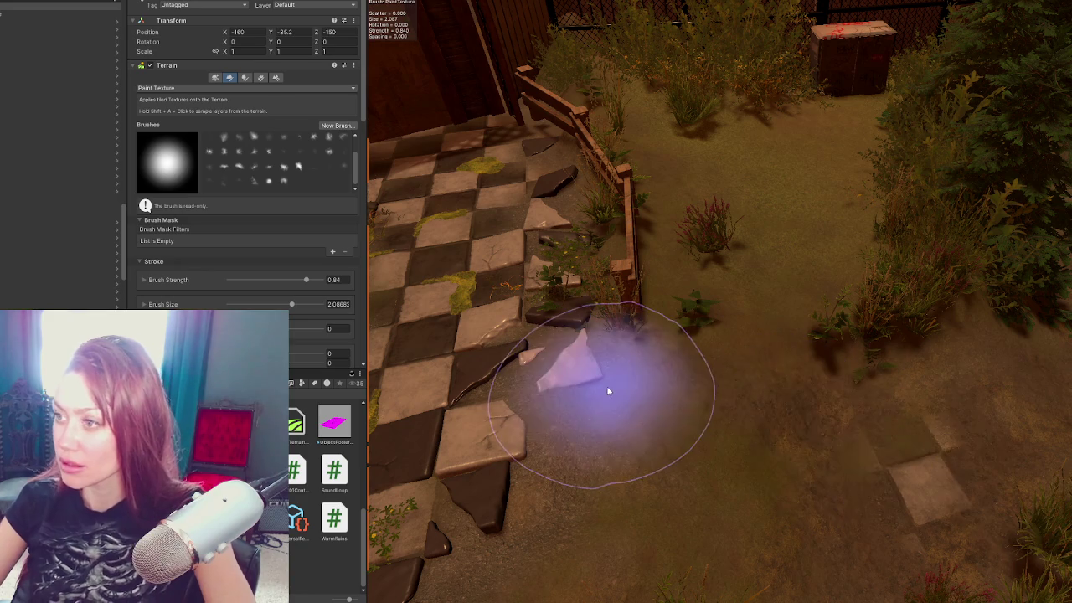
{"action": "scroll", "coordinate": [612, 428], "scroll_direction": "down", "scroll_amount": 3}
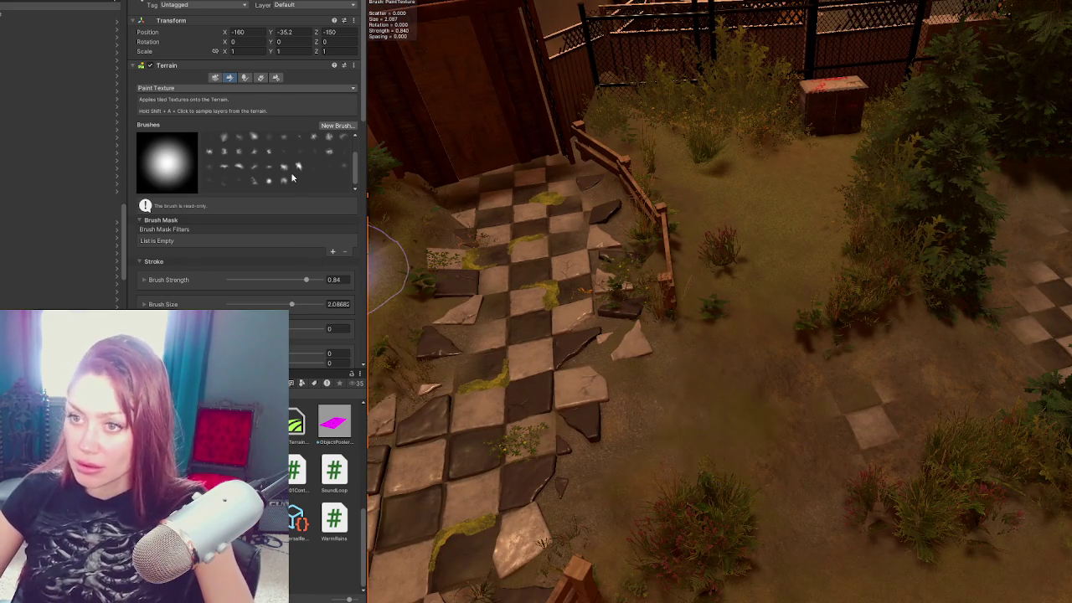
{"action": "scroll", "coordinate": [204, 146], "scroll_direction": "down", "scroll_amount": 1}
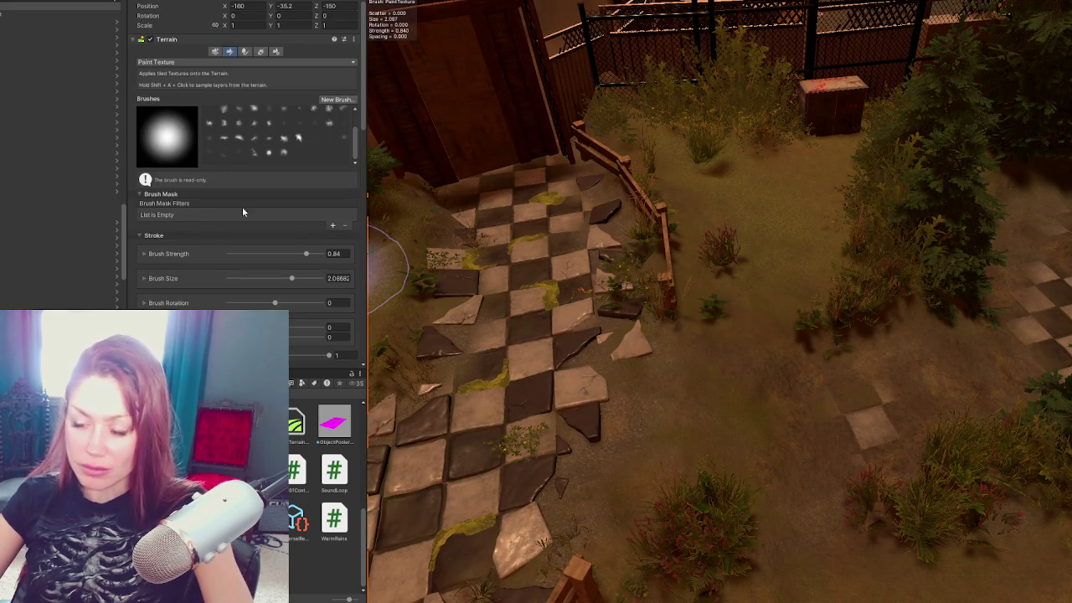
{"action": "scroll", "coordinate": [213, 163], "scroll_direction": "down", "scroll_amount": 10}
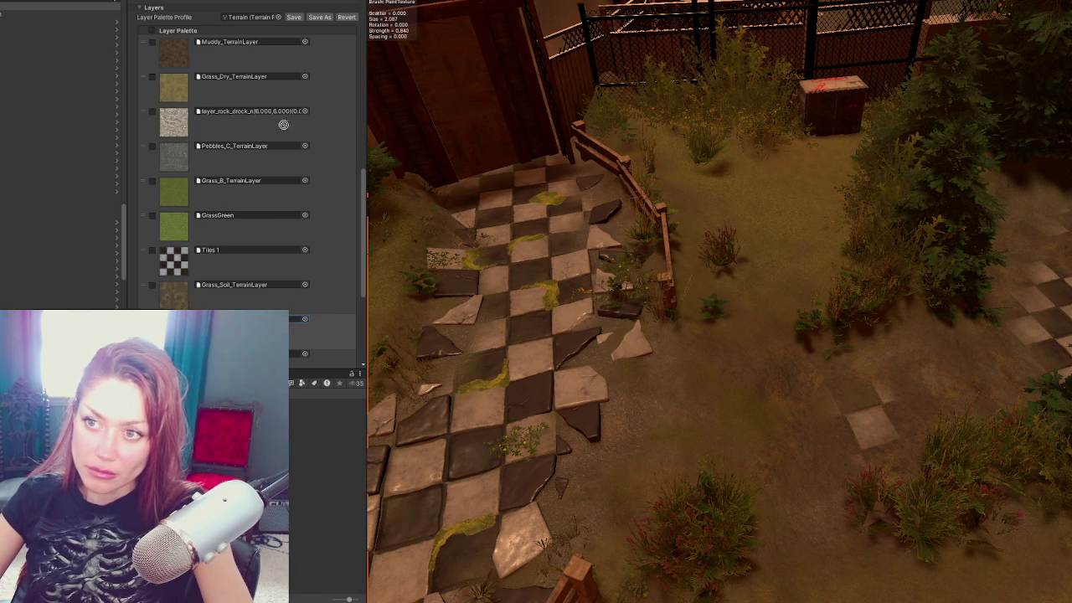
{"action": "left_click", "coordinate": [216, 115]}
{"action": "left_click", "coordinate": [297, 318]}
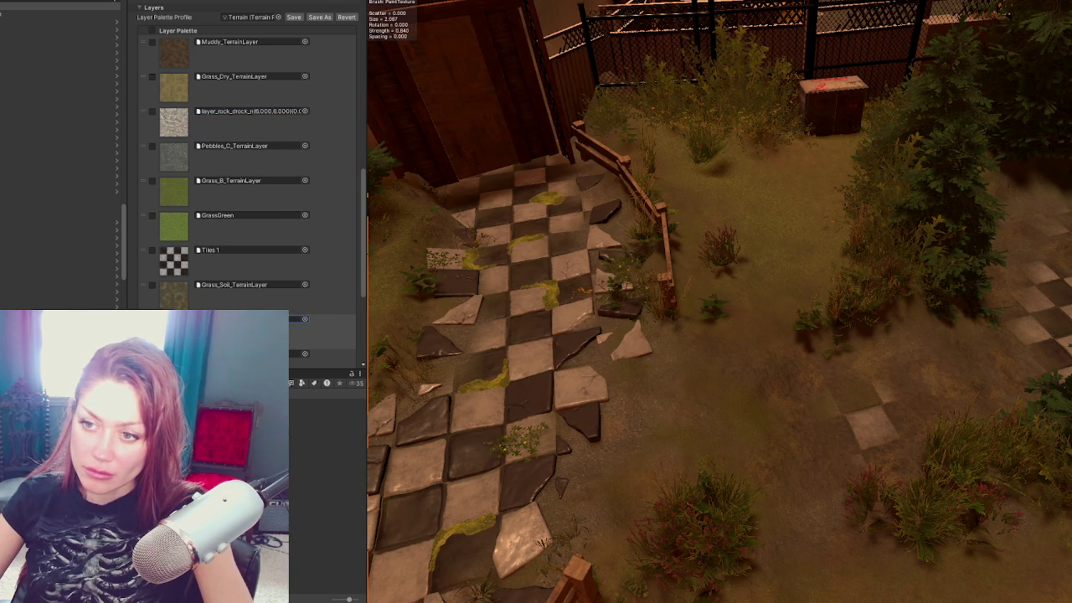
{"action": "scroll", "coordinate": [297, 318], "scroll_direction": "down", "scroll_amount": 2}
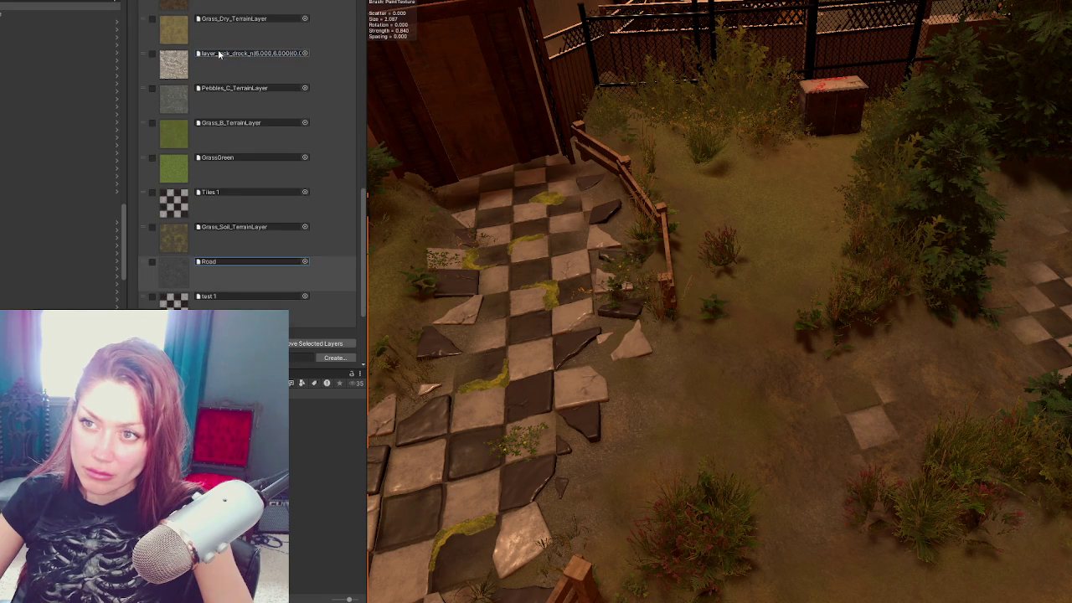
{"action": "left_click", "coordinate": [171, 63]}
{"action": "double_click", "coordinate": [185, 68]}
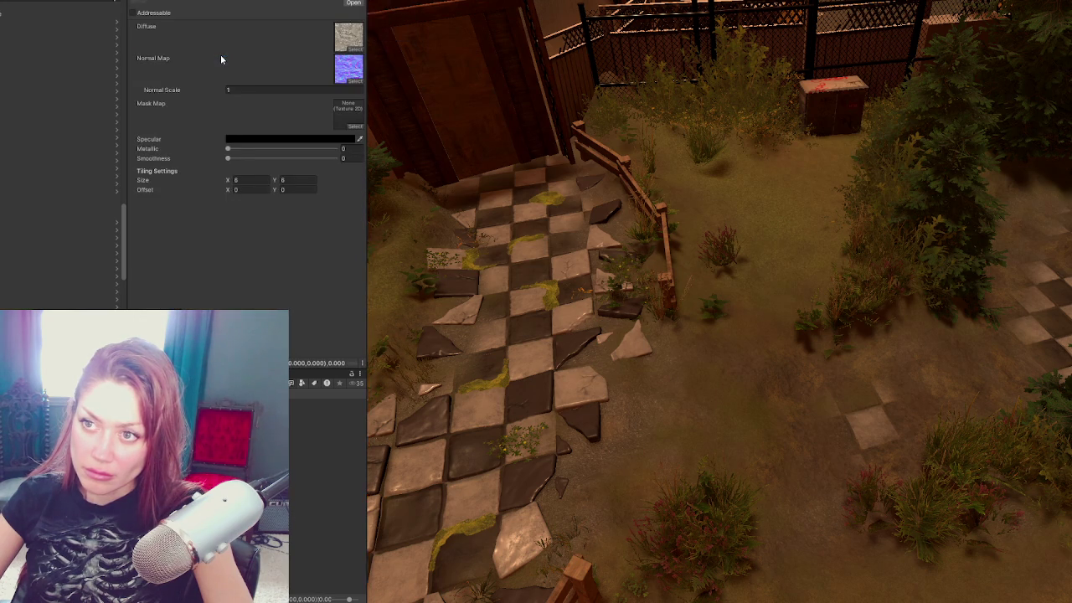
{"action": "left_click", "coordinate": [353, 49]}
{"action": "left_click", "coordinate": [691, 40]}
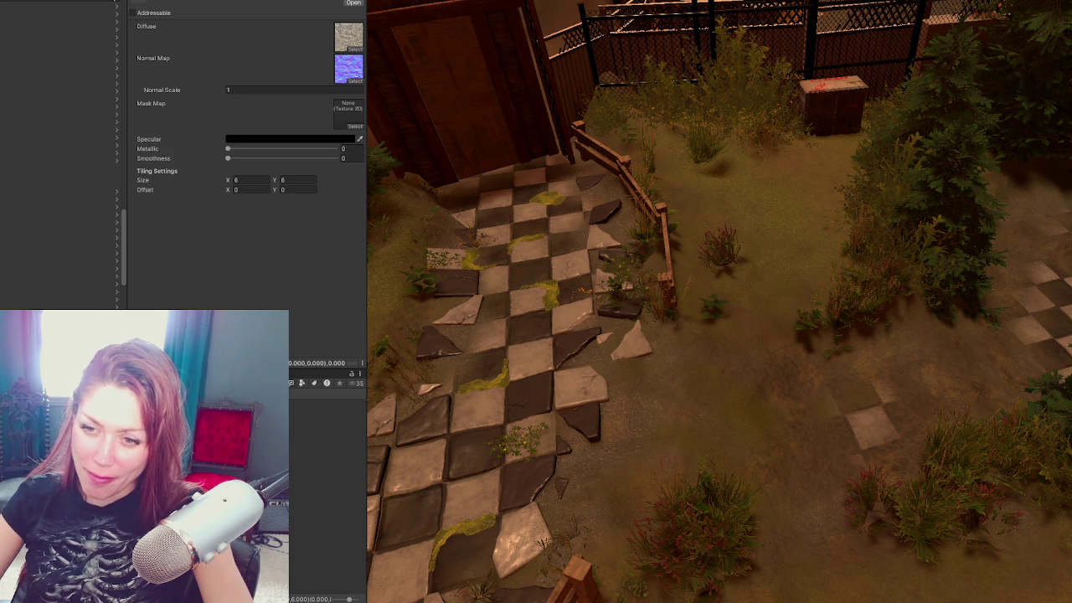
{"action": "left_click", "coordinate": [784, 448]}
{"action": "scroll", "coordinate": [283, 247], "scroll_direction": "down", "scroll_amount": 10}
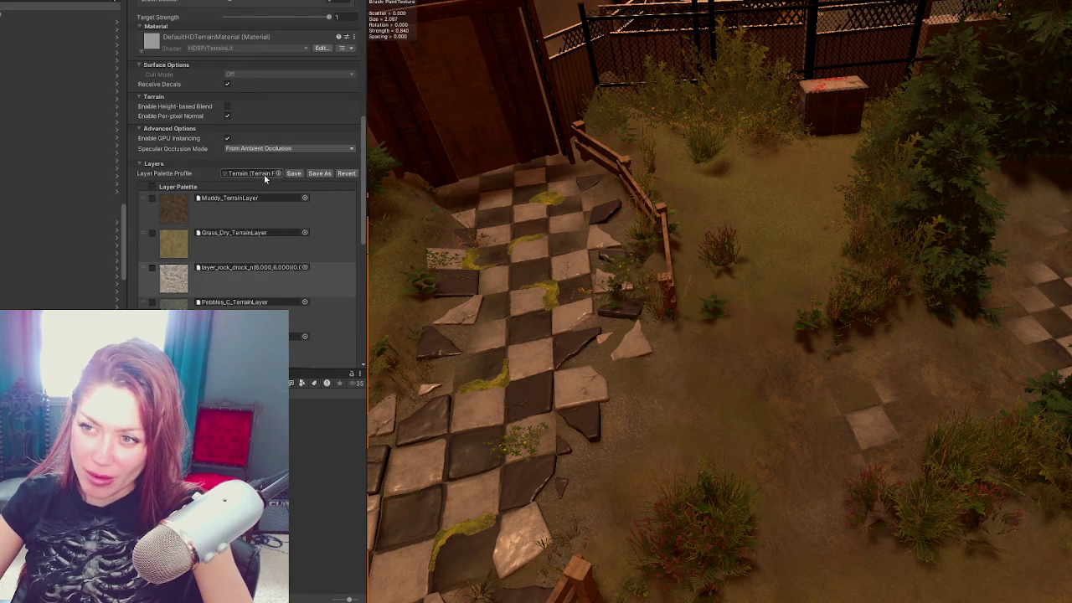
Step: In the TerrainPalette asset, move Road from Element 8 up to Element 2, then reselect the terrain
{"action": "double_click", "coordinate": [263, 173]}
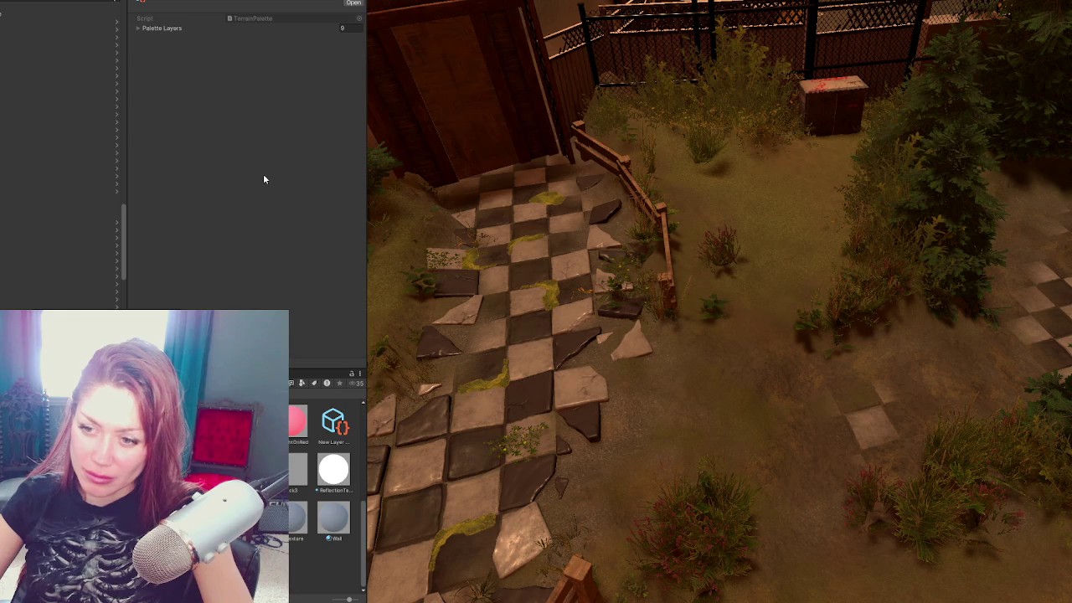
{"action": "left_click", "coordinate": [162, 29]}
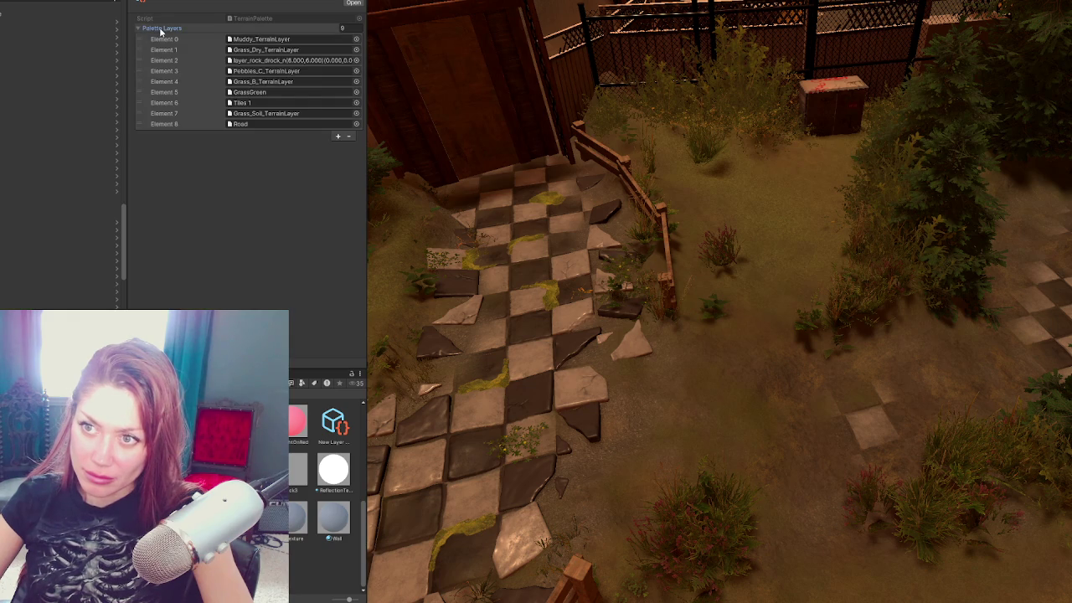
{"action": "left_click", "coordinate": [282, 61]}
{"action": "left_click", "coordinate": [273, 123]}
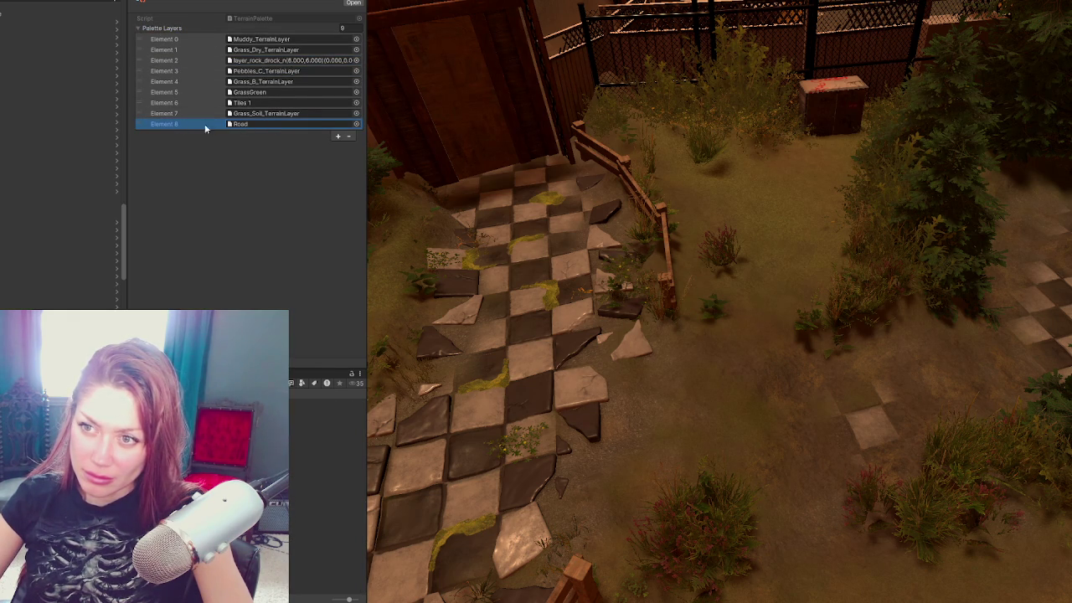
{"action": "mouse_move", "coordinate": [144, 125]}
{"action": "left_mouse_down"}
{"action": "mouse_move", "coordinate": [150, 74]}
{"action": "mouse_move", "coordinate": [140, 61]}
{"action": "mouse_move", "coordinate": [149, 123]}
{"action": "left_mouse_up"}
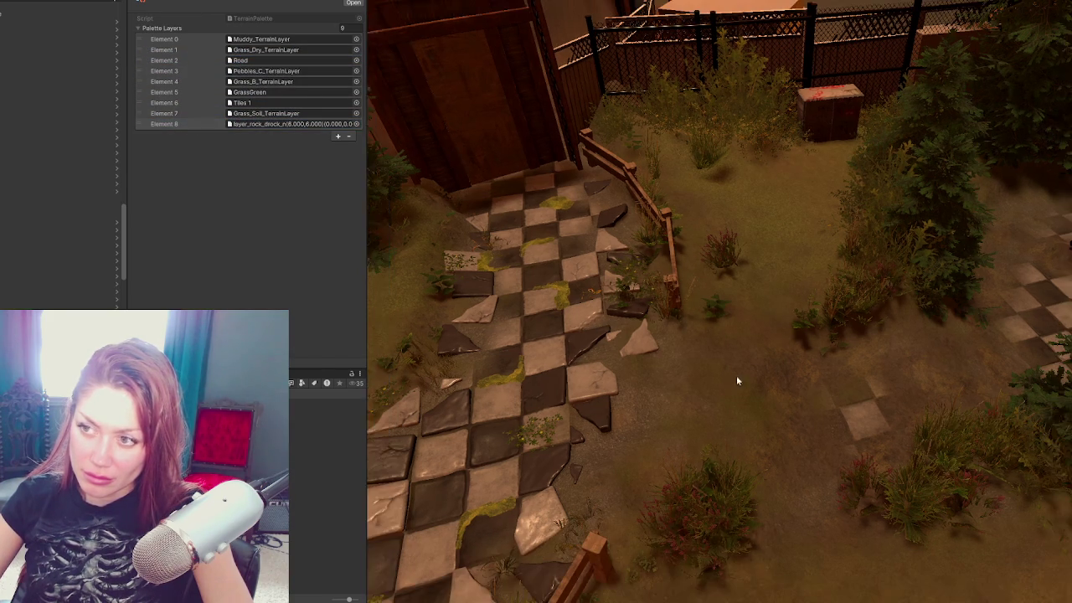
{"action": "left_click", "coordinate": [765, 383]}
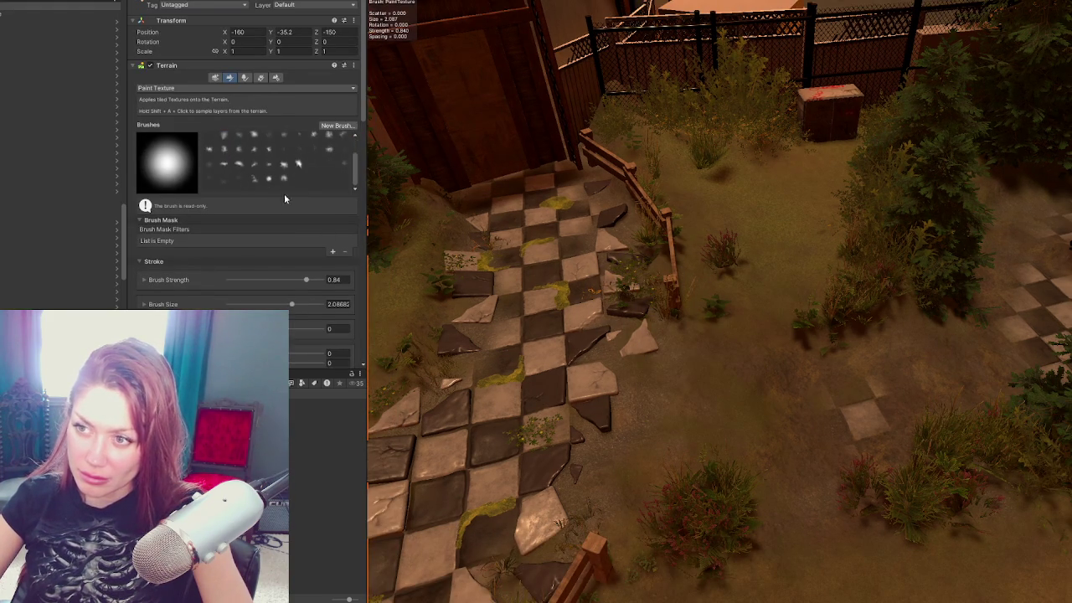
Step: Revert the terrain's Layer Palette to reload the reordered profile, putting Road third
{"action": "scroll", "coordinate": [297, 274], "scroll_direction": "down", "scroll_amount": 10}
{"action": "scroll", "coordinate": [230, 208], "scroll_direction": "down", "scroll_amount": 5}
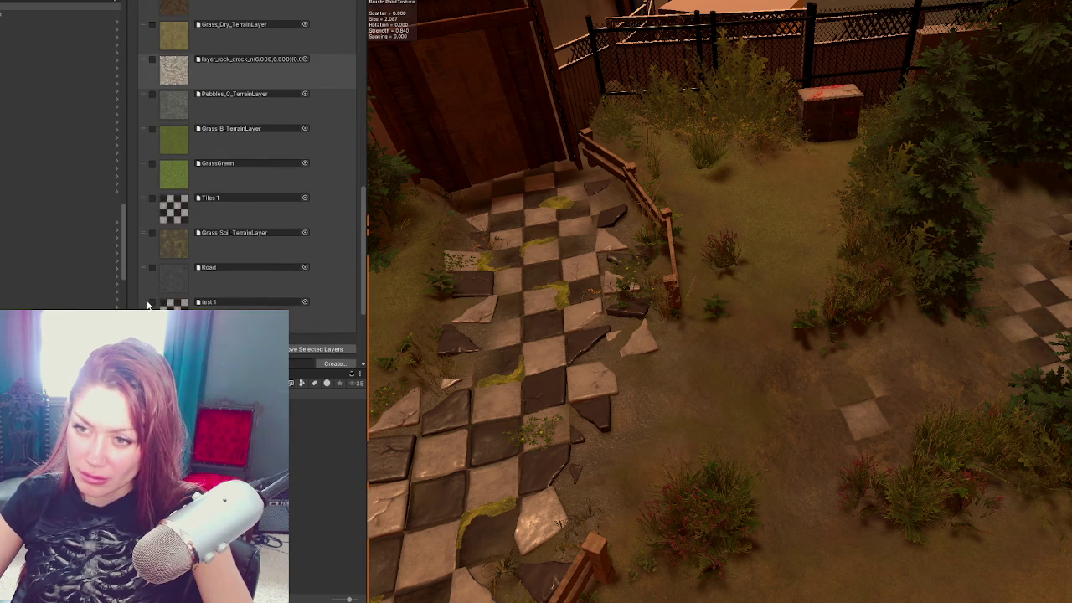
{"action": "scroll", "coordinate": [216, 257], "scroll_direction": "up", "scroll_amount": 5}
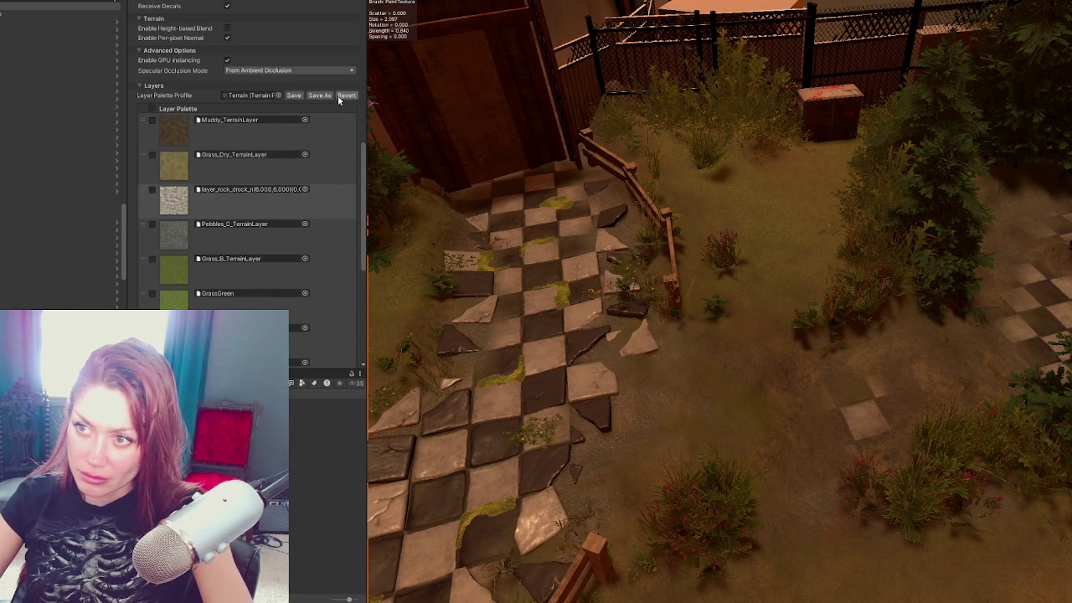
{"action": "left_click", "coordinate": [345, 96]}
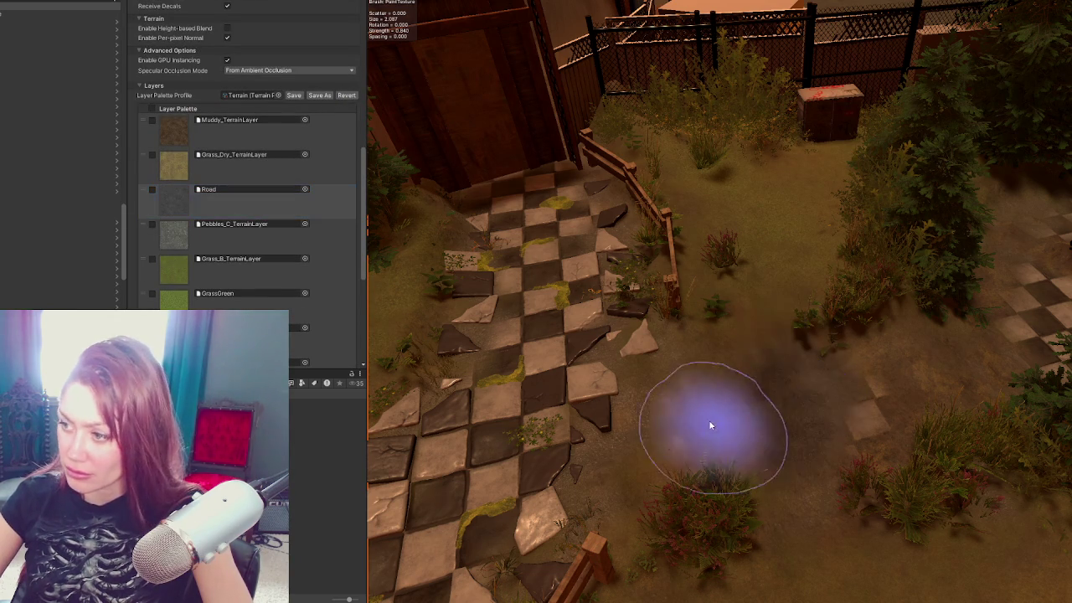
Step: Paint a test stroke with the selected layer and undo it
{"action": "scroll", "coordinate": [234, 210], "scroll_direction": "down", "scroll_amount": 4}
{"action": "left_click", "coordinate": [164, 303]}
{"action": "mouse_move", "coordinate": [742, 419]}
{"action": "left_mouse_down"}
{"action": "mouse_move", "coordinate": [874, 371]}
{"action": "mouse_move", "coordinate": [909, 443]}
{"action": "left_mouse_up"}
{"action": "key", "text": "ctrl+z"}
{"action": "scroll", "coordinate": [153, 269], "scroll_direction": "up", "scroll_amount": 4}
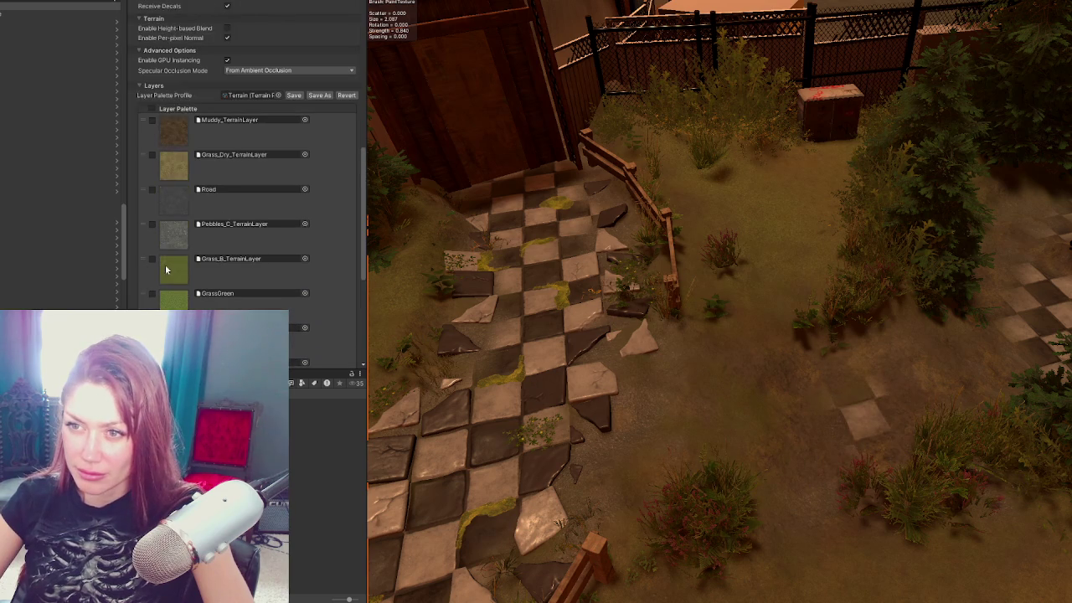
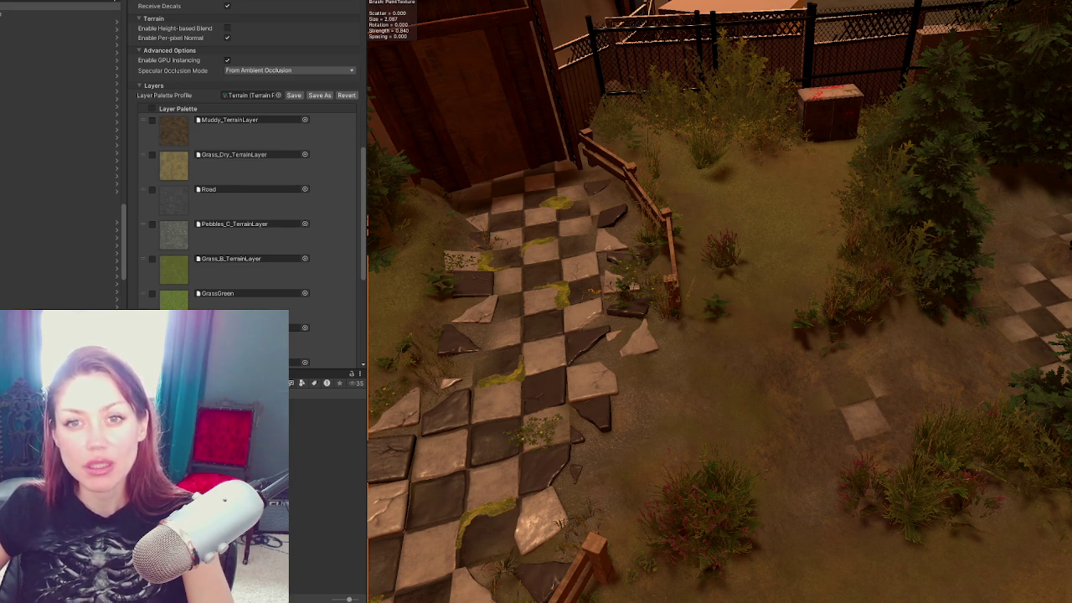
Step: Remove Grass_Soil_TerrainLayer from the terrain layer palette, confirming the warning
{"action": "scroll", "coordinate": [287, 285], "scroll_direction": "down", "scroll_amount": 6}
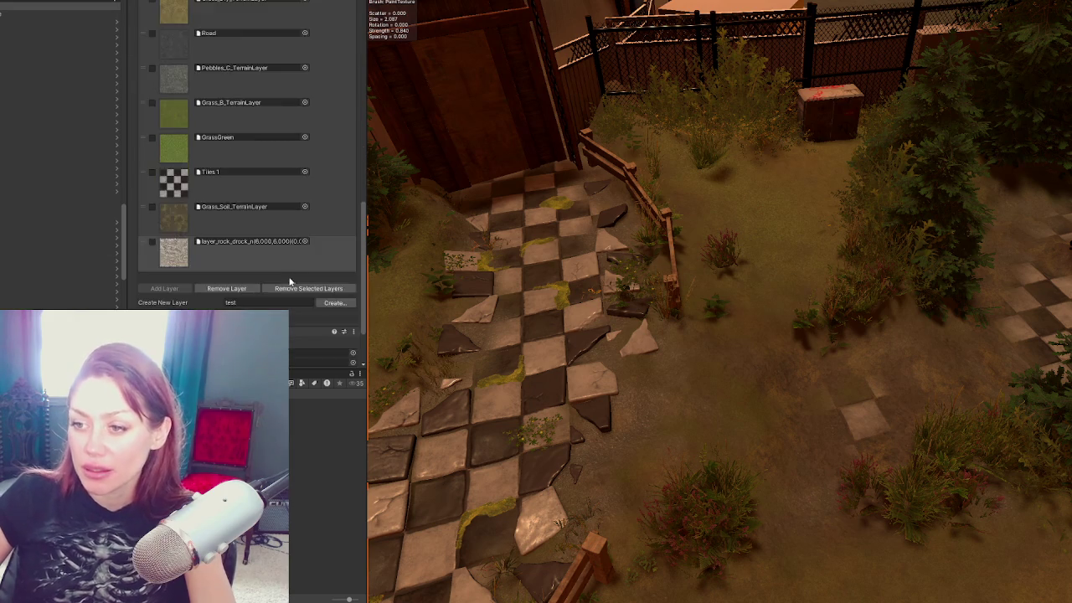
{"action": "scroll", "coordinate": [288, 277], "scroll_direction": "up", "scroll_amount": 3}
{"action": "scroll", "coordinate": [293, 259], "scroll_direction": "up", "scroll_amount": 3}
{"action": "scroll", "coordinate": [310, 251], "scroll_direction": "down", "scroll_amount": 4}
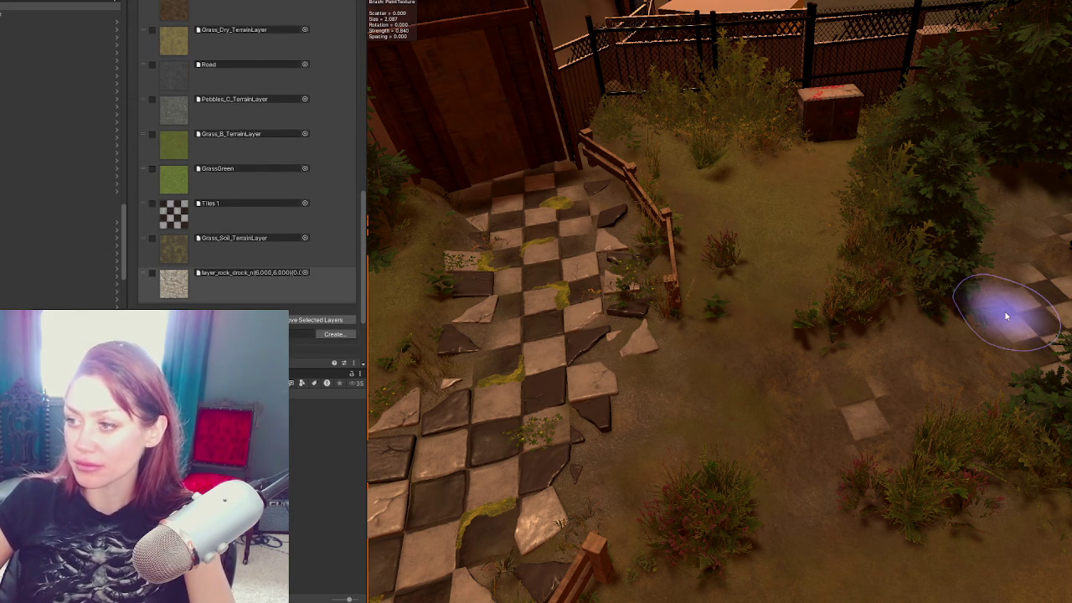
{"action": "scroll", "coordinate": [286, 107], "scroll_direction": "up", "scroll_amount": 3}
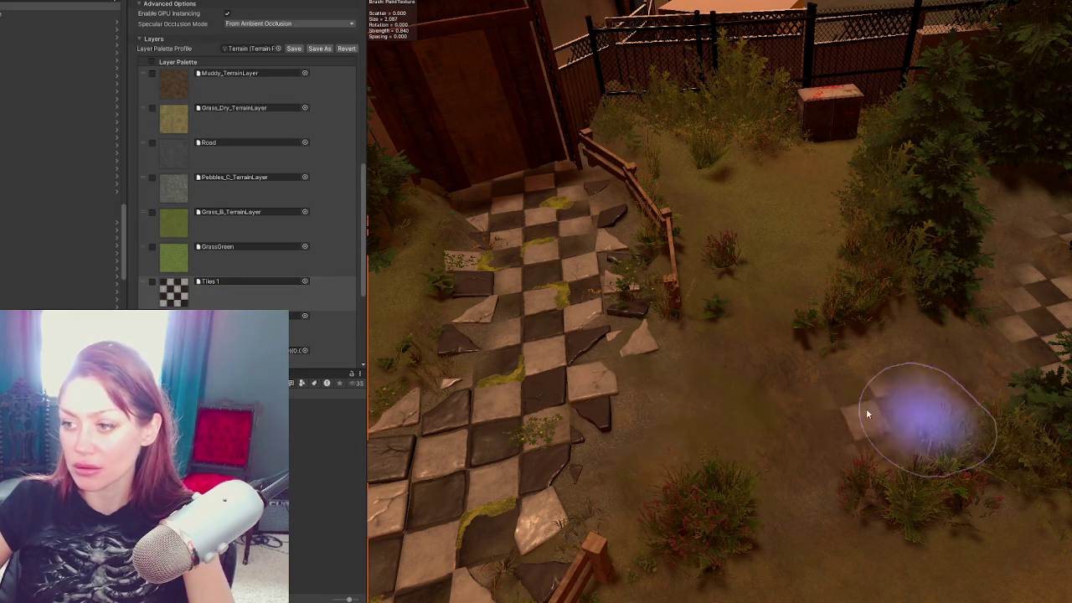
{"action": "scroll", "coordinate": [317, 260], "scroll_direction": "down", "scroll_amount": 3}
{"action": "left_click", "coordinate": [317, 260]}
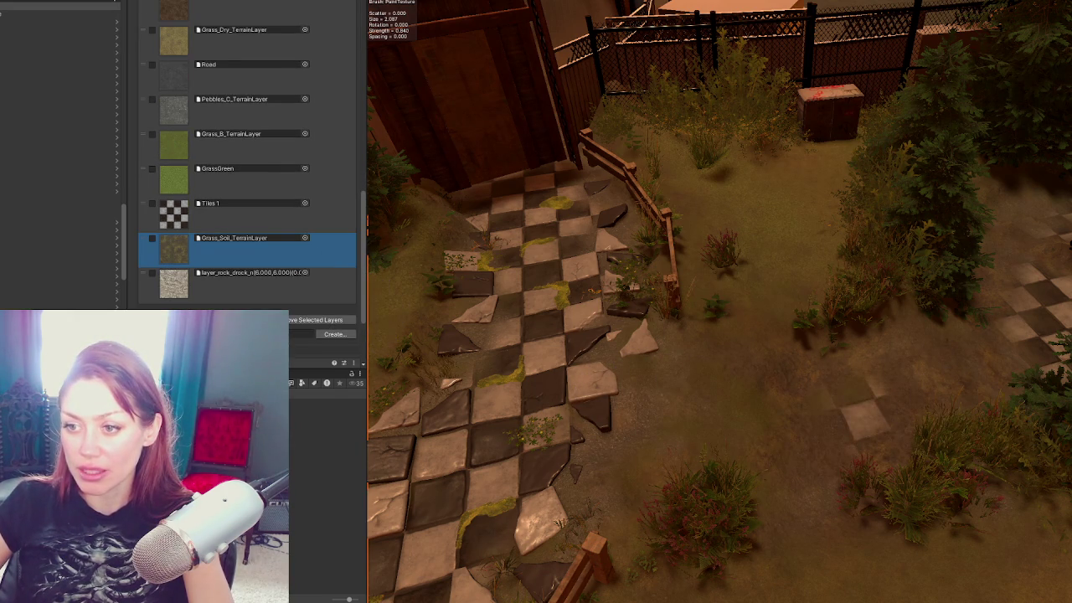
{"action": "left_click", "coordinate": [315, 320]}
{"action": "left_click", "coordinate": [550, 301]}
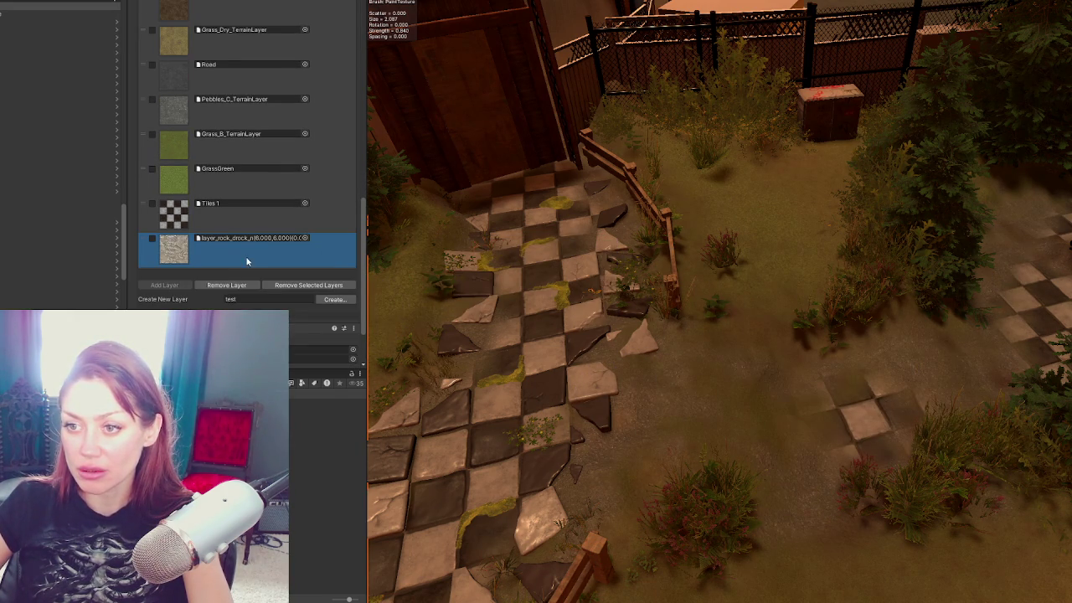
Step: Remove the rock layer as well, leaving Tiles 1 as the last layer
{"action": "left_click", "coordinate": [239, 286]}
{"action": "left_click", "coordinate": [549, 300]}
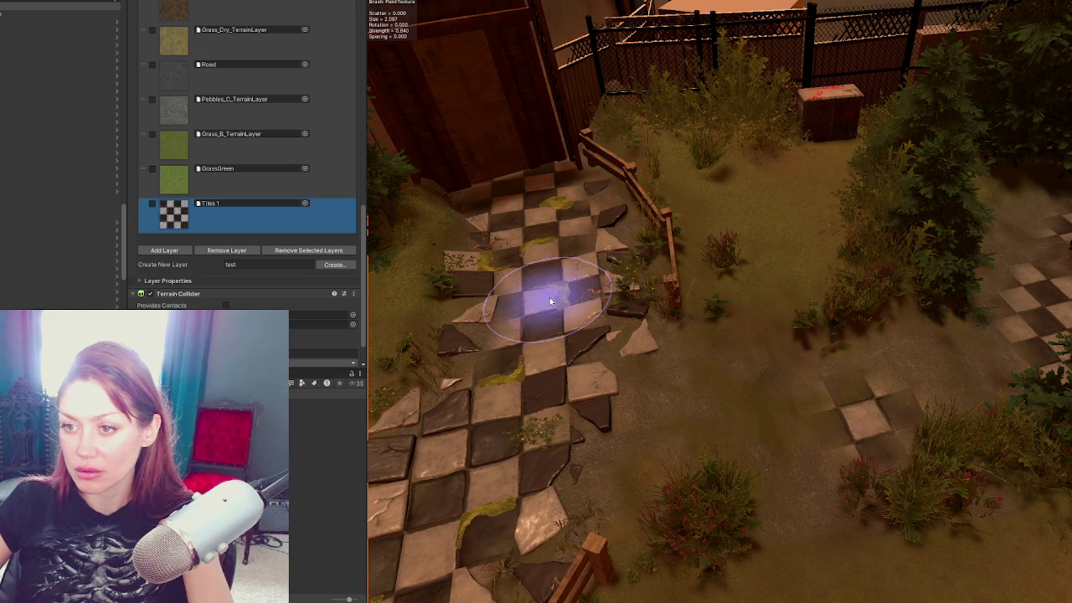
{"action": "scroll", "coordinate": [232, 202], "scroll_direction": "up", "scroll_amount": 3}
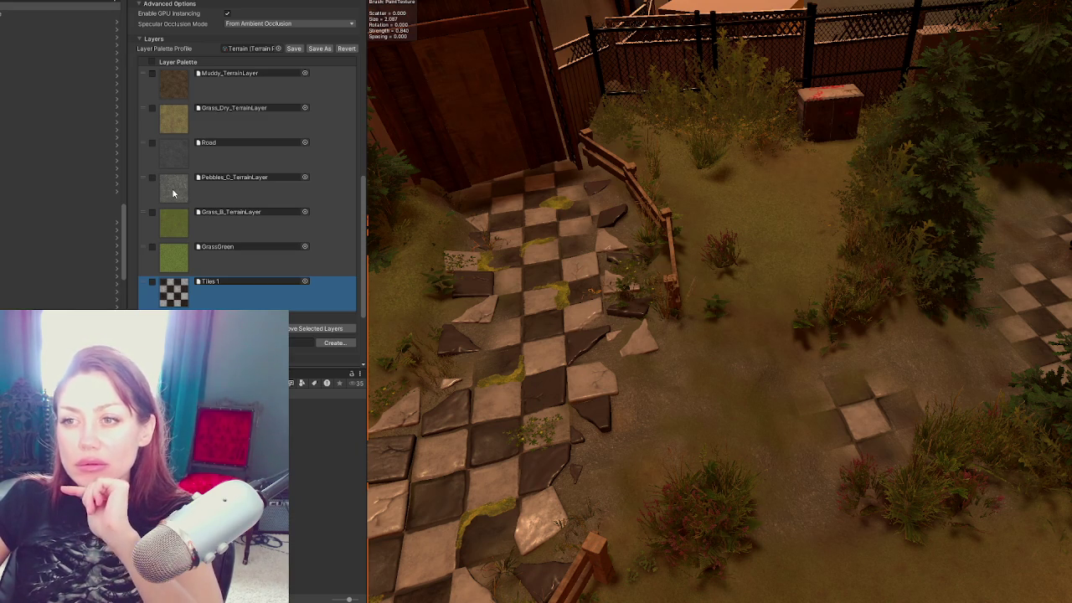
{"action": "left_click", "coordinate": [153, 110]}
{"action": "left_click_drag", "start_coordinate": [154, 110], "coordinate": [159, 289]}
{"action": "scroll", "coordinate": [781, 283], "scroll_direction": "down", "scroll_amount": 2}
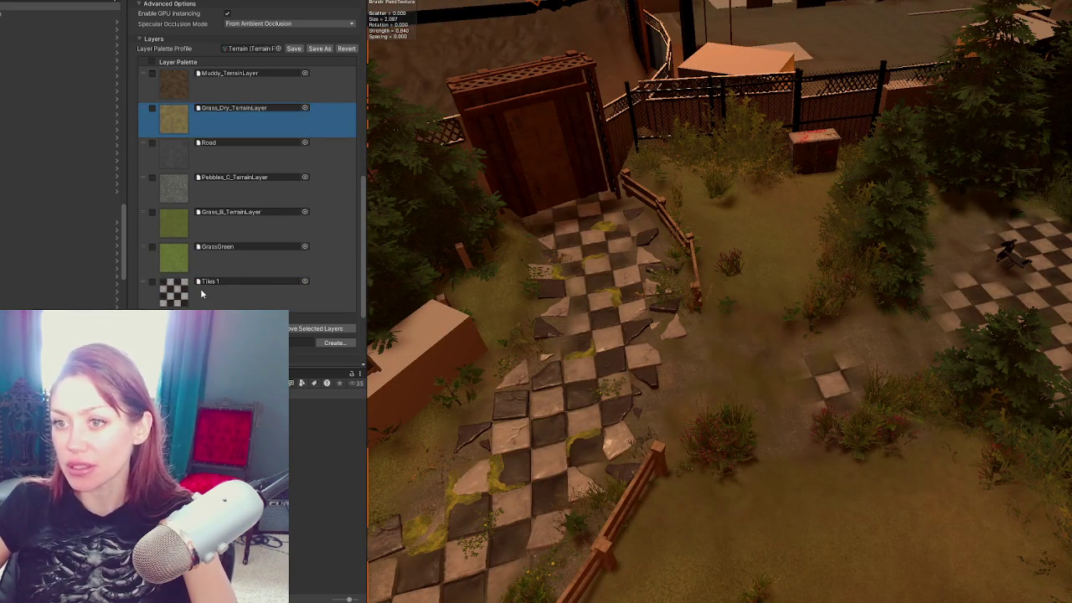
{"action": "left_click_drag", "start_coordinate": [211, 145], "coordinate": [223, 271]}
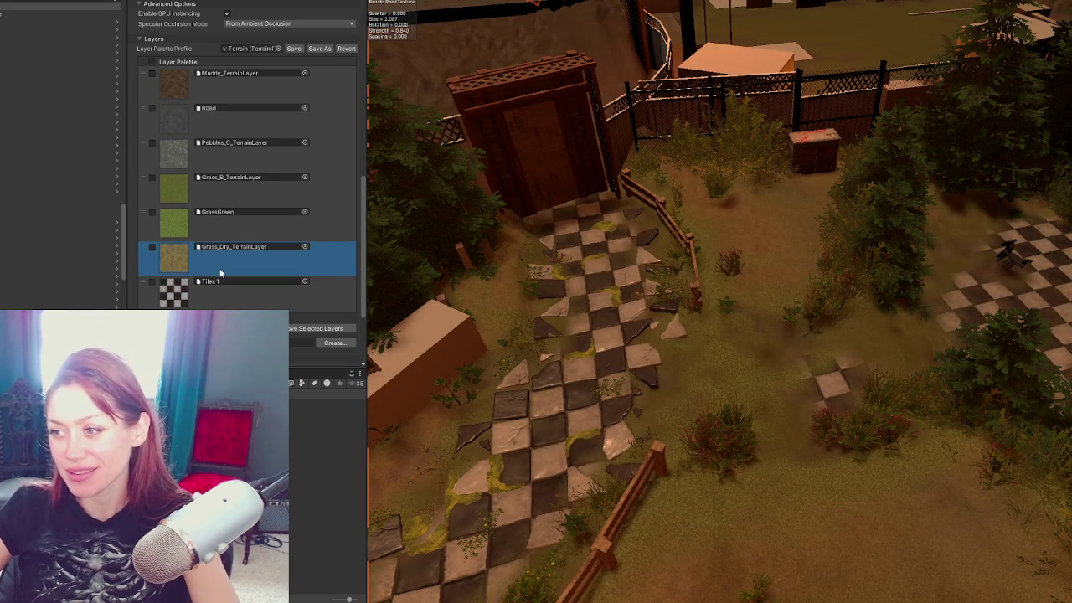
{"action": "key", "text": "ctrl+z"}
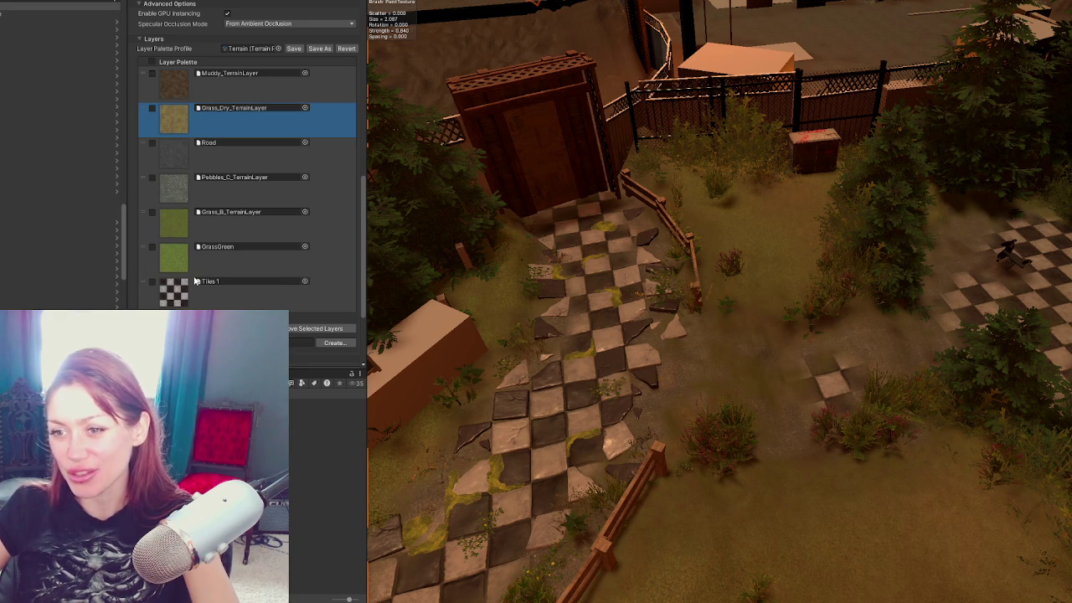
Step: Add the checker Tile terrain layer and move it up to second place, below Muddy_TerrainLayer
{"action": "left_click", "coordinate": [193, 329]}
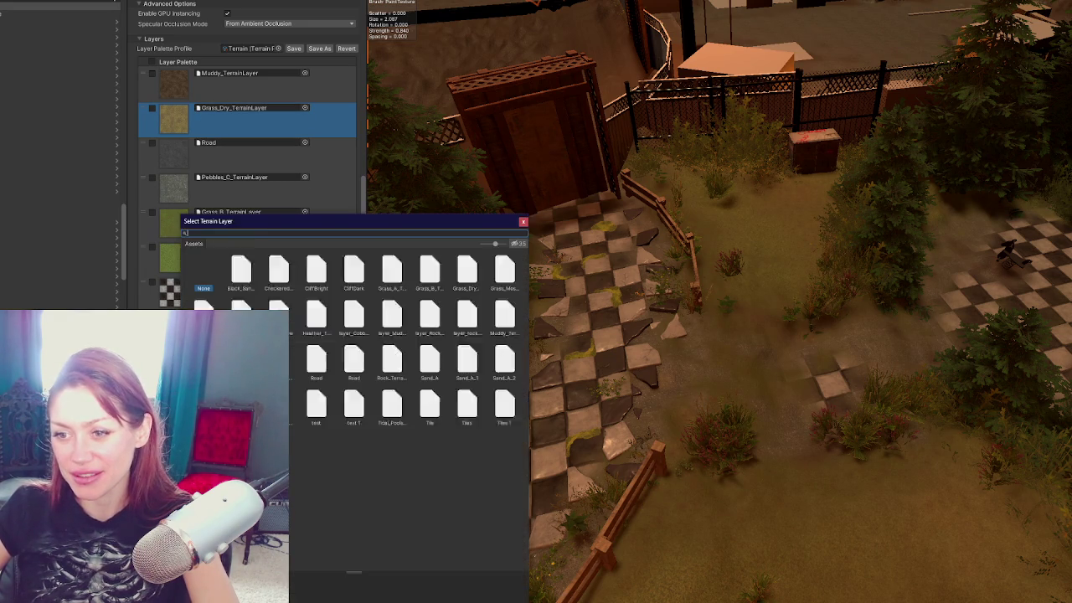
{"action": "left_click", "coordinate": [523, 222]}
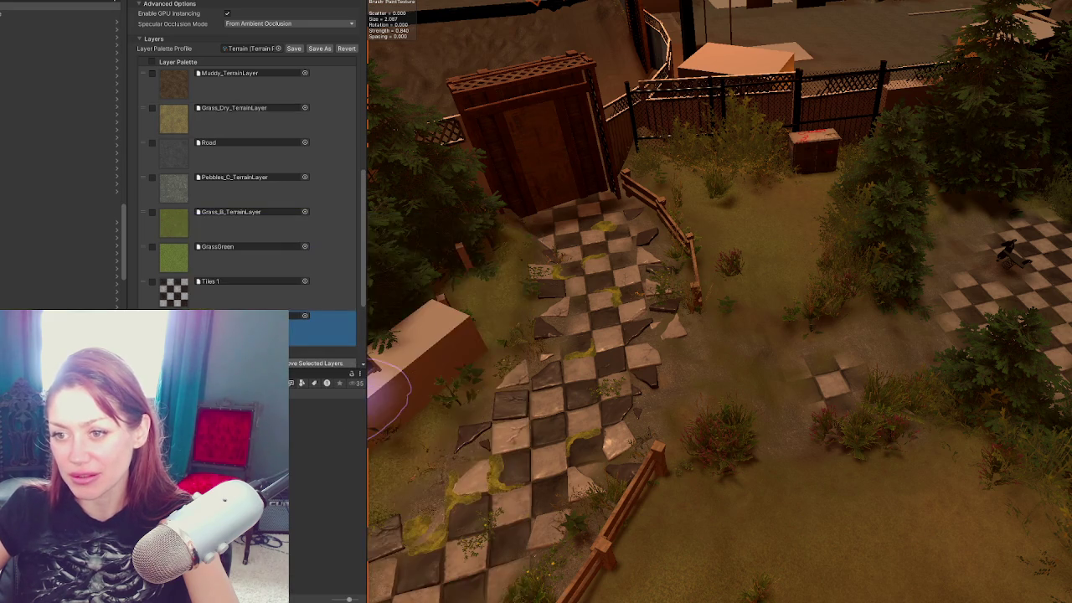
{"action": "left_click_drag", "start_coordinate": [263, 322], "coordinate": [272, 134]}
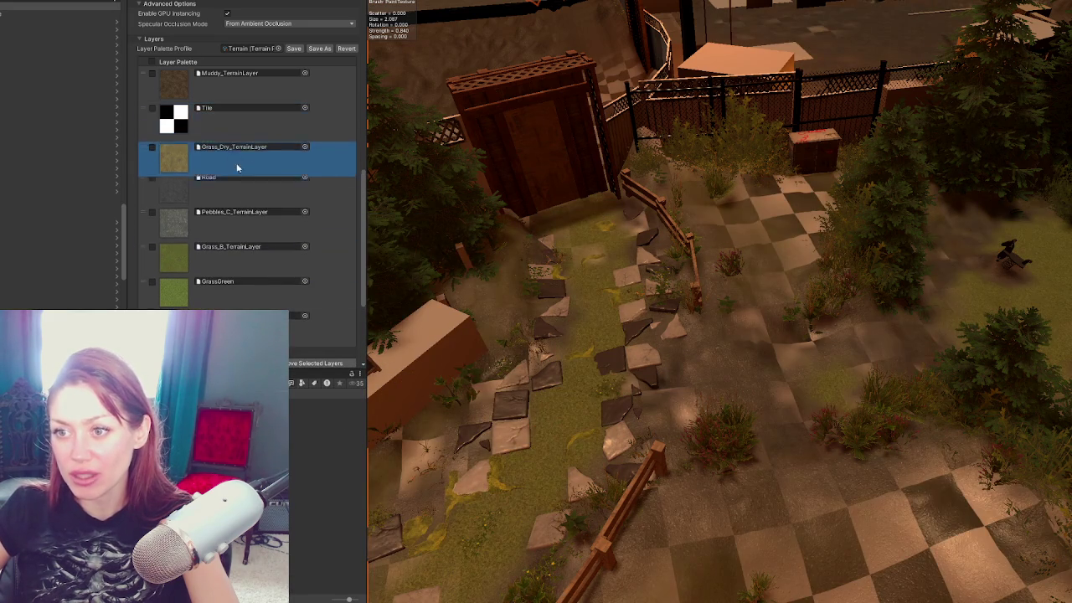
{"action": "mouse_move", "coordinate": [670, 368]}
{"action": "left_mouse_down"}
{"action": "mouse_move", "coordinate": [682, 371]}
{"action": "mouse_move", "coordinate": [645, 369]}
{"action": "left_mouse_up"}
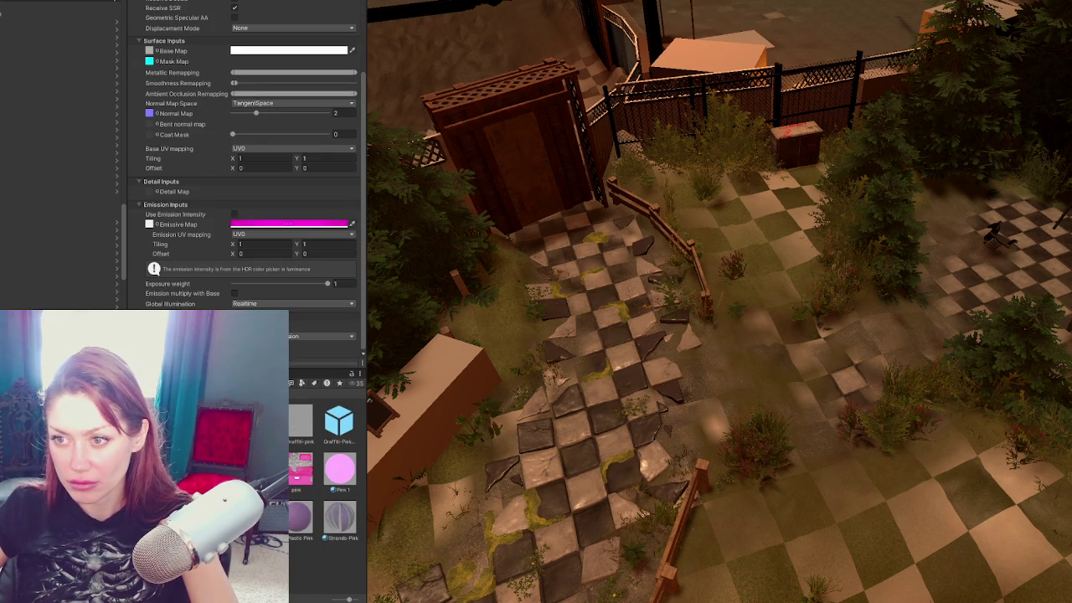
Step: In Paint Texture, select the Tile layer and inspect its asset in the terrain layer picker
{"action": "left_click", "coordinate": [733, 416]}
{"action": "scroll", "coordinate": [223, 156], "scroll_direction": "down", "scroll_amount": 5}
{"action": "left_click", "coordinate": [177, 67]}
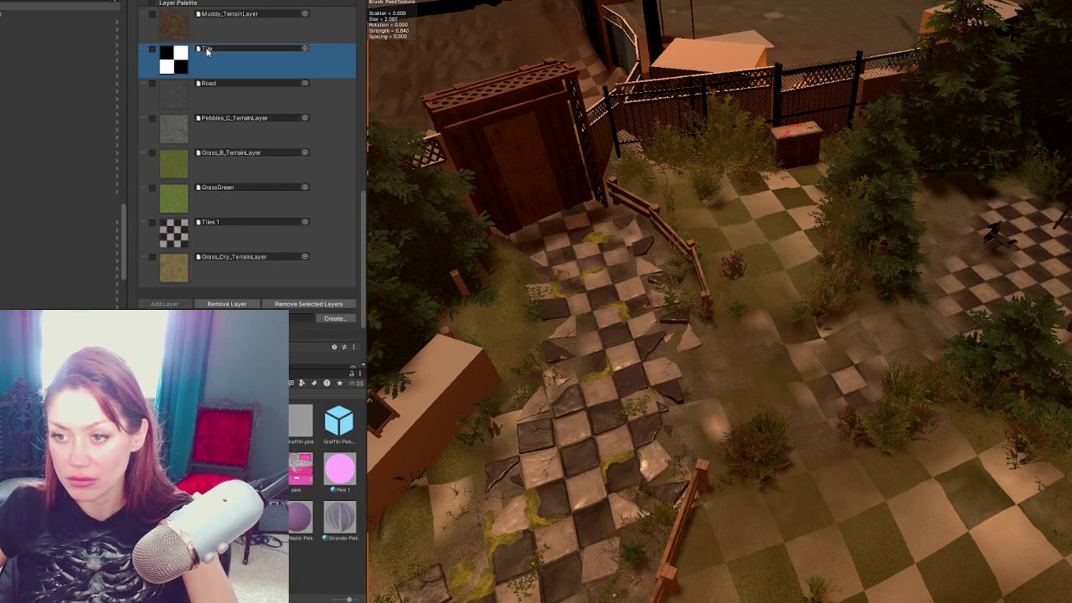
{"action": "left_click", "coordinate": [207, 51]}
{"action": "left_click", "coordinate": [302, 48]}
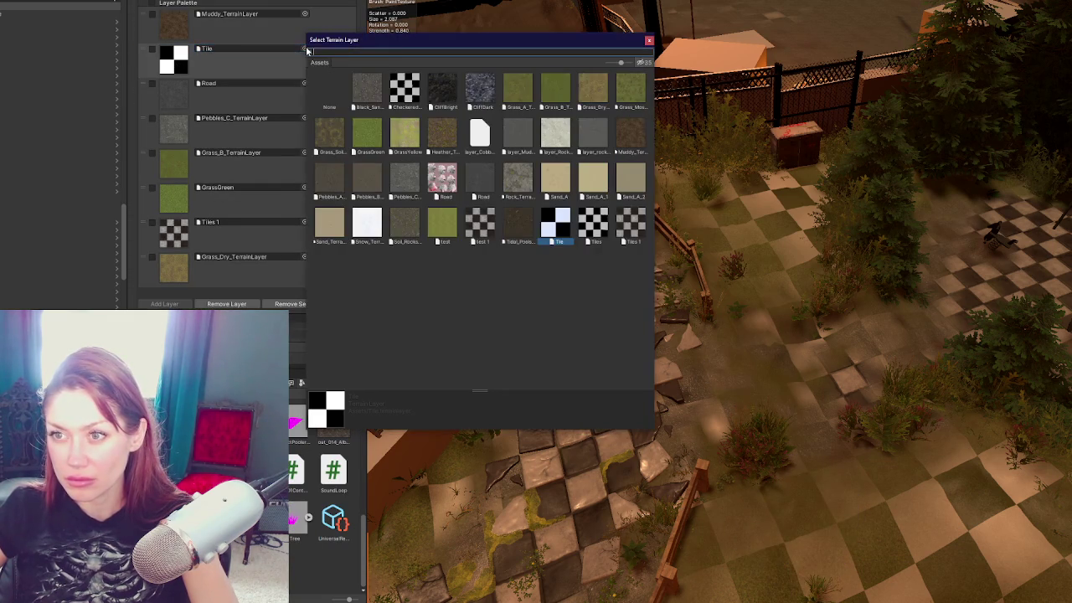
{"action": "left_click", "coordinate": [649, 41]}
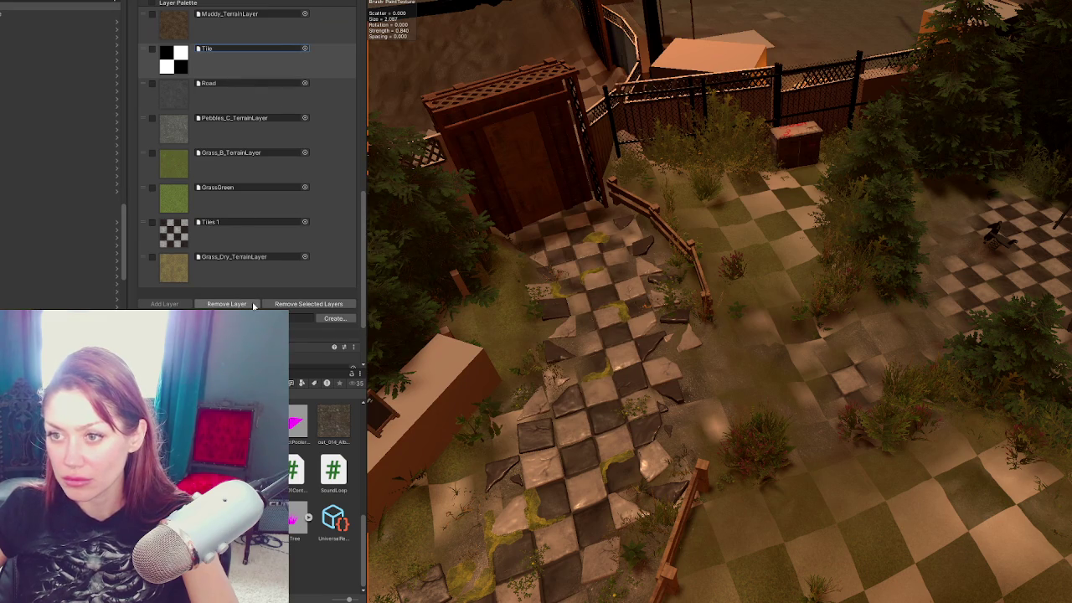
Step: Put Grass_Dry back in second place and remove the Tile layer, accepting the splatmap loss
{"action": "mouse_move", "coordinate": [194, 267]}
{"action": "left_mouse_down"}
{"action": "mouse_move", "coordinate": [224, 82]}
{"action": "mouse_move", "coordinate": [234, 299]}
{"action": "left_mouse_up"}
{"action": "left_click", "coordinate": [289, 305]}
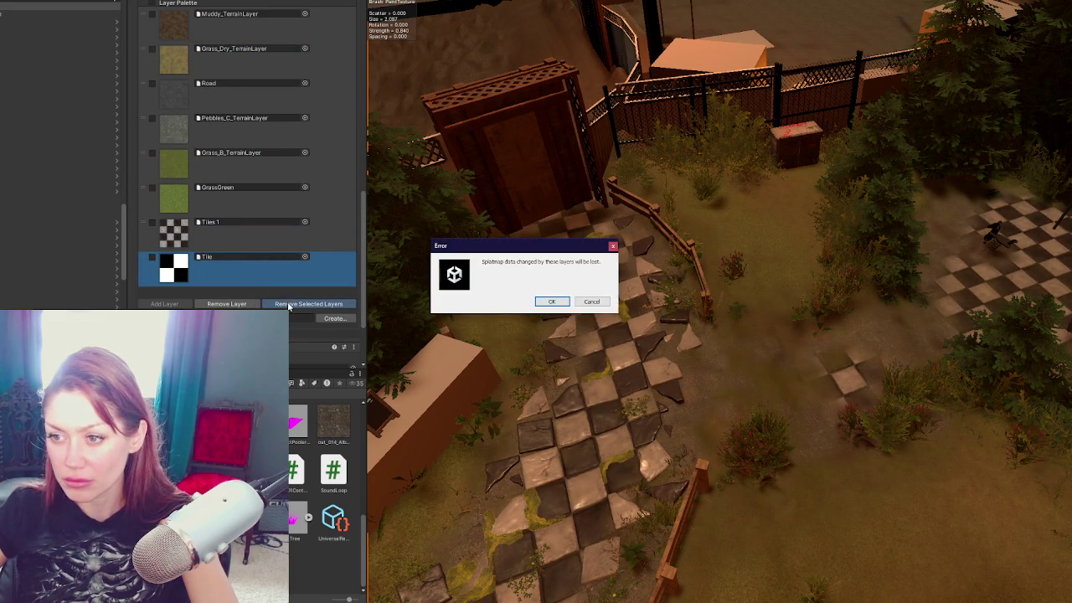
{"action": "left_click", "coordinate": [552, 301]}
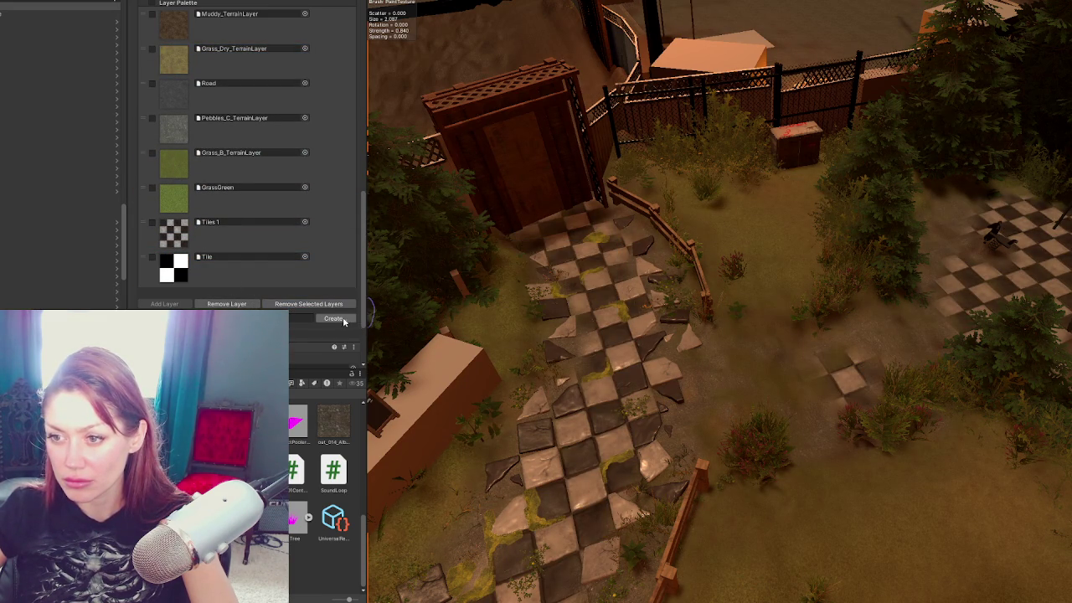
Step: Create a red test 2 layer from a texture, remove the Tile layer, and move test 2 up
{"action": "left_click", "coordinate": [343, 321]}
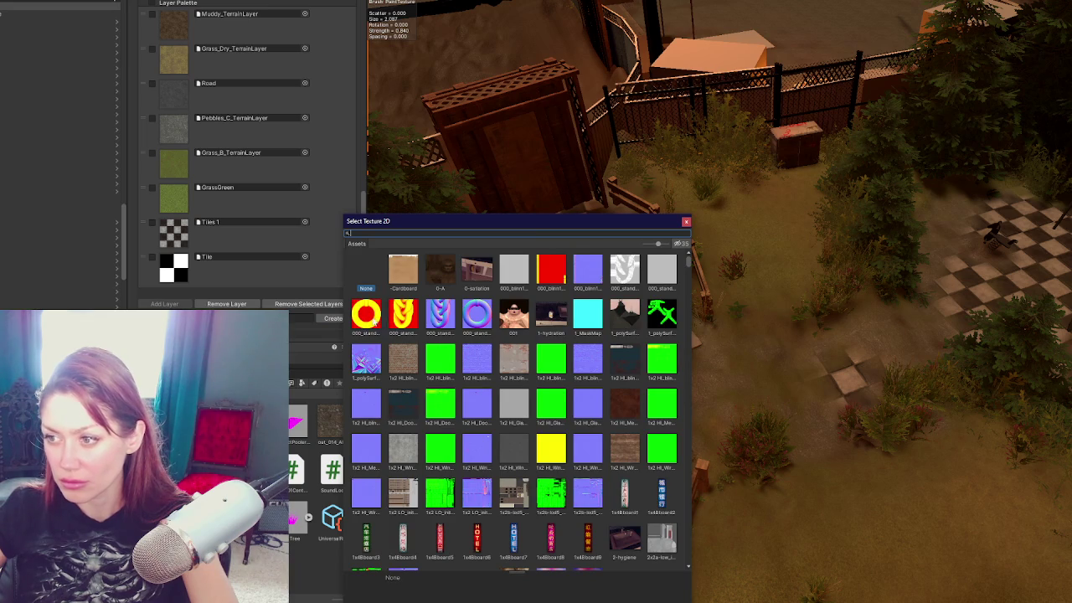
{"action": "double_click", "coordinate": [542, 274]}
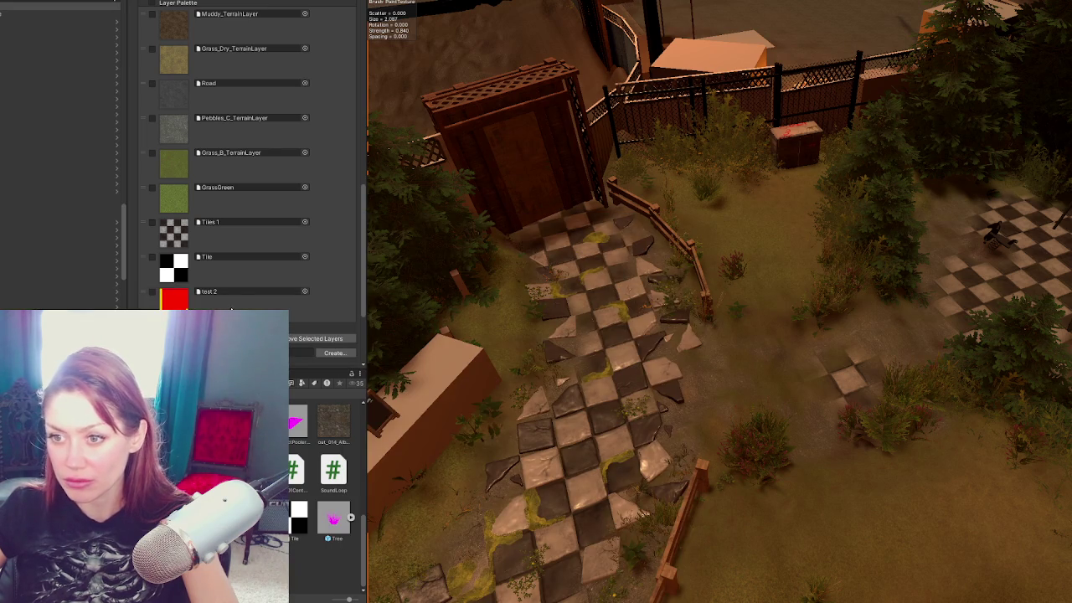
{"action": "left_click", "coordinate": [244, 287]}
{"action": "left_click", "coordinate": [226, 339]}
{"action": "left_click", "coordinate": [556, 305]}
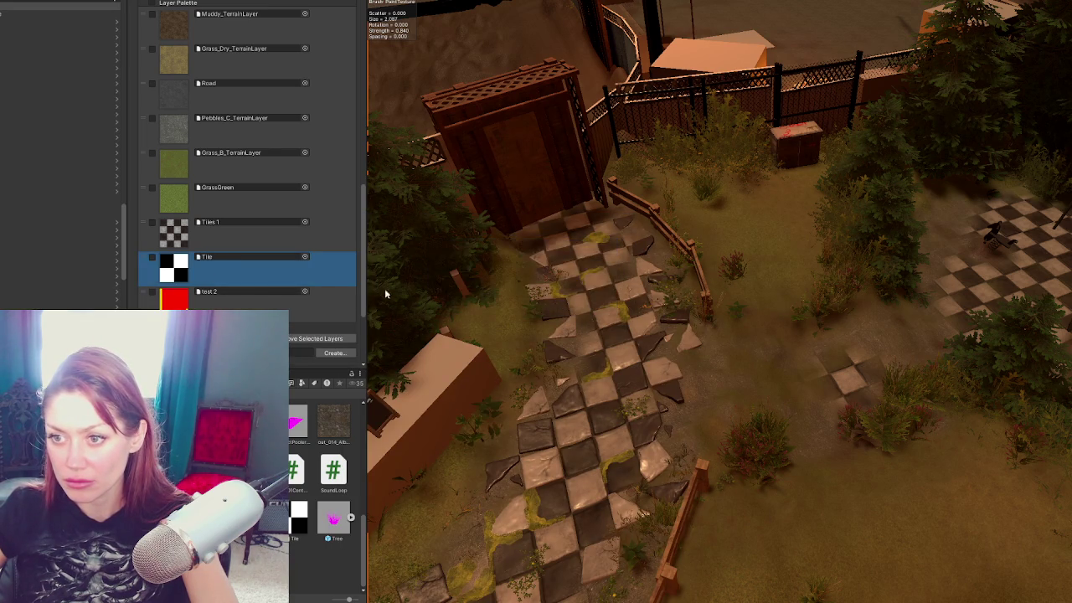
{"action": "mouse_move", "coordinate": [249, 285]}
{"action": "left_mouse_down"}
{"action": "mouse_move", "coordinate": [268, 69]}
{"action": "mouse_move", "coordinate": [260, 283]}
{"action": "left_mouse_up"}
Step: Reorder the palette so test 2 follows Grass_B with GrassGreen last, then select Grass_B_TerrainLayer
{"action": "mouse_move", "coordinate": [515, 311]}
{"action": "left_mouse_down"}
{"action": "mouse_move", "coordinate": [550, 335]}
{"action": "mouse_move", "coordinate": [646, 363]}
{"action": "mouse_move", "coordinate": [372, 325]}
{"action": "mouse_move", "coordinate": [623, 243]}
{"action": "mouse_move", "coordinate": [465, 234]}
{"action": "mouse_move", "coordinate": [590, 211]}
{"action": "mouse_move", "coordinate": [511, 189]}
{"action": "mouse_move", "coordinate": [569, 151]}
{"action": "mouse_move", "coordinate": [574, 168]}
{"action": "mouse_move", "coordinate": [597, 170]}
{"action": "left_mouse_up"}
{"action": "mouse_move", "coordinate": [231, 67]}
{"action": "left_mouse_down"}
{"action": "mouse_move", "coordinate": [230, 216]}
{"action": "mouse_move", "coordinate": [243, 264]}
{"action": "mouse_move", "coordinate": [239, 37]}
{"action": "mouse_move", "coordinate": [239, 60]}
{"action": "left_mouse_up"}
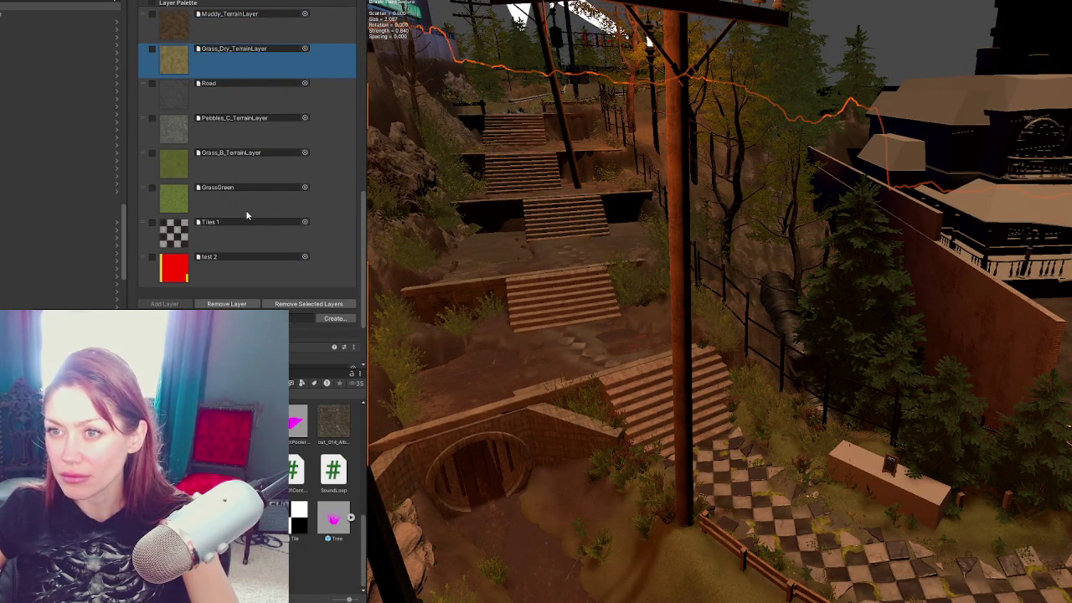
{"action": "mouse_move", "coordinate": [227, 273]}
{"action": "left_mouse_down"}
{"action": "mouse_move", "coordinate": [239, 172]}
{"action": "mouse_move", "coordinate": [228, 281]}
{"action": "left_mouse_up"}
{"action": "mouse_move", "coordinate": [586, 284]}
{"action": "left_mouse_down"}
{"action": "mouse_move", "coordinate": [613, 288]}
{"action": "mouse_move", "coordinate": [510, 304]}
{"action": "mouse_move", "coordinate": [526, 290]}
{"action": "mouse_move", "coordinate": [551, 304]}
{"action": "mouse_move", "coordinate": [477, 251]}
{"action": "mouse_move", "coordinate": [519, 251]}
{"action": "mouse_move", "coordinate": [545, 232]}
{"action": "mouse_move", "coordinate": [536, 251]}
{"action": "mouse_move", "coordinate": [578, 281]}
{"action": "left_mouse_up"}
{"action": "mouse_move", "coordinate": [197, 161]}
{"action": "left_mouse_down"}
{"action": "mouse_move", "coordinate": [213, 238]}
{"action": "mouse_move", "coordinate": [228, 256]}
{"action": "mouse_move", "coordinate": [229, 156]}
{"action": "left_mouse_up"}
{"action": "mouse_move", "coordinate": [232, 271]}
{"action": "left_mouse_down"}
{"action": "mouse_move", "coordinate": [235, 192]}
{"action": "mouse_move", "coordinate": [234, 267]}
{"action": "left_mouse_up"}
{"action": "mouse_move", "coordinate": [757, 355]}
{"action": "left_mouse_down"}
{"action": "mouse_move", "coordinate": [533, 383]}
{"action": "mouse_move", "coordinate": [546, 391]}
{"action": "mouse_move", "coordinate": [653, 378]}
{"action": "mouse_move", "coordinate": [687, 388]}
{"action": "left_mouse_up"}
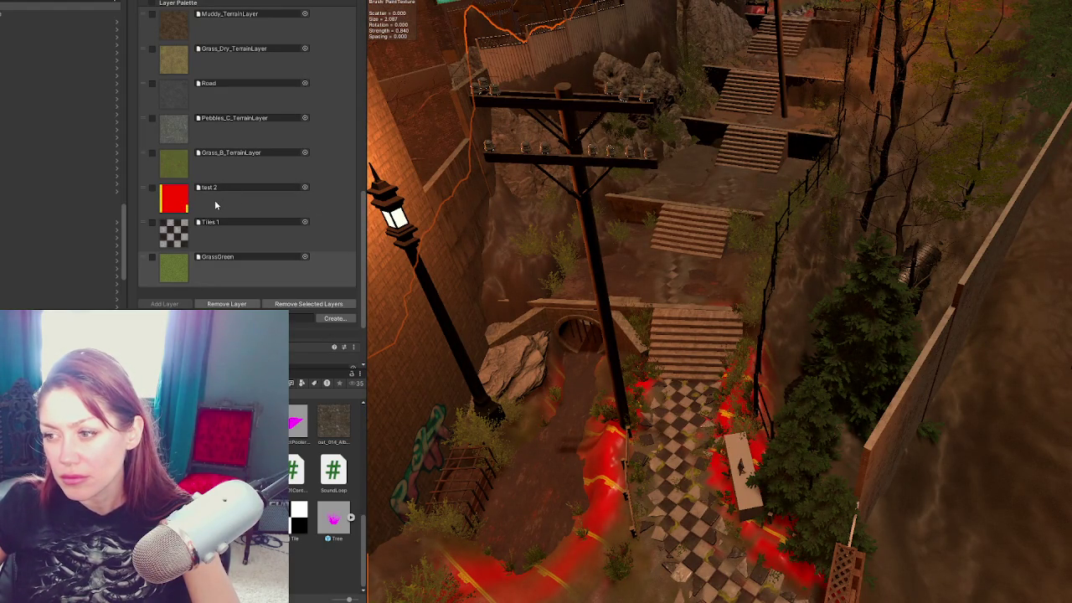
{"action": "left_click", "coordinate": [180, 172]}
{"action": "scroll", "coordinate": [548, 473], "scroll_direction": "up", "scroll_amount": 5}
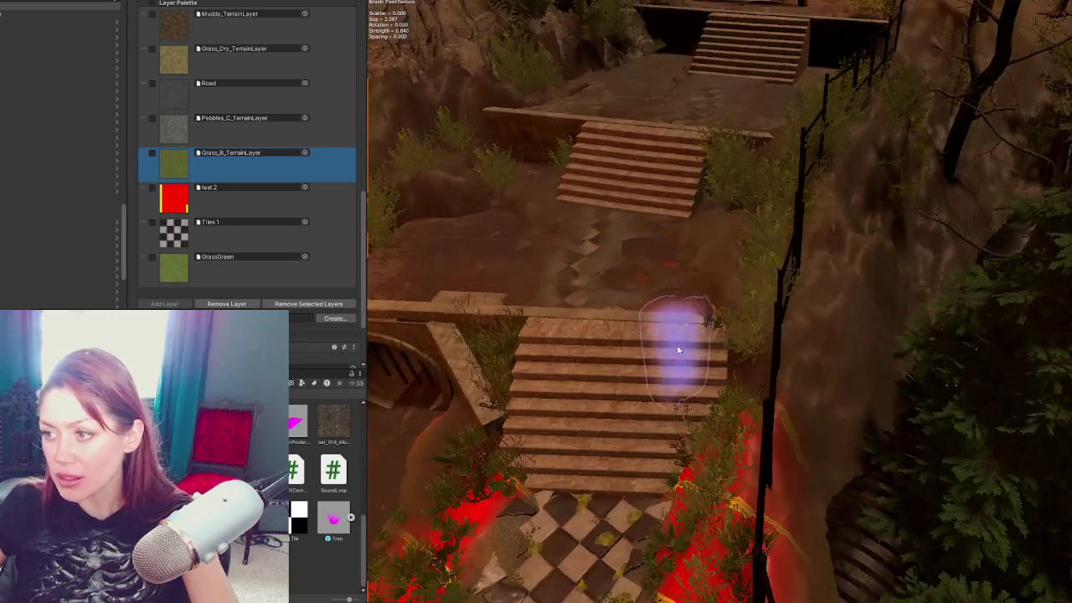
Step: Paint Grass_B over the red patches right of and behind the bench near the stairs
{"action": "mouse_move", "coordinate": [678, 350]}
{"action": "left_mouse_down"}
{"action": "mouse_move", "coordinate": [639, 335]}
{"action": "mouse_move", "coordinate": [651, 383]}
{"action": "left_mouse_up"}
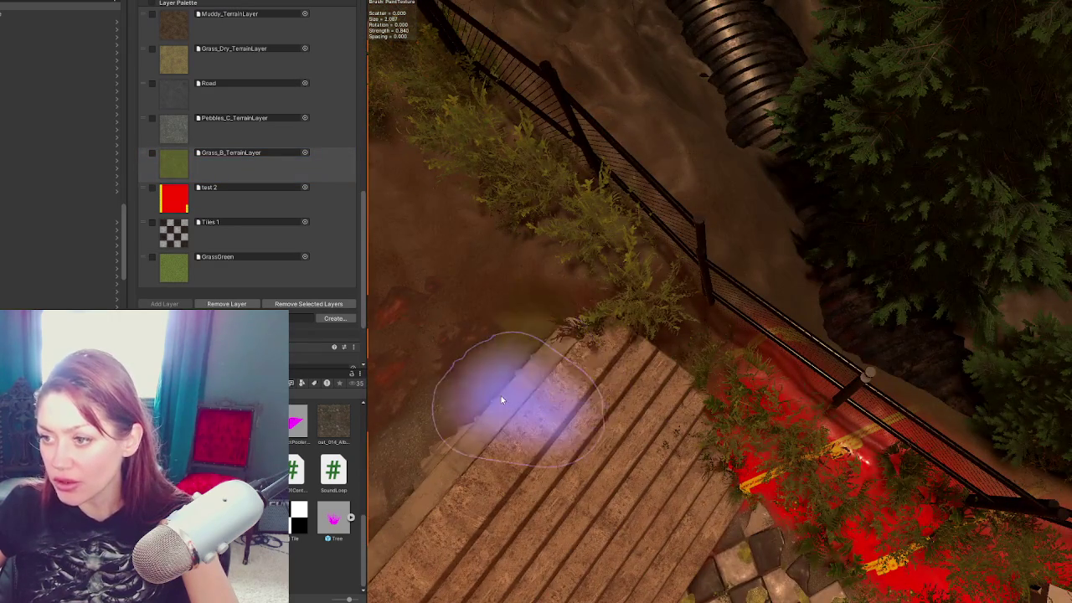
{"action": "left_click_drag", "start_coordinate": [502, 400], "coordinate": [838, 359]}
{"action": "mouse_move", "coordinate": [678, 319]}
{"action": "left_mouse_down"}
{"action": "mouse_move", "coordinate": [575, 287]}
{"action": "mouse_move", "coordinate": [841, 463]}
{"action": "left_mouse_up"}
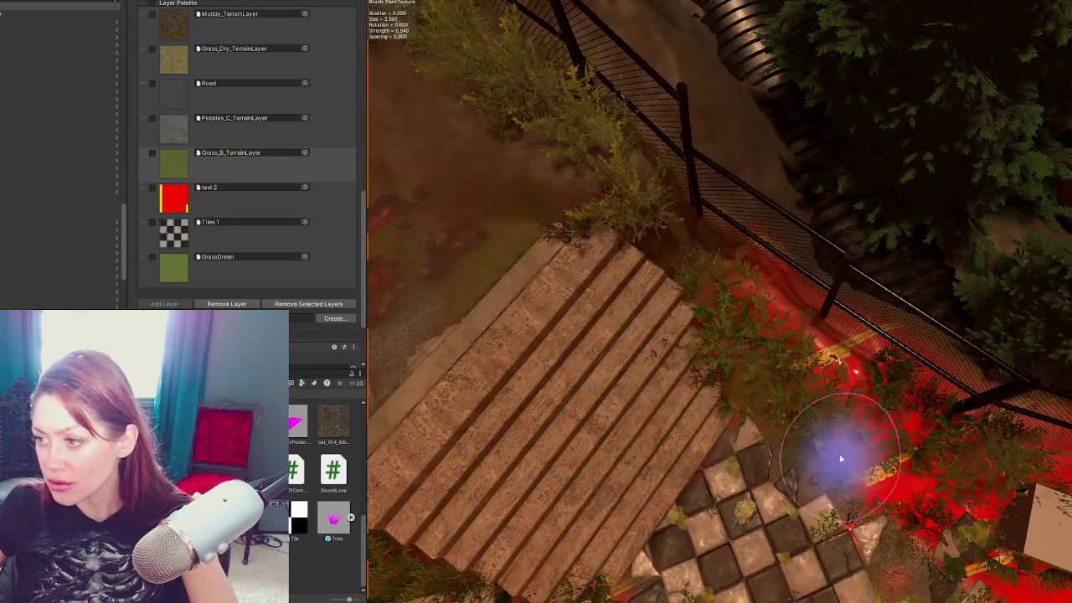
{"action": "mouse_move", "coordinate": [981, 404]}
{"action": "left_mouse_down"}
{"action": "mouse_move", "coordinate": [742, 431]}
{"action": "mouse_move", "coordinate": [798, 397]}
{"action": "left_mouse_up"}
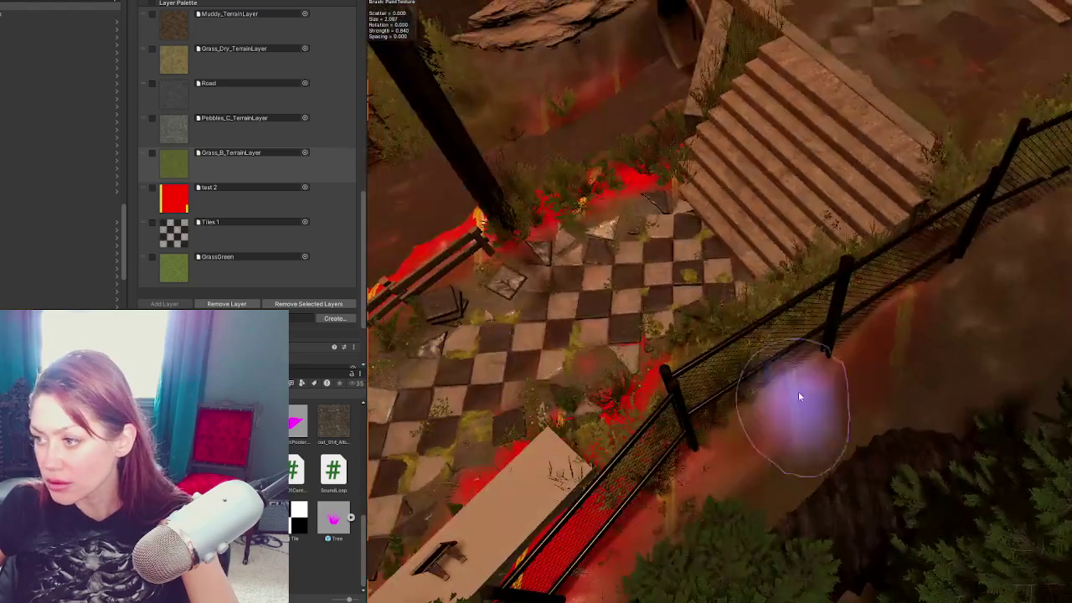
{"action": "left_click_drag", "start_coordinate": [634, 551], "coordinate": [771, 306]}
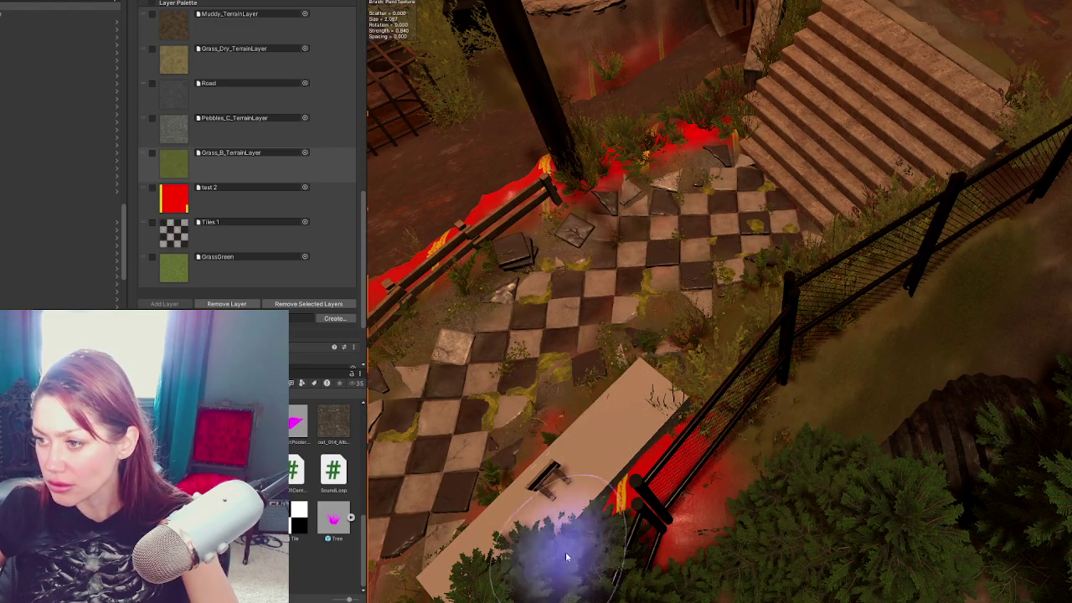
{"action": "left_click_drag", "start_coordinate": [565, 503], "coordinate": [762, 436]}
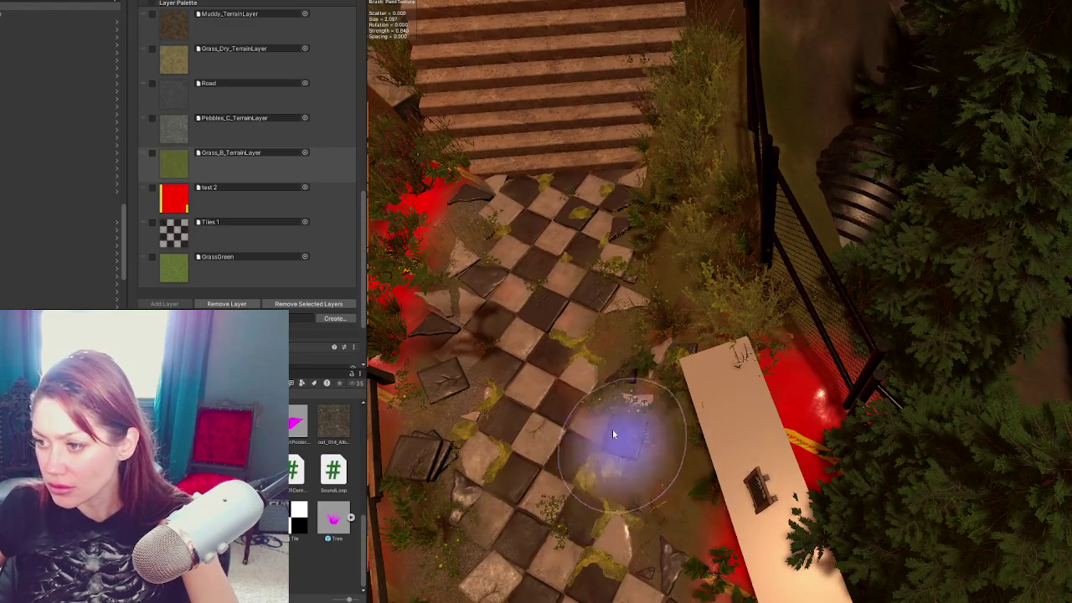
{"action": "mouse_move", "coordinate": [483, 288]}
{"action": "left_mouse_down"}
{"action": "mouse_move", "coordinate": [693, 544]}
{"action": "mouse_move", "coordinate": [634, 394]}
{"action": "left_mouse_up"}
{"action": "left_click_drag", "start_coordinate": [944, 346], "coordinate": [1047, 335]}
{"action": "mouse_move", "coordinate": [576, 209]}
{"action": "left_mouse_down"}
{"action": "mouse_move", "coordinate": [695, 210]}
{"action": "mouse_move", "coordinate": [886, 383]}
{"action": "left_mouse_up"}
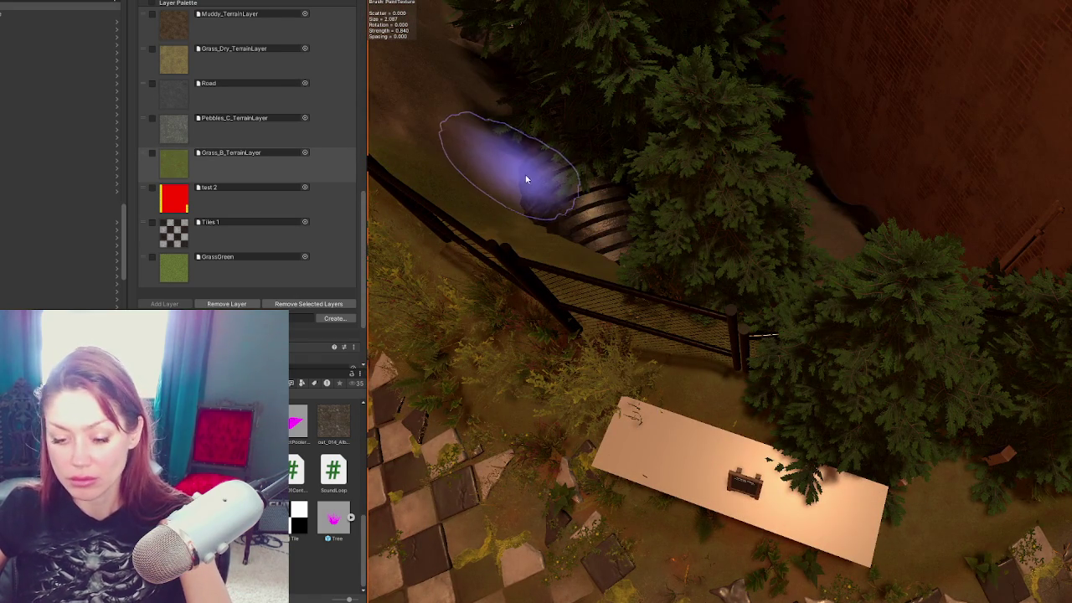
{"action": "key", "text": "f"}
{"action": "mouse_move", "coordinate": [856, 517]}
{"action": "left_mouse_down"}
{"action": "mouse_move", "coordinate": [747, 562]}
{"action": "mouse_move", "coordinate": [769, 474]}
{"action": "mouse_move", "coordinate": [611, 440]}
{"action": "mouse_move", "coordinate": [670, 556]}
{"action": "mouse_move", "coordinate": [531, 483]}
{"action": "mouse_move", "coordinate": [646, 424]}
{"action": "mouse_move", "coordinate": [809, 376]}
{"action": "mouse_move", "coordinate": [961, 421]}
{"action": "mouse_move", "coordinate": [986, 470]}
{"action": "mouse_move", "coordinate": [1017, 446]}
{"action": "mouse_move", "coordinate": [950, 387]}
{"action": "mouse_move", "coordinate": [848, 392]}
{"action": "left_mouse_up"}
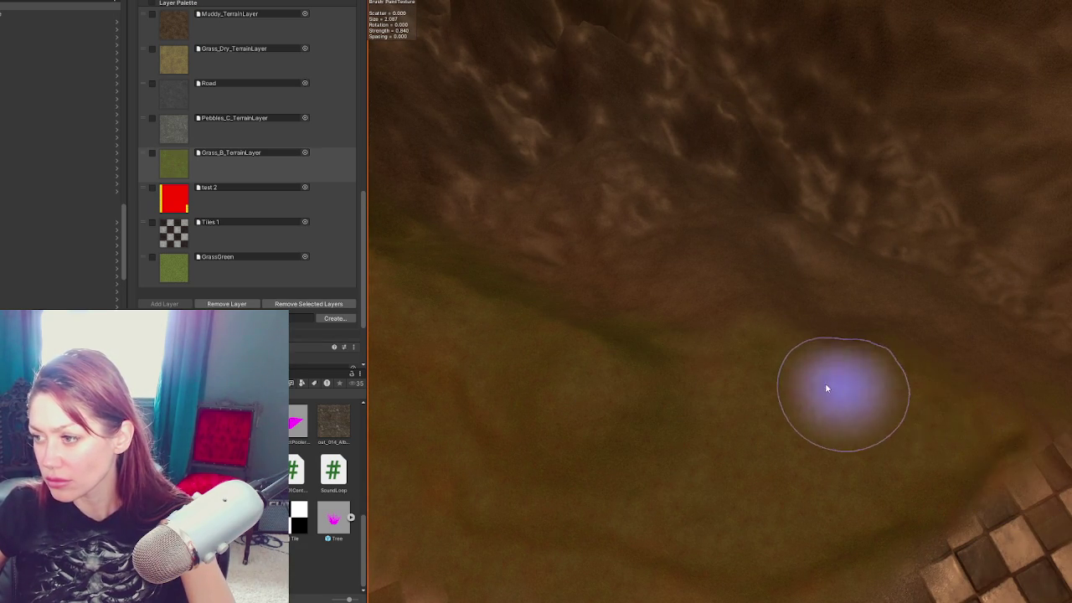
Step: Paint green grass over the red road area and along the top ridge
{"action": "scroll", "coordinate": [671, 364], "scroll_direction": "down", "scroll_amount": 5}
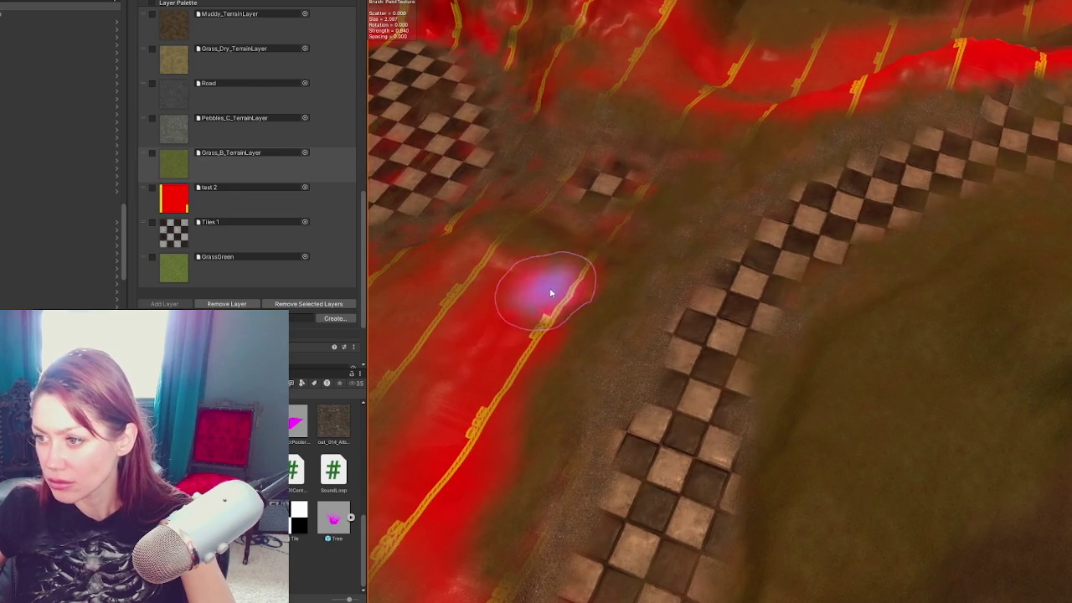
{"action": "mouse_move", "coordinate": [546, 292]}
{"action": "left_mouse_down"}
{"action": "mouse_move", "coordinate": [637, 210]}
{"action": "mouse_move", "coordinate": [611, 311]}
{"action": "mouse_move", "coordinate": [634, 288]}
{"action": "mouse_move", "coordinate": [579, 240]}
{"action": "mouse_move", "coordinate": [622, 192]}
{"action": "mouse_move", "coordinate": [838, 182]}
{"action": "left_mouse_up"}
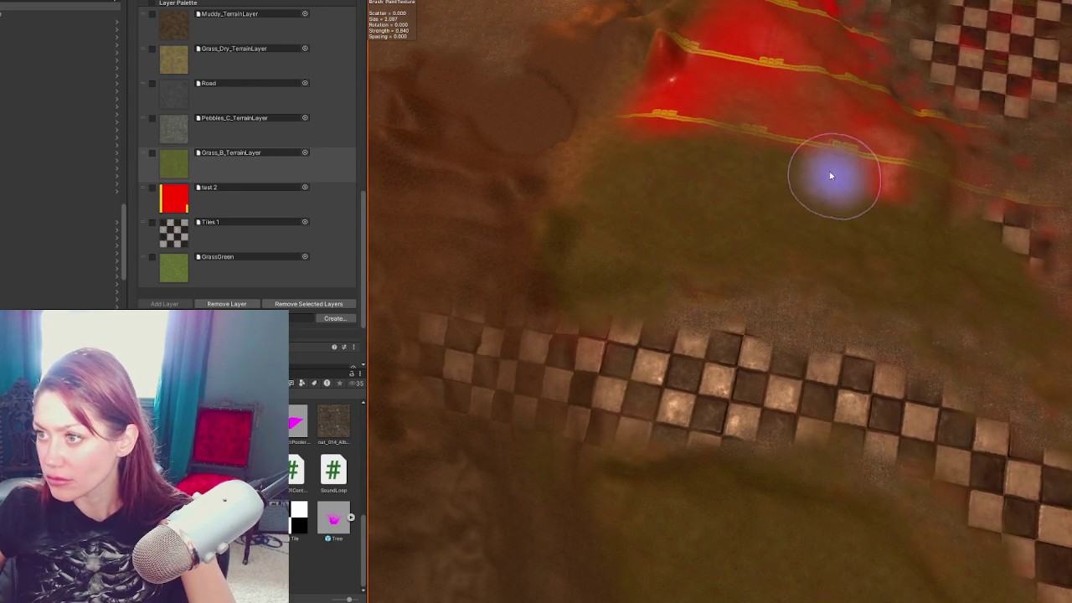
{"action": "scroll", "coordinate": [838, 182], "scroll_direction": "down", "scroll_amount": 3}
{"action": "mouse_move", "coordinate": [548, 321]}
{"action": "left_mouse_down"}
{"action": "mouse_move", "coordinate": [838, 274]}
{"action": "mouse_move", "coordinate": [766, 264]}
{"action": "mouse_move", "coordinate": [704, 197]}
{"action": "mouse_move", "coordinate": [617, 207]}
{"action": "mouse_move", "coordinate": [704, 151]}
{"action": "left_mouse_up"}
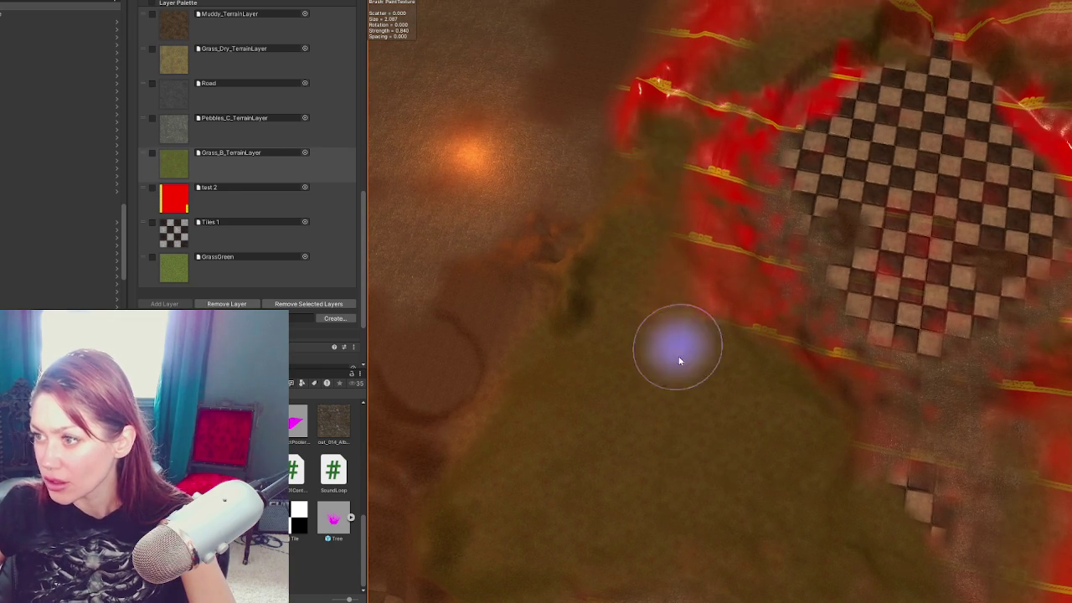
{"action": "mouse_move", "coordinate": [681, 360]}
{"action": "left_mouse_down"}
{"action": "mouse_move", "coordinate": [754, 289]}
{"action": "mouse_move", "coordinate": [816, 364]}
{"action": "mouse_move", "coordinate": [735, 240]}
{"action": "mouse_move", "coordinate": [719, 233]}
{"action": "mouse_move", "coordinate": [677, 42]}
{"action": "mouse_move", "coordinate": [642, 60]}
{"action": "mouse_move", "coordinate": [570, 271]}
{"action": "left_mouse_up"}
{"action": "left_click_drag", "start_coordinate": [542, 506], "coordinate": [607, 250]}
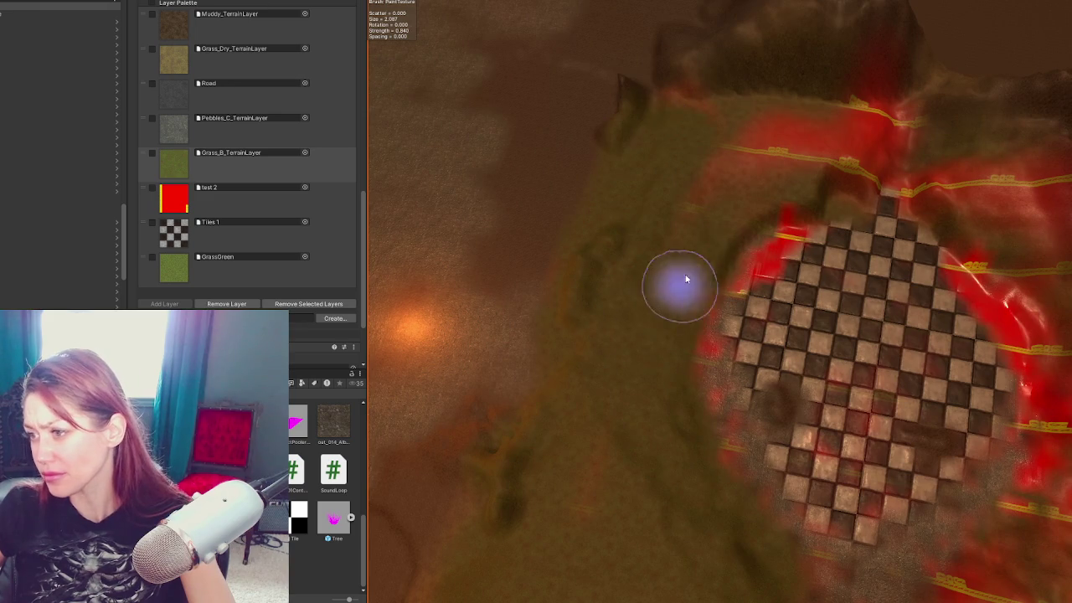
{"action": "mouse_move", "coordinate": [677, 153]}
{"action": "left_mouse_down"}
{"action": "mouse_move", "coordinate": [875, 136]}
{"action": "mouse_move", "coordinate": [430, 203]}
{"action": "left_mouse_up"}
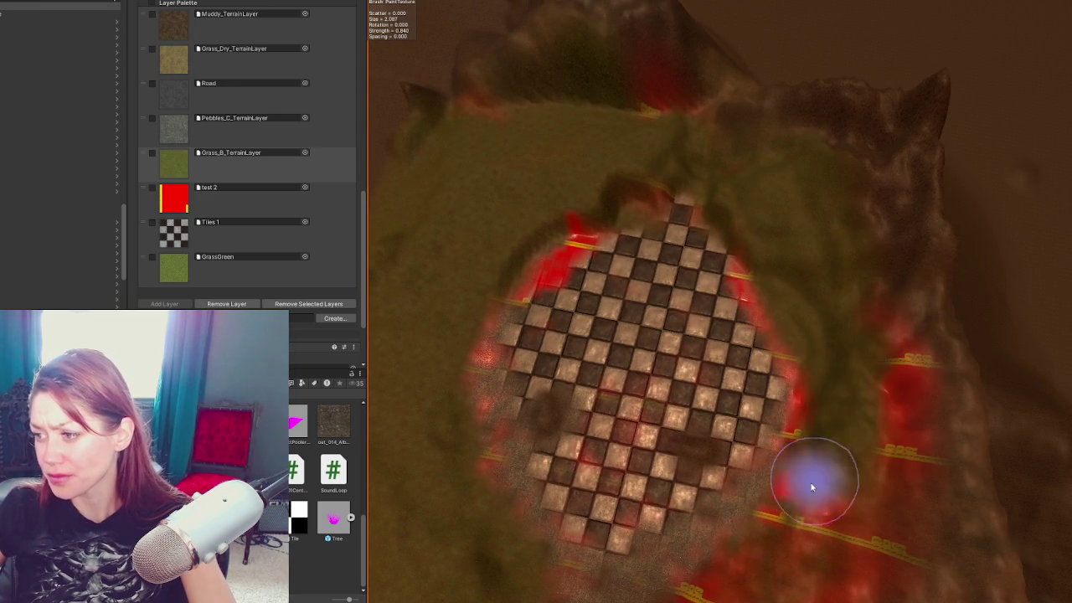
Step: Around the checkered plaza, paint grass over the lower part of the red stripe
{"action": "mouse_move", "coordinate": [910, 485]}
{"action": "left_mouse_down"}
{"action": "mouse_move", "coordinate": [1006, 419]}
{"action": "mouse_move", "coordinate": [803, 159]}
{"action": "left_mouse_up"}
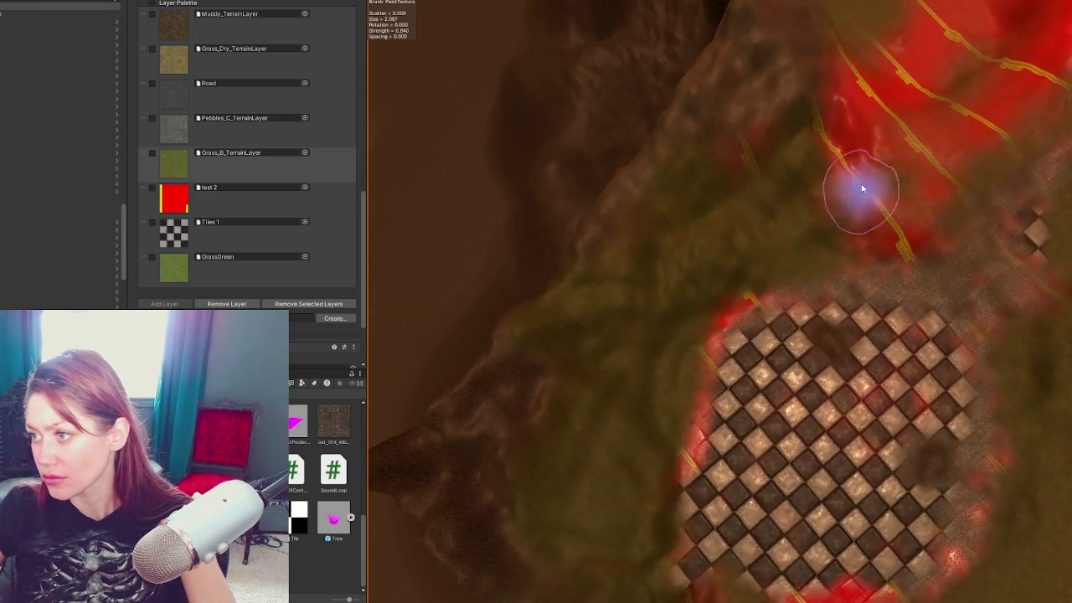
{"action": "left_click_drag", "start_coordinate": [849, 210], "coordinate": [646, 210]}
{"action": "mouse_move", "coordinate": [706, 550]}
{"action": "left_mouse_down"}
{"action": "mouse_move", "coordinate": [699, 405]}
{"action": "mouse_move", "coordinate": [811, 371]}
{"action": "mouse_move", "coordinate": [809, 318]}
{"action": "mouse_move", "coordinate": [730, 304]}
{"action": "mouse_move", "coordinate": [712, 354]}
{"action": "mouse_move", "coordinate": [787, 251]}
{"action": "mouse_move", "coordinate": [738, 276]}
{"action": "mouse_move", "coordinate": [771, 349]}
{"action": "mouse_move", "coordinate": [790, 306]}
{"action": "mouse_move", "coordinate": [835, 320]}
{"action": "mouse_move", "coordinate": [790, 278]}
{"action": "mouse_move", "coordinate": [797, 187]}
{"action": "mouse_move", "coordinate": [694, 354]}
{"action": "mouse_move", "coordinate": [831, 156]}
{"action": "mouse_move", "coordinate": [608, 319]}
{"action": "mouse_move", "coordinate": [888, 166]}
{"action": "mouse_move", "coordinate": [725, 280]}
{"action": "mouse_move", "coordinate": [708, 384]}
{"action": "mouse_move", "coordinate": [765, 249]}
{"action": "mouse_move", "coordinate": [723, 168]}
{"action": "mouse_move", "coordinate": [675, 302]}
{"action": "mouse_move", "coordinate": [635, 321]}
{"action": "left_mouse_up"}
{"action": "left_click_drag", "start_coordinate": [808, 293], "coordinate": [778, 501]}
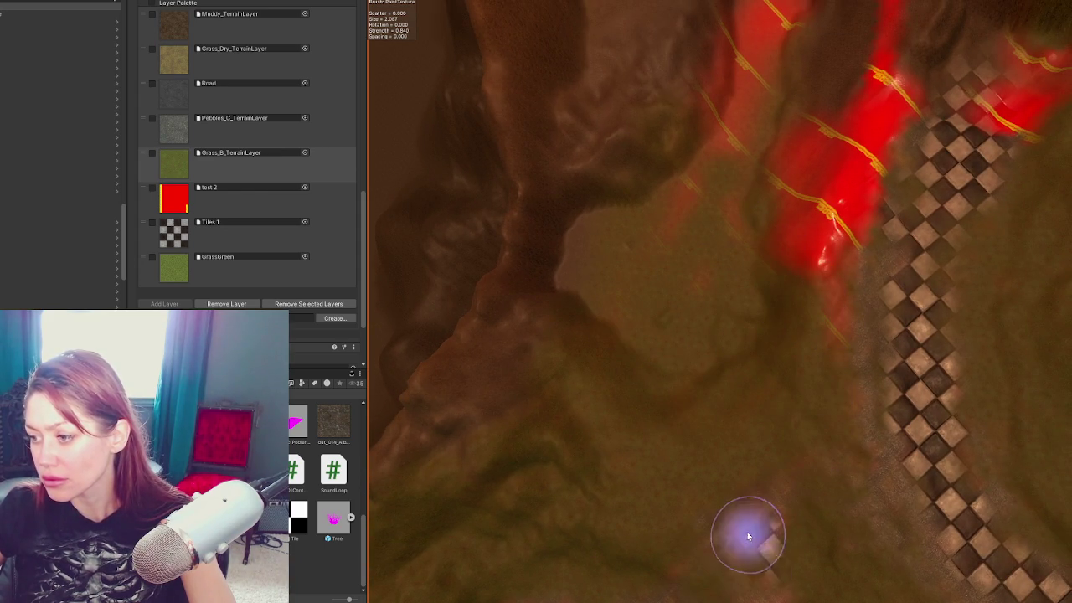
{"action": "mouse_move", "coordinate": [809, 455]}
{"action": "left_mouse_down"}
{"action": "mouse_move", "coordinate": [701, 388]}
{"action": "mouse_move", "coordinate": [801, 259]}
{"action": "left_mouse_up"}
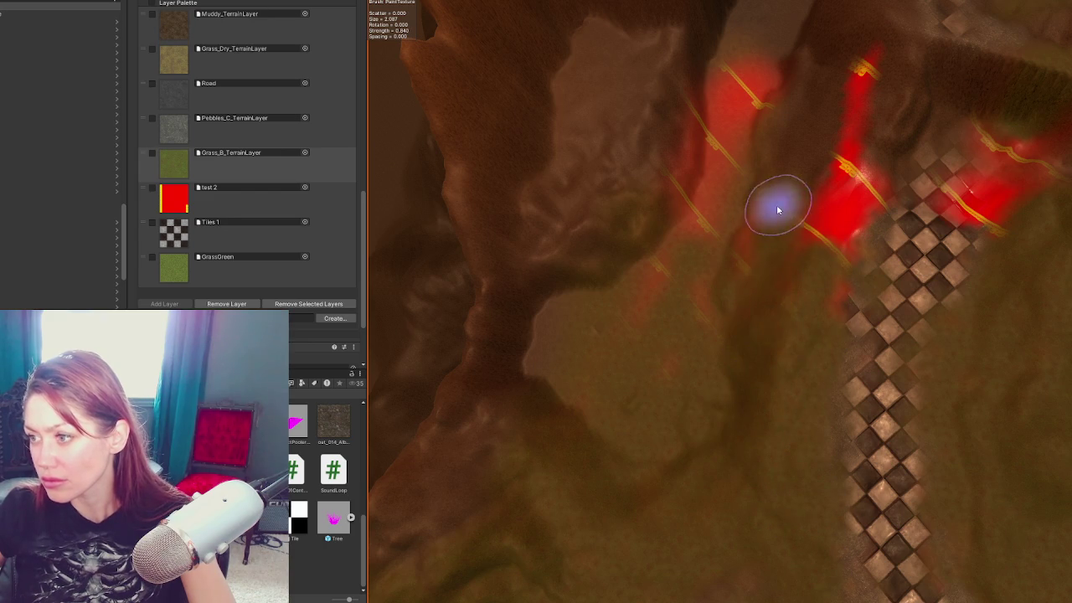
{"action": "mouse_move", "coordinate": [694, 331]}
{"action": "left_mouse_down"}
{"action": "mouse_move", "coordinate": [709, 280]}
{"action": "mouse_move", "coordinate": [634, 299]}
{"action": "left_mouse_up"}
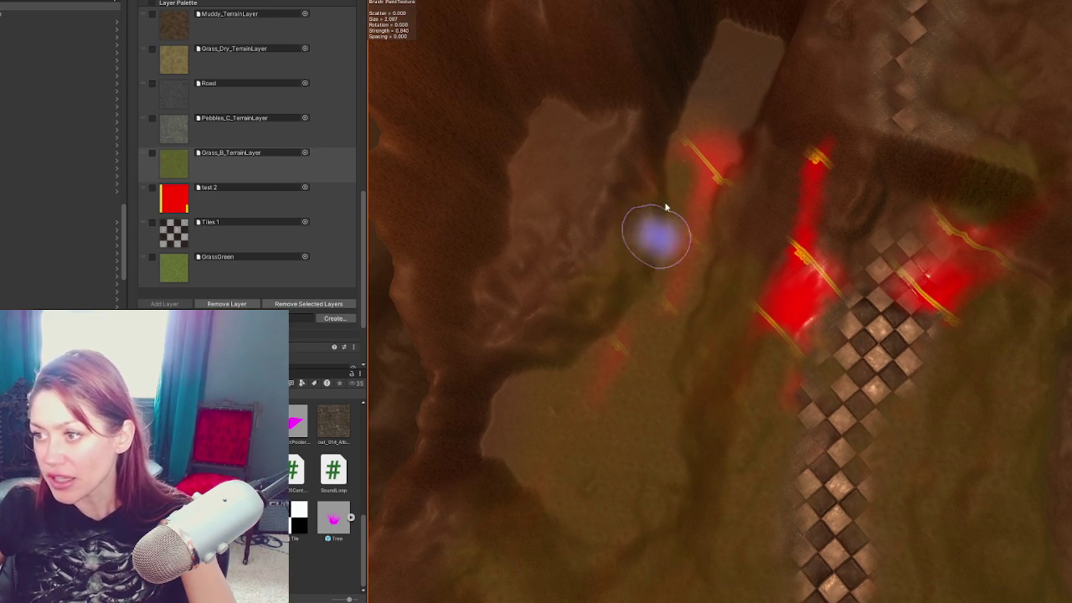
Step: Cover the remaining red stripes and patch beside the checker path with grass
{"action": "left_click_drag", "start_coordinate": [656, 254], "coordinate": [694, 231]}
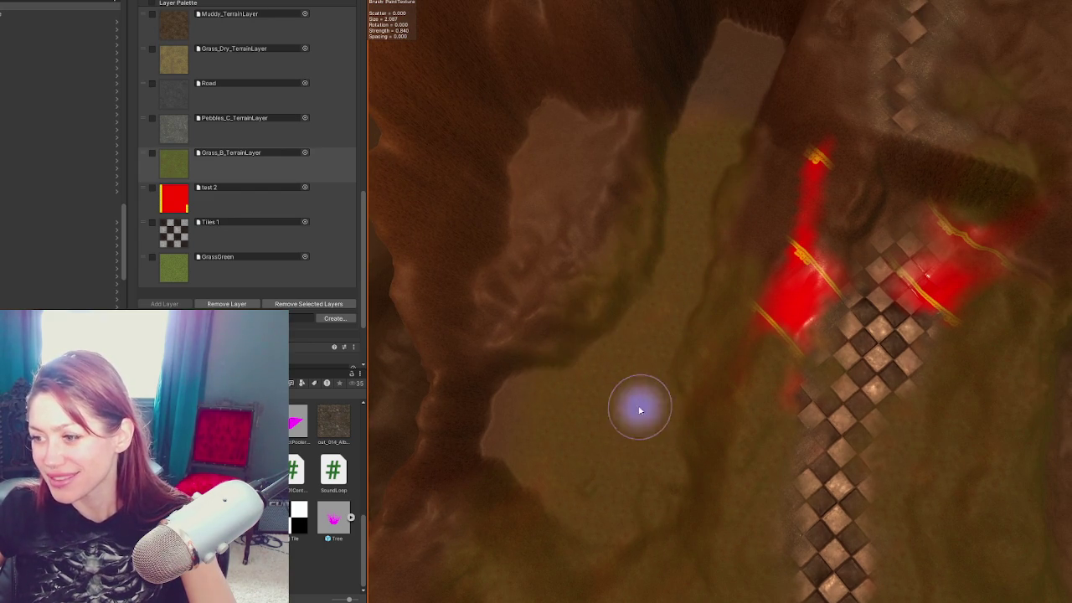
{"action": "left_click_drag", "start_coordinate": [664, 220], "coordinate": [598, 373]}
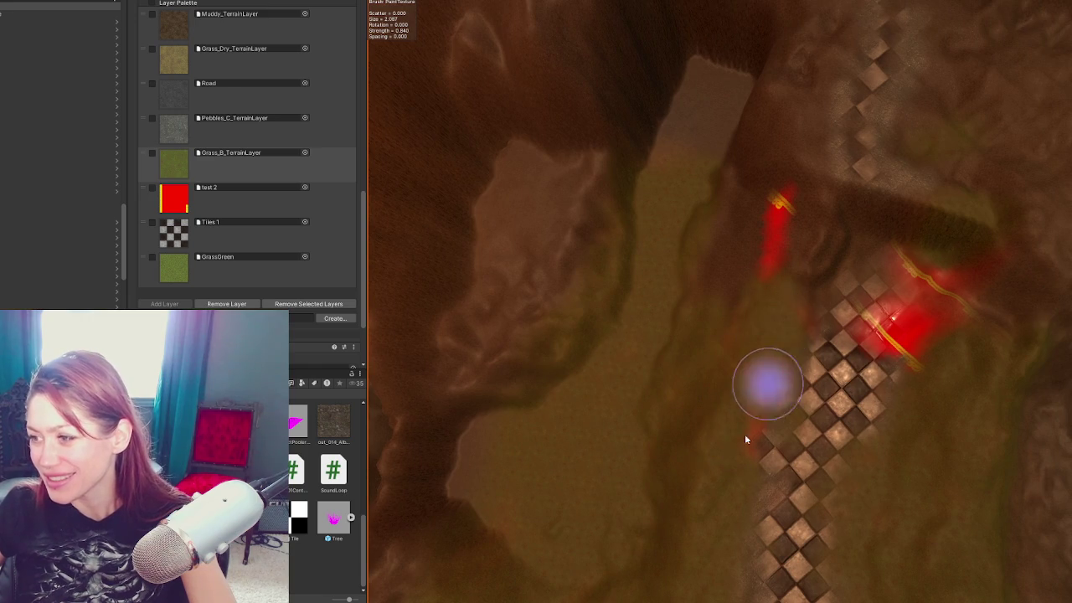
{"action": "left_click_drag", "start_coordinate": [748, 360], "coordinate": [751, 353]}
{"action": "mouse_move", "coordinate": [902, 293]}
{"action": "left_mouse_down"}
{"action": "mouse_move", "coordinate": [941, 319]}
{"action": "mouse_move", "coordinate": [919, 363]}
{"action": "mouse_move", "coordinate": [904, 286]}
{"action": "mouse_move", "coordinate": [857, 338]}
{"action": "mouse_move", "coordinate": [910, 277]}
{"action": "mouse_move", "coordinate": [877, 326]}
{"action": "left_mouse_up"}
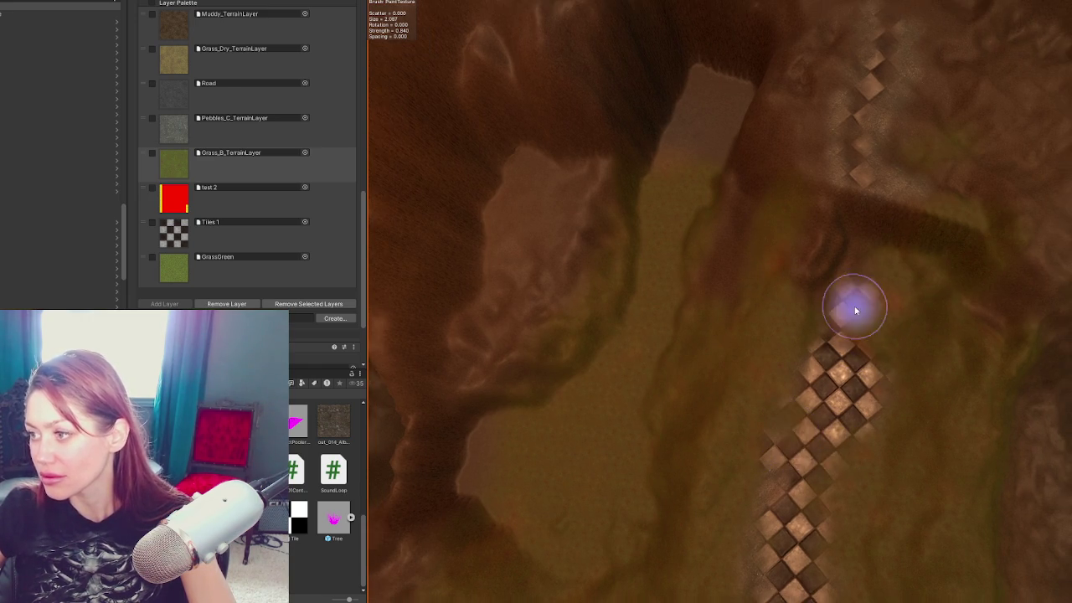
{"action": "mouse_move", "coordinate": [642, 536]}
{"action": "left_mouse_down"}
{"action": "mouse_move", "coordinate": [866, 517]}
{"action": "mouse_move", "coordinate": [702, 269]}
{"action": "left_mouse_up"}
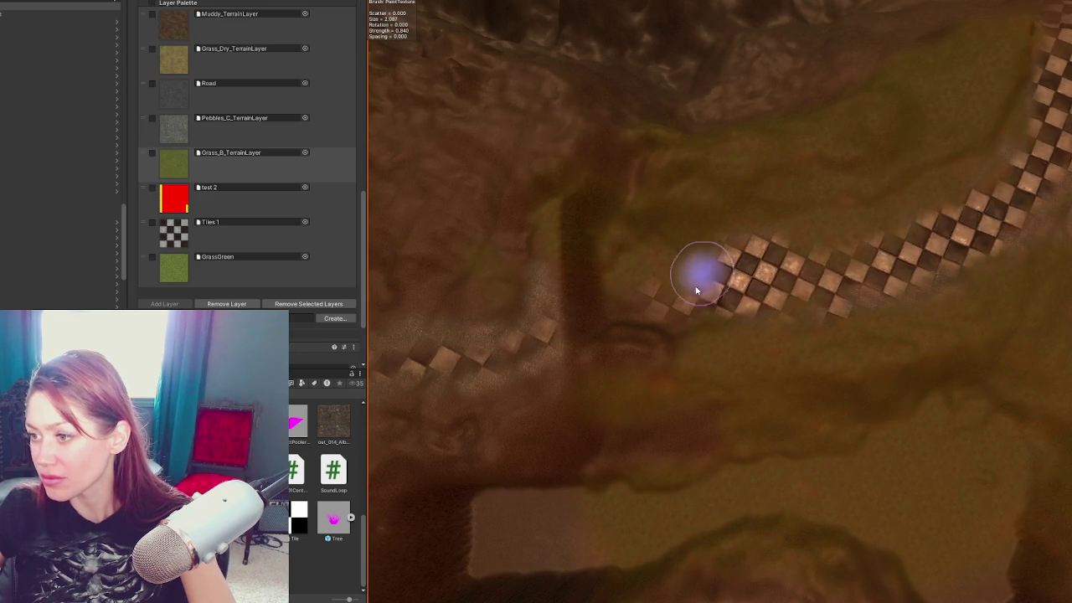
{"action": "left_click_drag", "start_coordinate": [805, 230], "coordinate": [823, 279]}
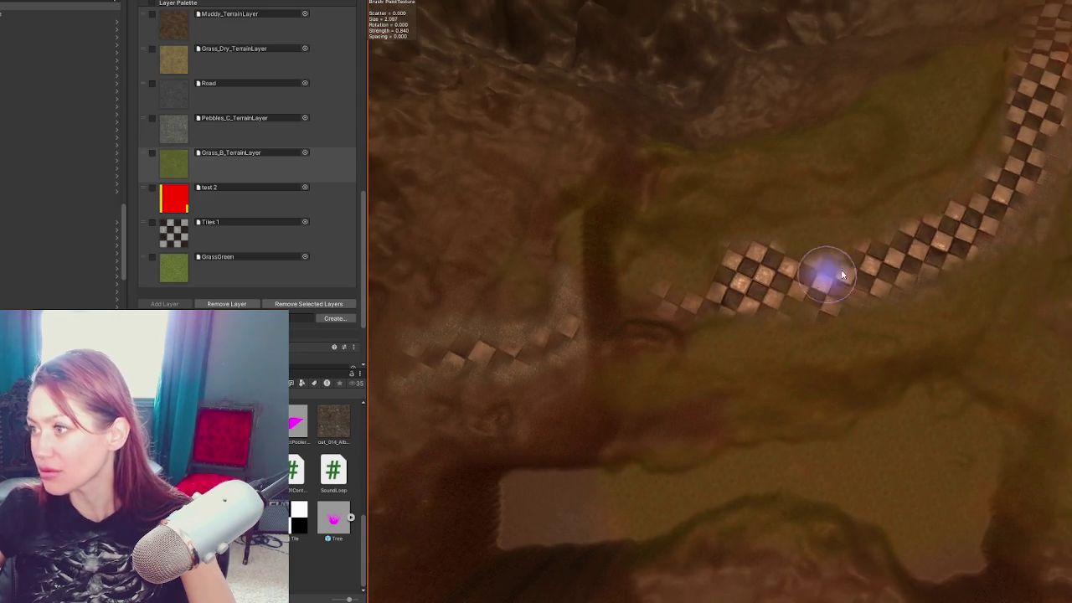
{"action": "scroll", "coordinate": [822, 279], "scroll_direction": "down", "scroll_amount": 2}
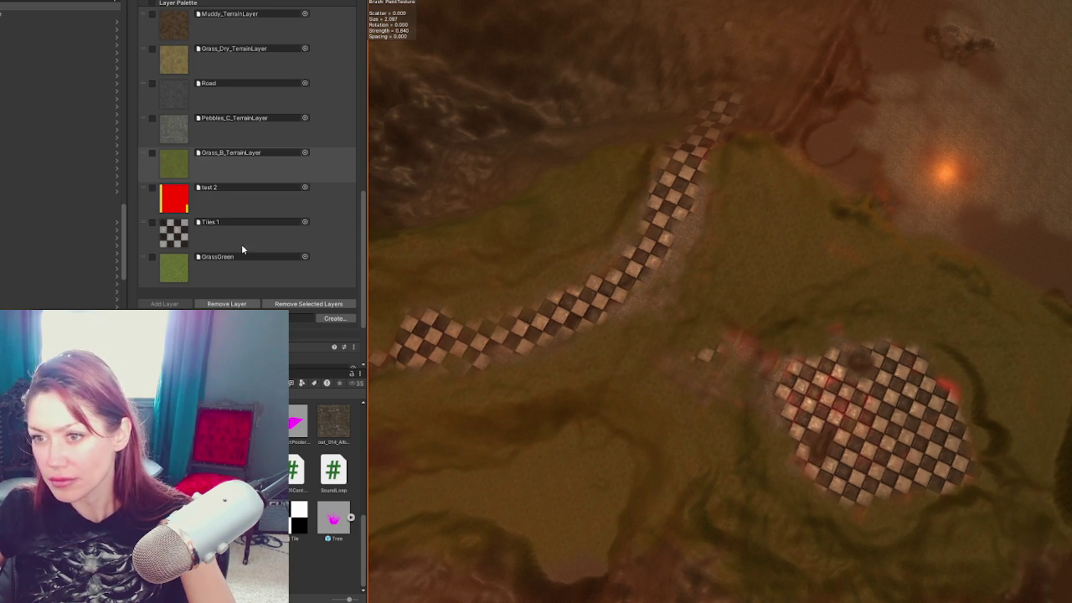
Step: Switch the paint layer from Pebbles_C back to Grass_B and zoom in on the red strokes by the checker road
{"action": "left_click", "coordinate": [187, 132]}
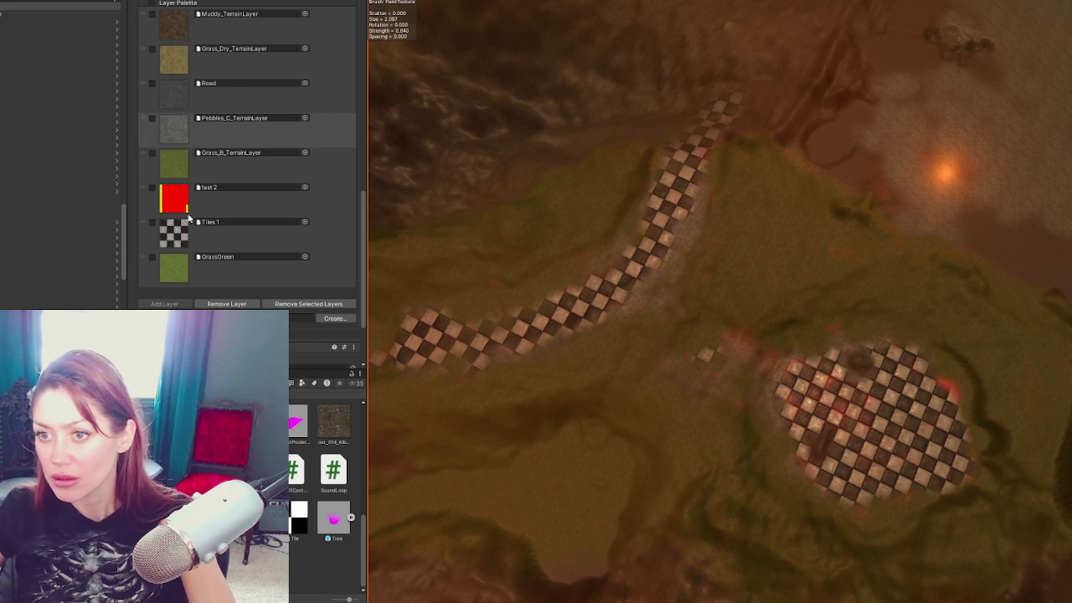
{"action": "left_click", "coordinate": [180, 168]}
{"action": "left_click", "coordinate": [744, 348]}
{"action": "mouse_move", "coordinate": [612, 374]}
{"action": "left_mouse_down"}
{"action": "mouse_move", "coordinate": [779, 582]}
{"action": "mouse_move", "coordinate": [977, 327]}
{"action": "mouse_move", "coordinate": [469, 402]}
{"action": "mouse_move", "coordinate": [790, 337]}
{"action": "mouse_move", "coordinate": [443, 210]}
{"action": "mouse_move", "coordinate": [604, 180]}
{"action": "mouse_move", "coordinate": [649, 2]}
{"action": "mouse_move", "coordinate": [826, 391]}
{"action": "mouse_move", "coordinate": [710, 377]}
{"action": "left_mouse_up"}
{"action": "mouse_move", "coordinate": [613, 338]}
{"action": "left_mouse_down"}
{"action": "mouse_move", "coordinate": [690, 383]}
{"action": "mouse_move", "coordinate": [888, 395]}
{"action": "mouse_move", "coordinate": [675, 415]}
{"action": "mouse_move", "coordinate": [978, 95]}
{"action": "mouse_move", "coordinate": [658, 455]}
{"action": "mouse_move", "coordinate": [680, 192]}
{"action": "mouse_move", "coordinate": [929, 318]}
{"action": "mouse_move", "coordinate": [879, 293]}
{"action": "left_mouse_up"}
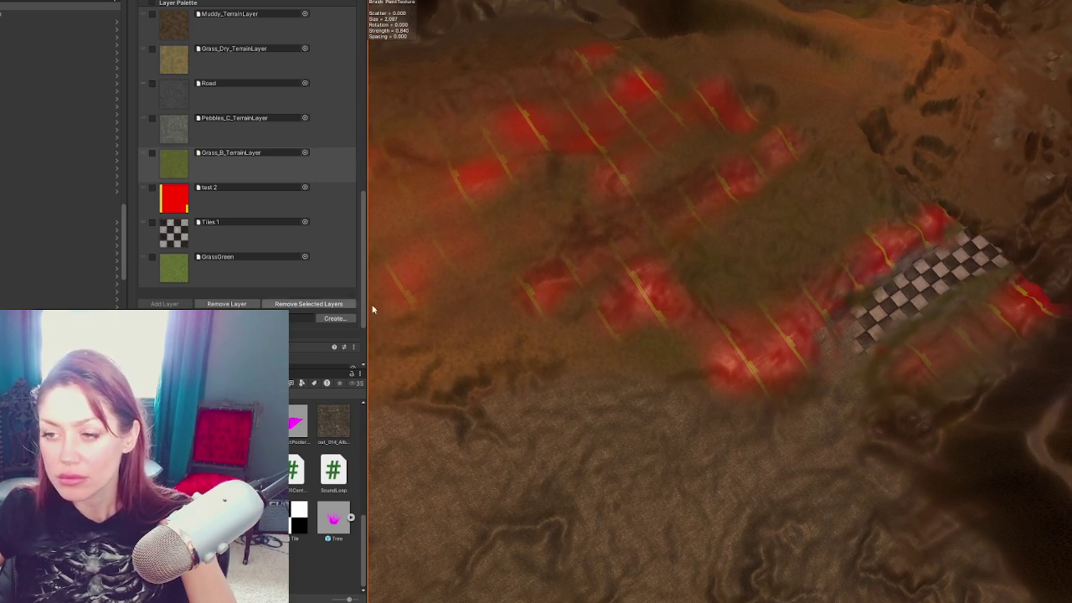
{"action": "scroll", "coordinate": [257, 266], "scroll_direction": "down", "scroll_amount": 3}
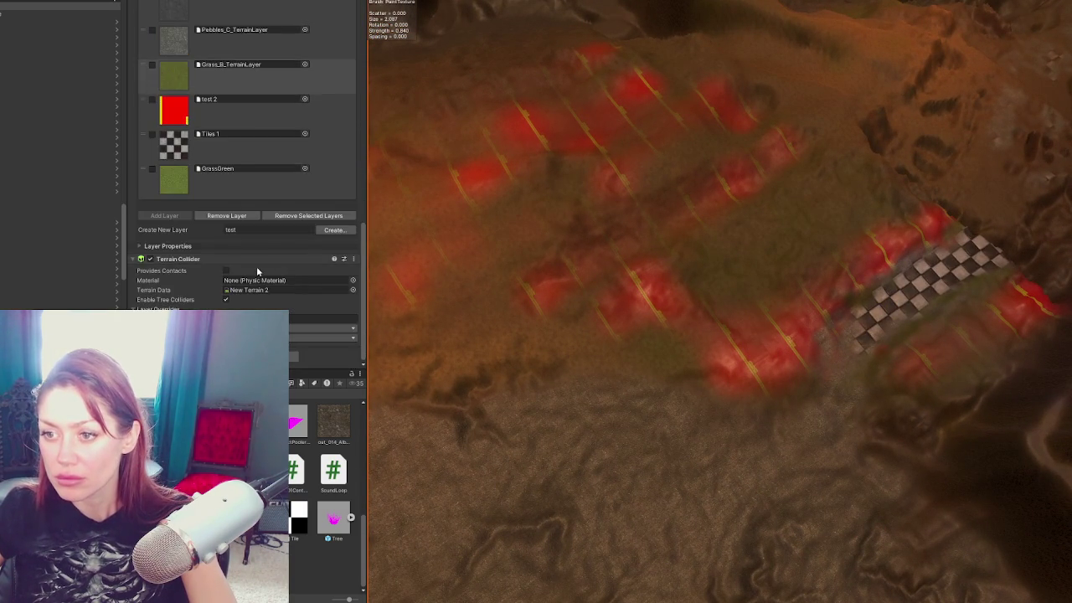
{"action": "scroll", "coordinate": [257, 146], "scroll_direction": "up", "scroll_amount": 10}
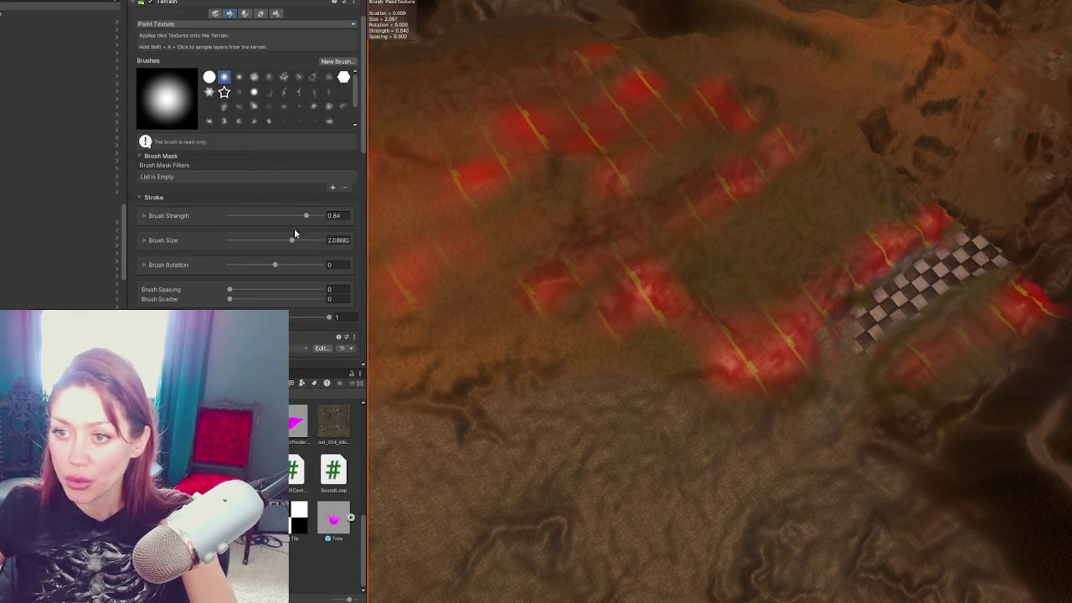
Step: Expand the brush size range and set its maximum to 7
{"action": "left_click", "coordinate": [144, 240]}
{"action": "left_click", "coordinate": [330, 250]}
{"action": "type", "text": "7"}
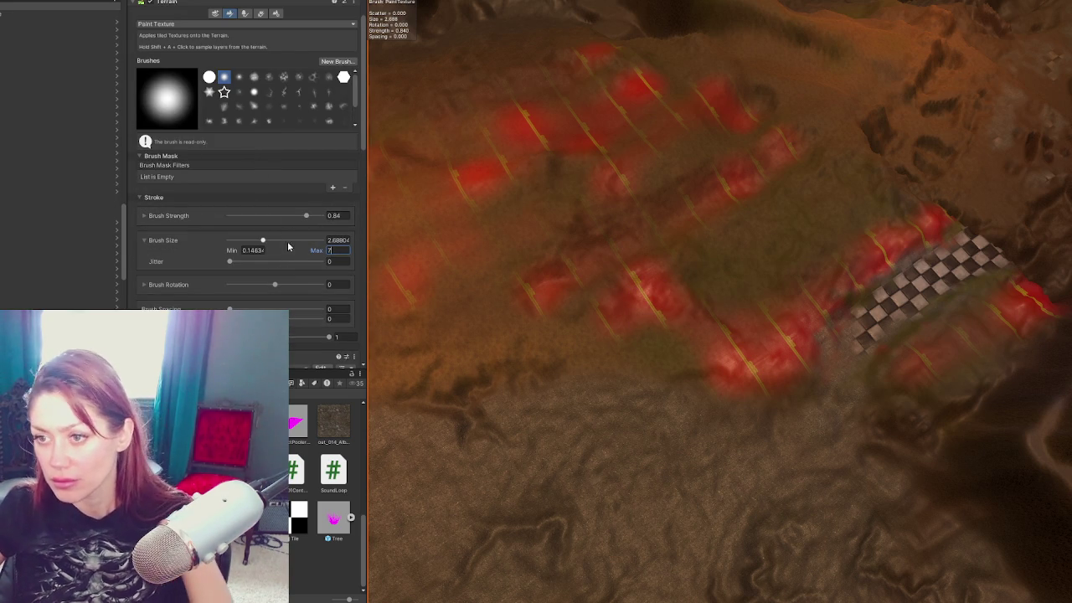
{"action": "key", "text": "Return"}
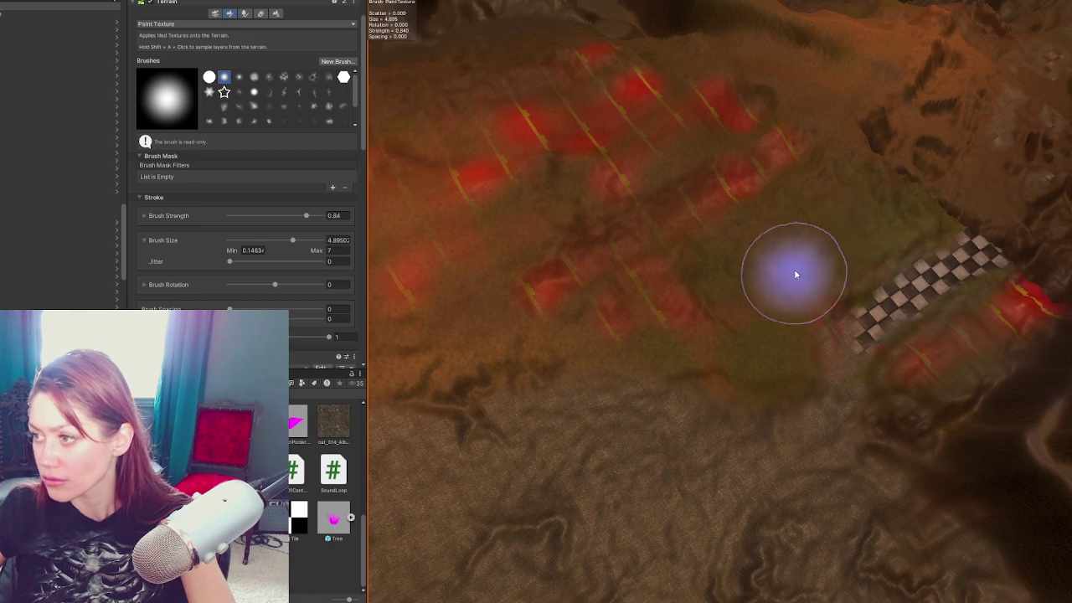
Step: Paint grass over the red stripes beside and through the centre of the checker strip
{"action": "mouse_move", "coordinate": [799, 310]}
{"action": "left_mouse_down"}
{"action": "mouse_move", "coordinate": [929, 372]}
{"action": "mouse_move", "coordinate": [1034, 307]}
{"action": "mouse_move", "coordinate": [1010, 318]}
{"action": "left_mouse_up"}
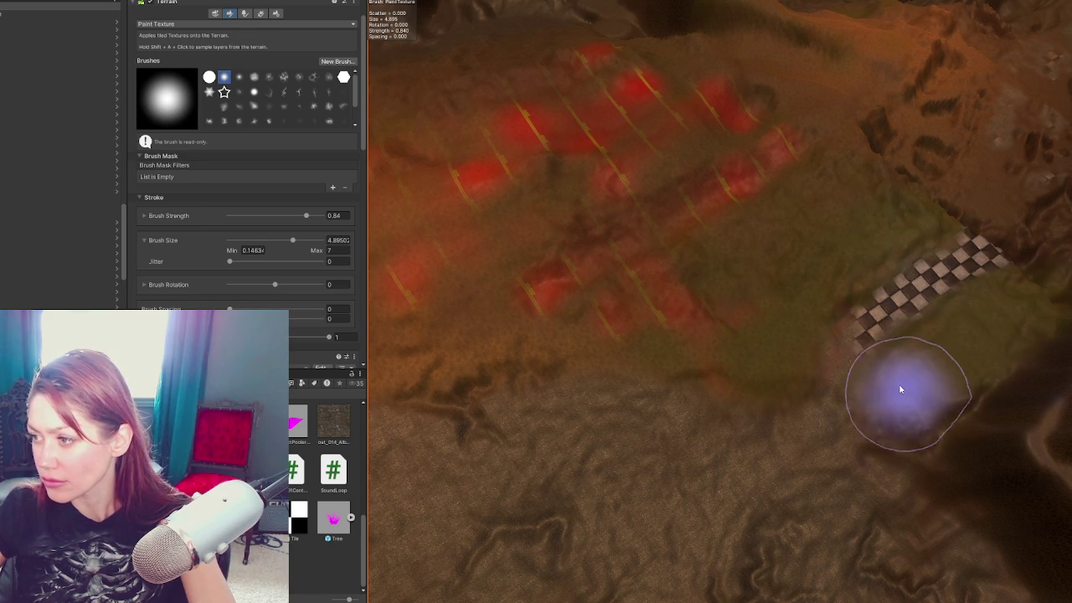
{"action": "mouse_move", "coordinate": [778, 381]}
{"action": "left_mouse_down"}
{"action": "mouse_move", "coordinate": [730, 316]}
{"action": "mouse_move", "coordinate": [618, 239]}
{"action": "mouse_move", "coordinate": [833, 109]}
{"action": "mouse_move", "coordinate": [539, 209]}
{"action": "mouse_move", "coordinate": [587, 60]}
{"action": "mouse_move", "coordinate": [615, 136]}
{"action": "mouse_move", "coordinate": [687, 72]}
{"action": "mouse_move", "coordinate": [751, 377]}
{"action": "mouse_move", "coordinate": [632, 342]}
{"action": "left_mouse_up"}
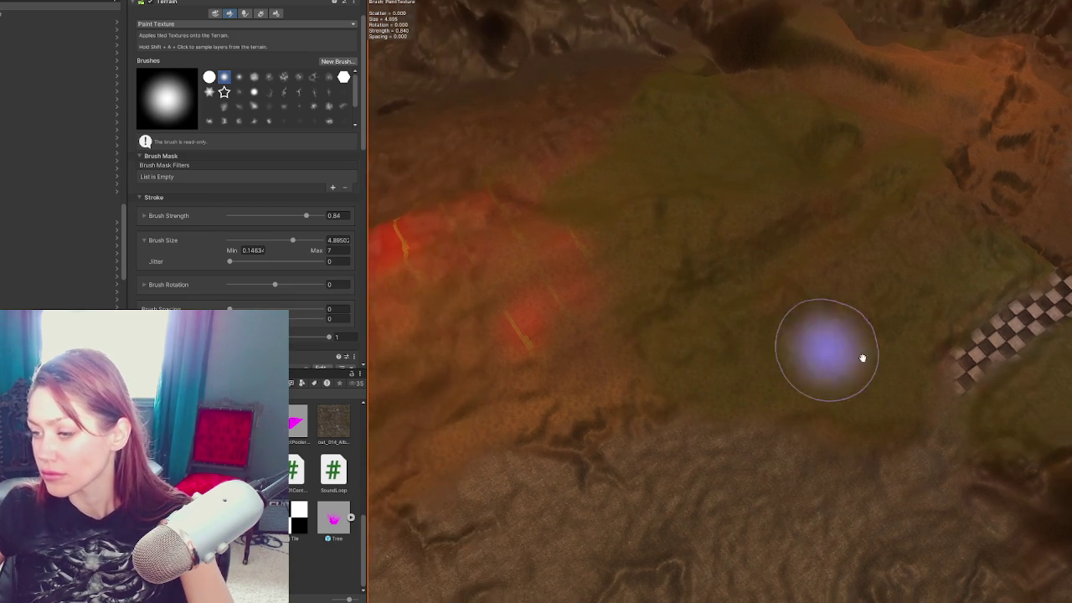
{"action": "mouse_move", "coordinate": [524, 350]}
{"action": "left_mouse_down"}
{"action": "mouse_move", "coordinate": [689, 293]}
{"action": "mouse_move", "coordinate": [517, 314]}
{"action": "left_mouse_up"}
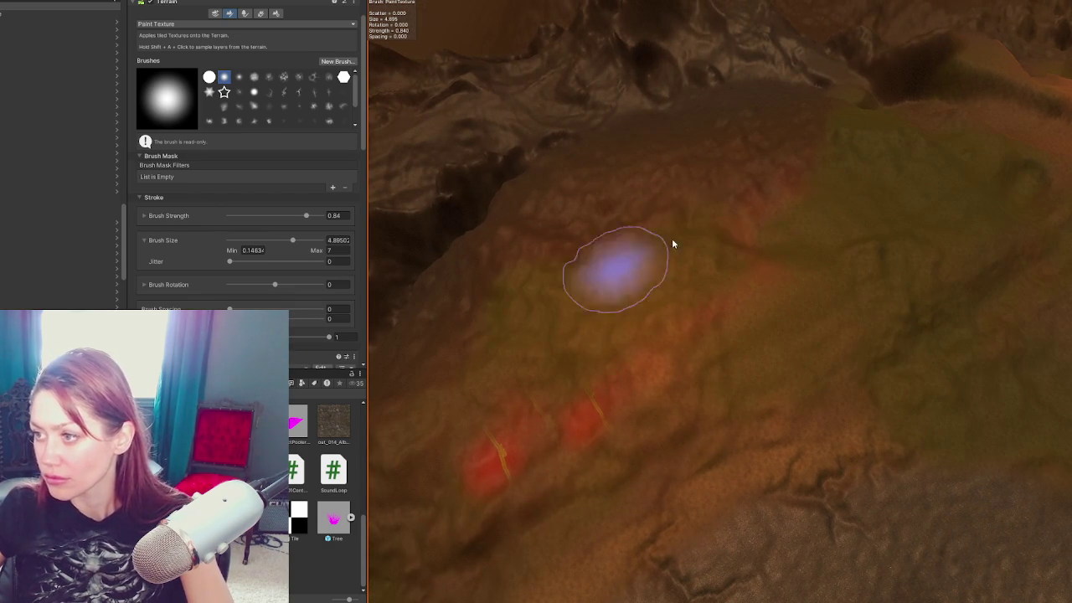
{"action": "mouse_move", "coordinate": [981, 287]}
{"action": "left_mouse_down"}
{"action": "mouse_move", "coordinate": [876, 421]}
{"action": "mouse_move", "coordinate": [627, 397]}
{"action": "mouse_move", "coordinate": [614, 293]}
{"action": "mouse_move", "coordinate": [706, 418]}
{"action": "mouse_move", "coordinate": [544, 388]}
{"action": "mouse_move", "coordinate": [513, 368]}
{"action": "mouse_move", "coordinate": [890, 411]}
{"action": "mouse_move", "coordinate": [867, 422]}
{"action": "mouse_move", "coordinate": [587, 342]}
{"action": "left_mouse_up"}
{"action": "scroll", "coordinate": [318, 147], "scroll_direction": "down", "scroll_amount": 10}
Step: Paint the Road texture into the hillside crevices up to the upper plateau
{"action": "left_click", "coordinate": [268, 50]}
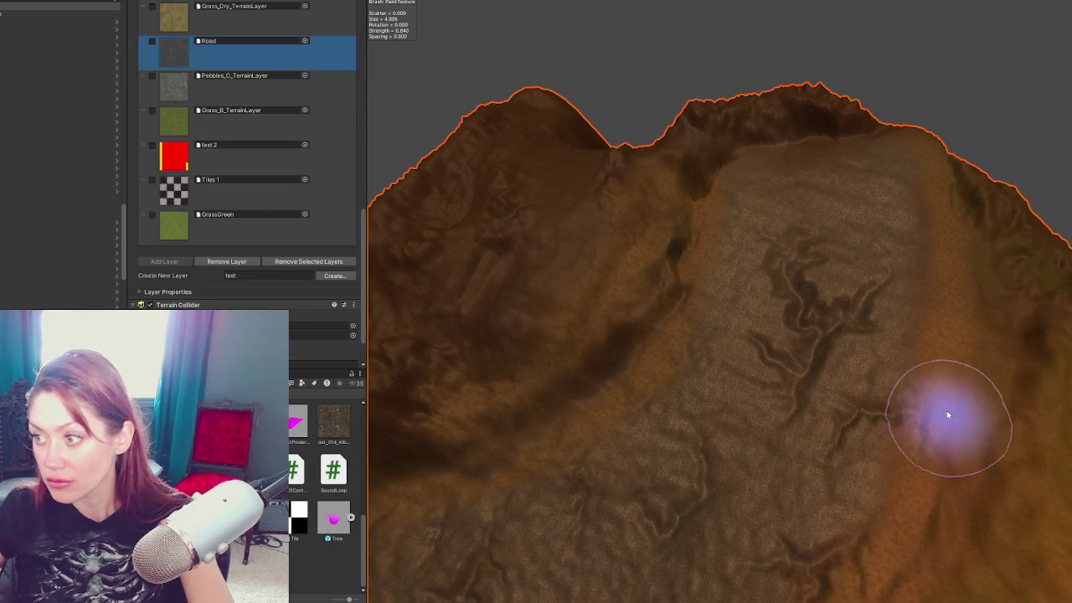
{"action": "left_click_drag", "start_coordinate": [843, 364], "coordinate": [919, 471]}
{"action": "mouse_move", "coordinate": [827, 467]}
{"action": "left_mouse_down"}
{"action": "mouse_move", "coordinate": [790, 478]}
{"action": "mouse_move", "coordinate": [754, 371]}
{"action": "mouse_move", "coordinate": [730, 346]}
{"action": "mouse_move", "coordinate": [850, 196]}
{"action": "left_mouse_up"}
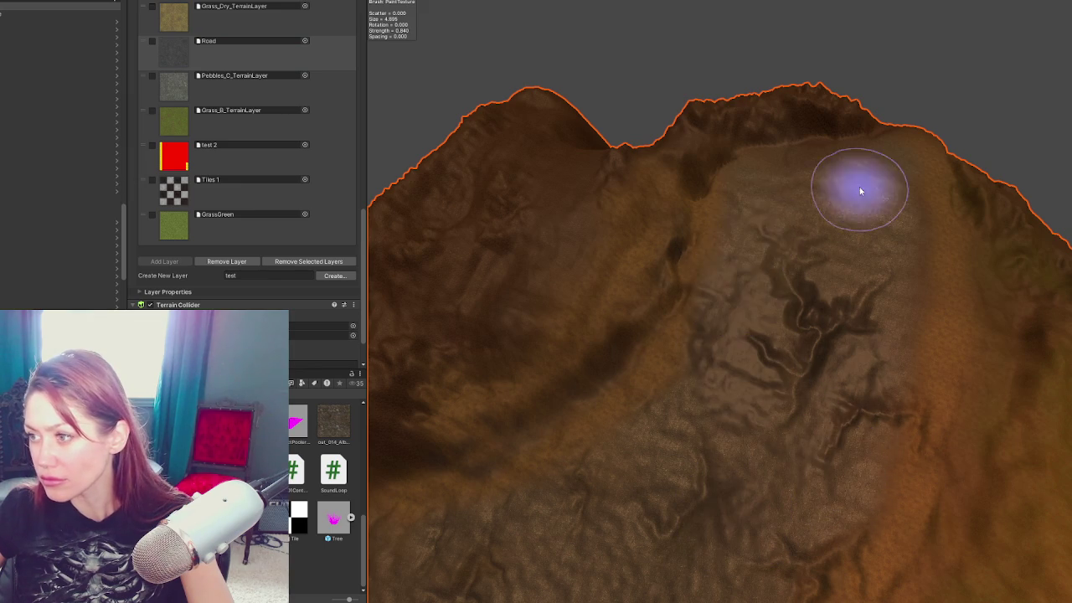
{"action": "scroll", "coordinate": [687, 563], "scroll_direction": "up", "scroll_amount": 2}
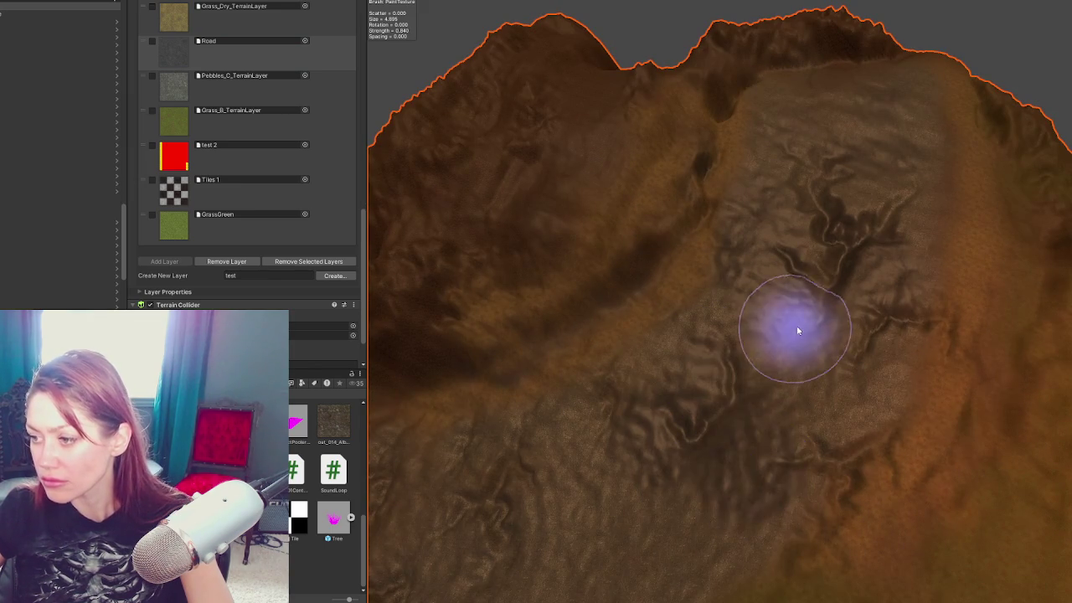
{"action": "scroll", "coordinate": [651, 564], "scroll_direction": "up", "scroll_amount": 3}
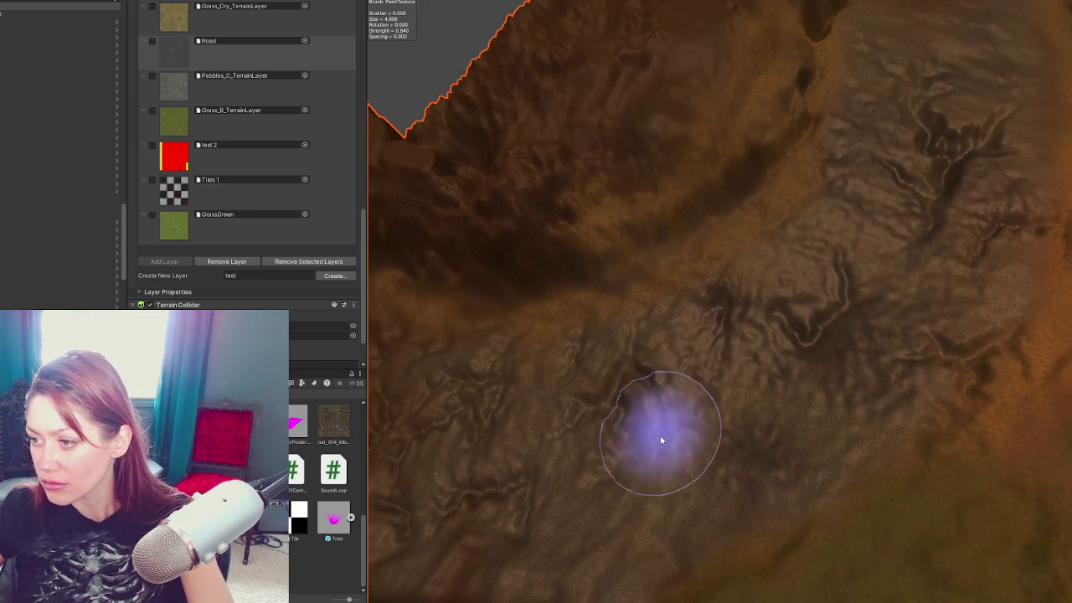
{"action": "scroll", "coordinate": [408, 443], "scroll_direction": "up", "scroll_amount": 2}
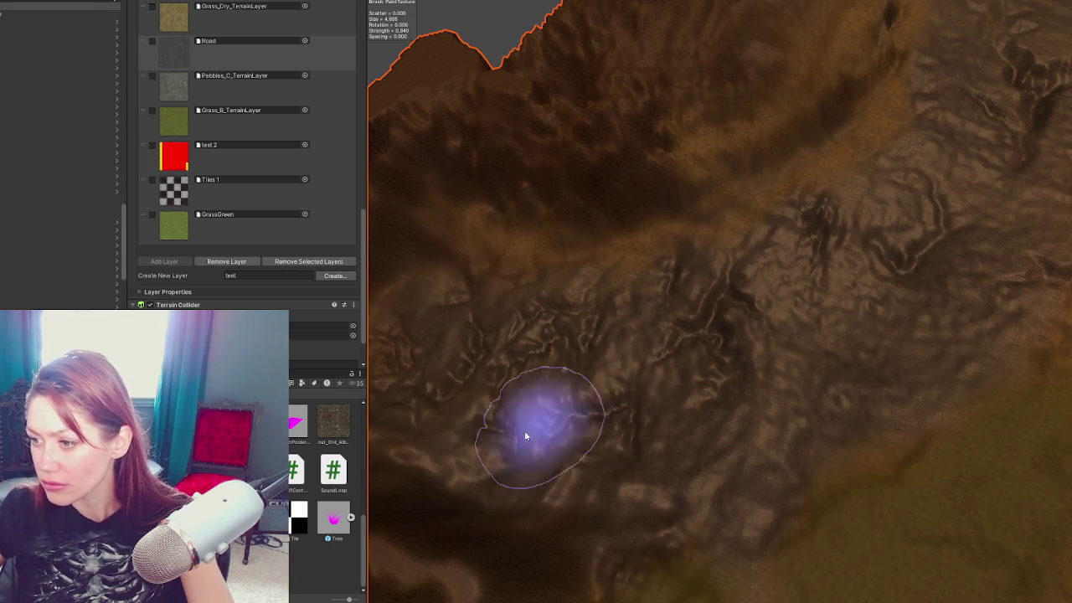
Step: Pan across the hillside to the ridge line and end the play-mode test with Ctrl+P
{"action": "left_click_drag", "start_coordinate": [584, 395], "coordinate": [780, 369]}
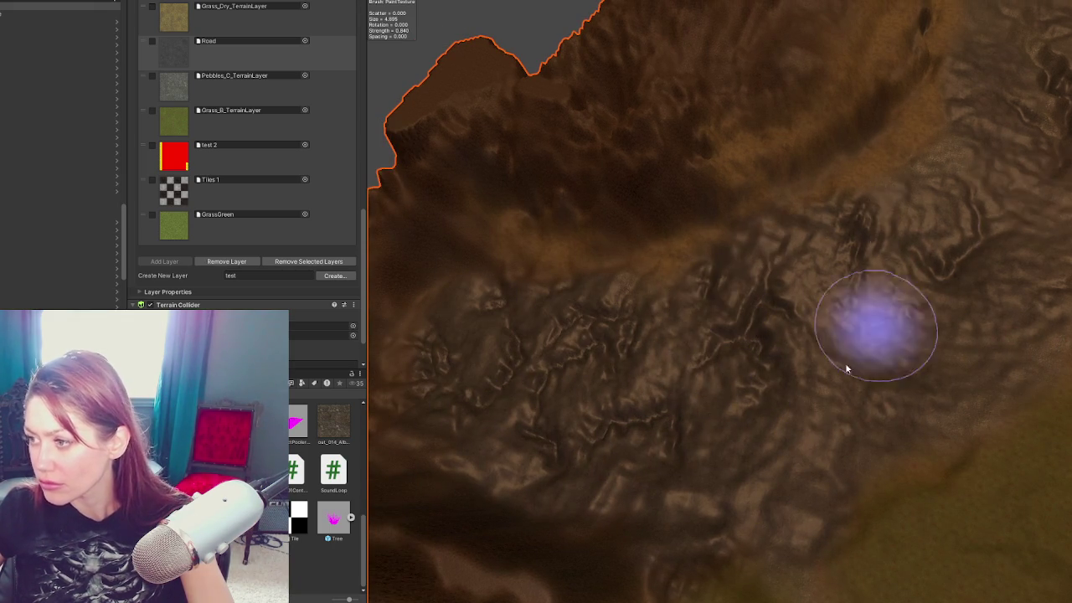
{"action": "left_click_drag", "start_coordinate": [981, 204], "coordinate": [899, 349]}
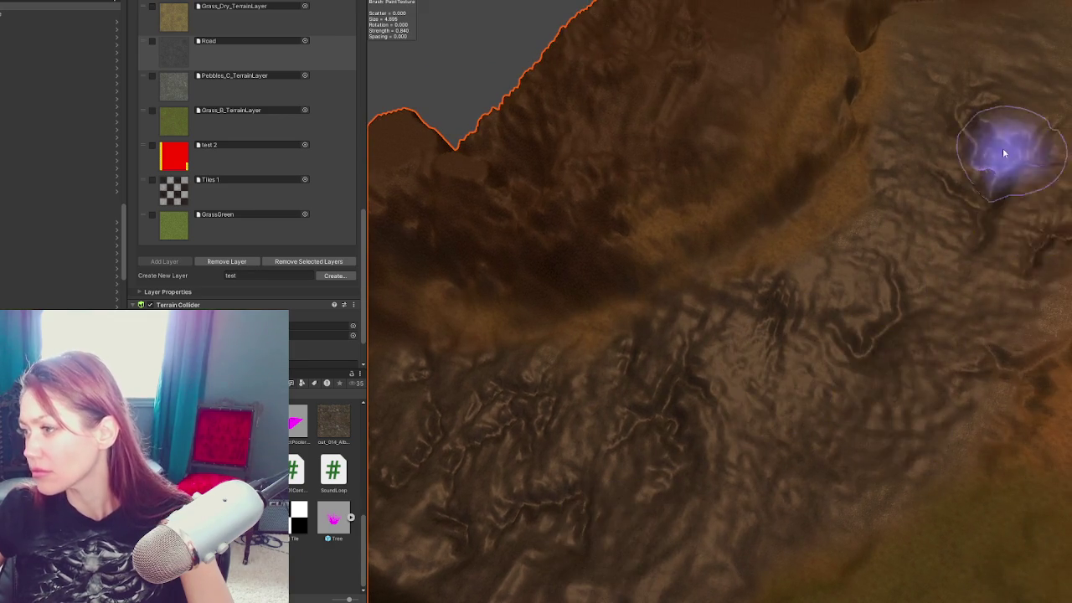
{"action": "left_click_drag", "start_coordinate": [1015, 171], "coordinate": [943, 287]}
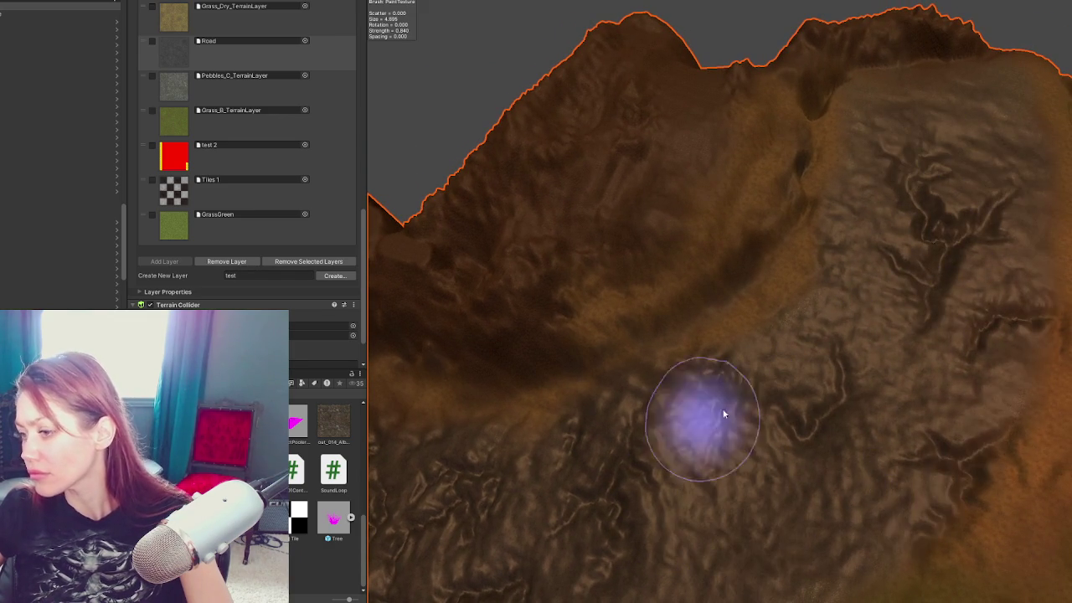
{"action": "left_click_drag", "start_coordinate": [684, 442], "coordinate": [845, 363]}
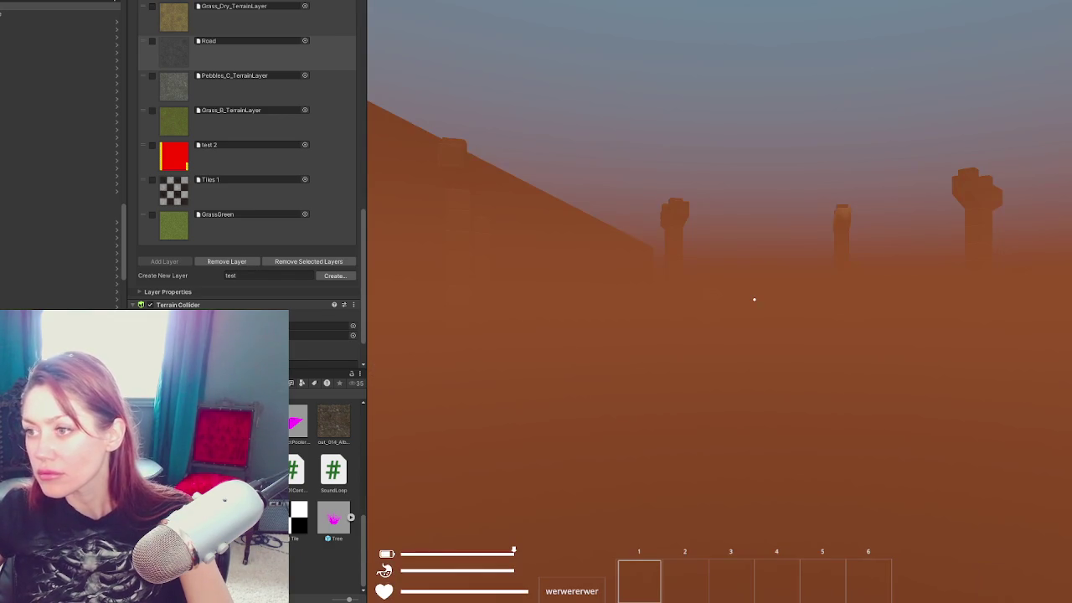
{"action": "key", "text": "ctrl+p"}
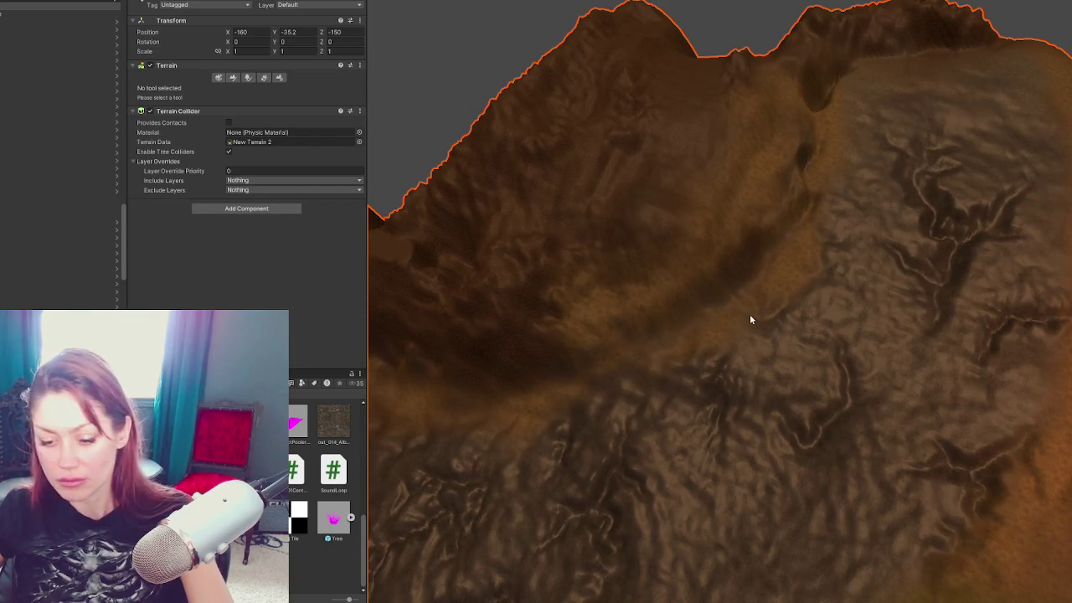
Step: Select the guard rail by the trees and fence and frame it with F
{"action": "mouse_move", "coordinate": [750, 318]}
{"action": "left_mouse_down"}
{"action": "mouse_move", "coordinate": [821, 374]}
{"action": "mouse_move", "coordinate": [747, 485]}
{"action": "left_mouse_up"}
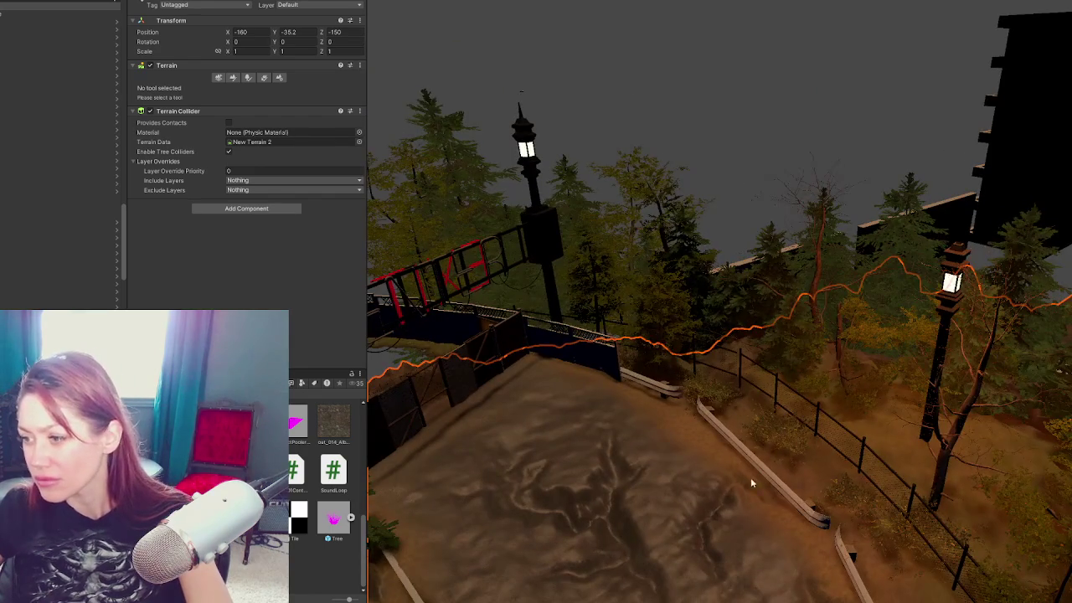
{"action": "left_click", "coordinate": [767, 470]}
{"action": "key", "text": "f"}
{"action": "scroll", "coordinate": [799, 411], "scroll_direction": "down", "scroll_amount": 5}
Step: Select the terrain and switch to Paint Texture, showing its Layer Palette
{"action": "mouse_move", "coordinate": [797, 437]}
{"action": "left_mouse_down"}
{"action": "mouse_move", "coordinate": [768, 426]}
{"action": "mouse_move", "coordinate": [836, 268]}
{"action": "mouse_move", "coordinate": [754, 330]}
{"action": "left_mouse_up"}
{"action": "left_click", "coordinate": [754, 330]}
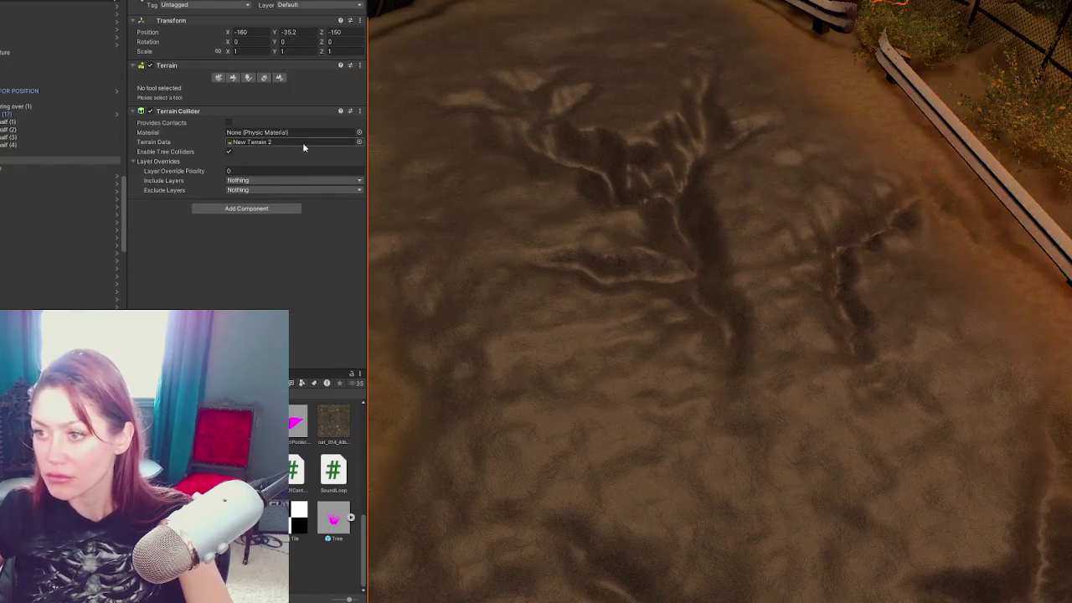
{"action": "left_click", "coordinate": [260, 144]}
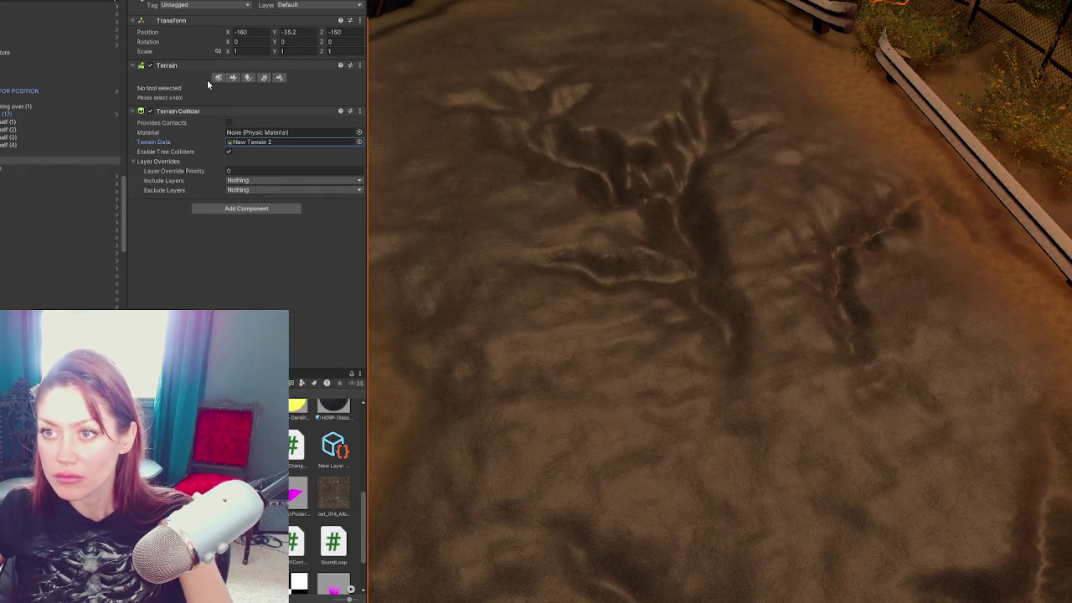
{"action": "left_click", "coordinate": [233, 77]}
{"action": "scroll", "coordinate": [238, 196], "scroll_direction": "down", "scroll_amount": 10}
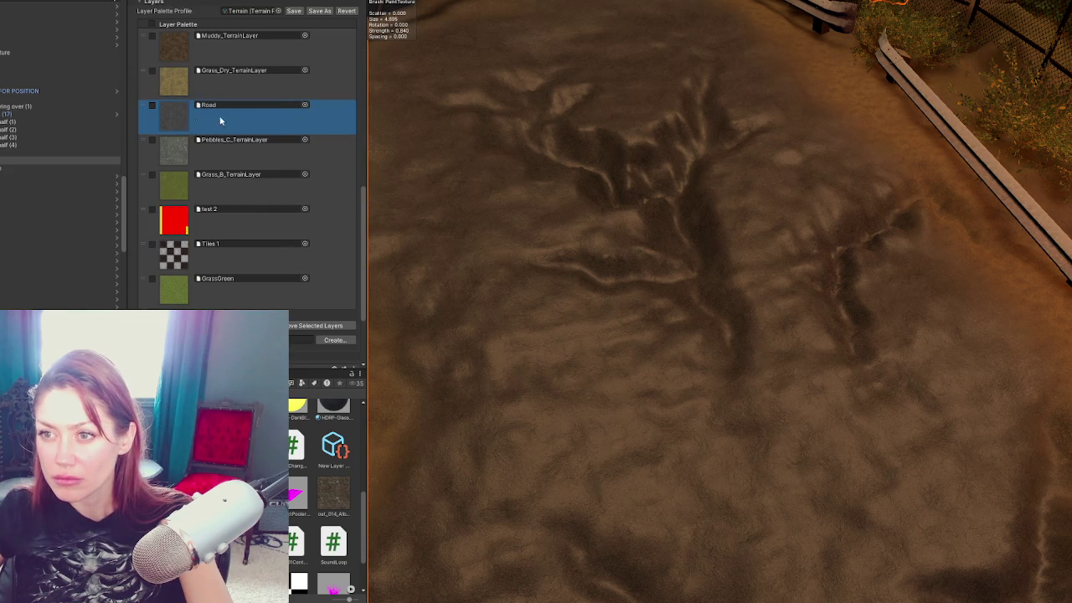
Step: Lower the Road terrain layer's Smoothness from 0.494 to about 0.395
{"action": "left_click", "coordinate": [278, 105]}
{"action": "left_click", "coordinate": [277, 105]}
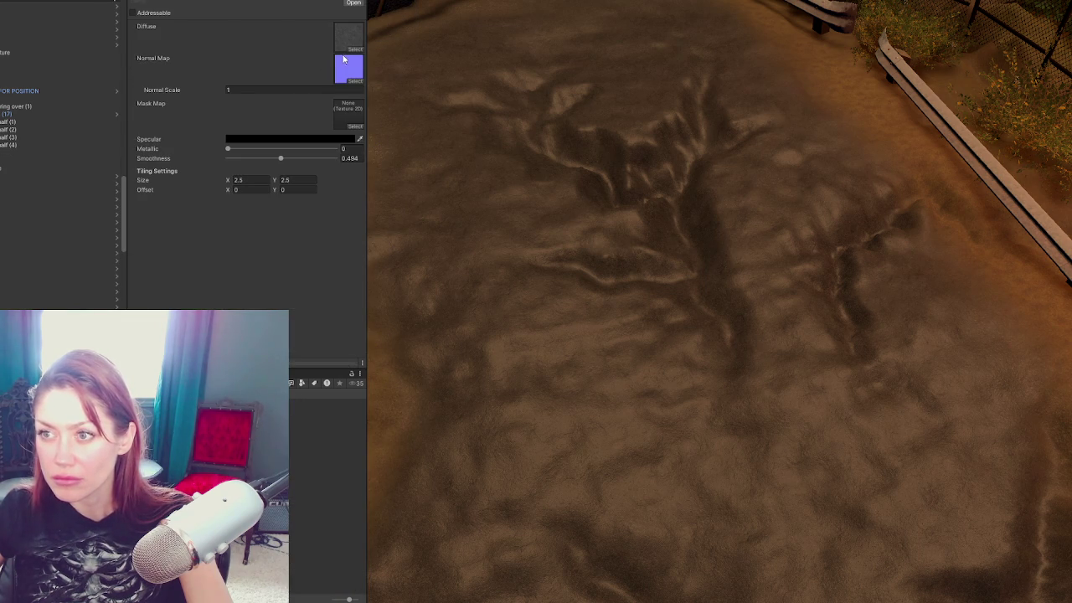
{"action": "left_click_drag", "start_coordinate": [280, 158], "coordinate": [248, 159]}
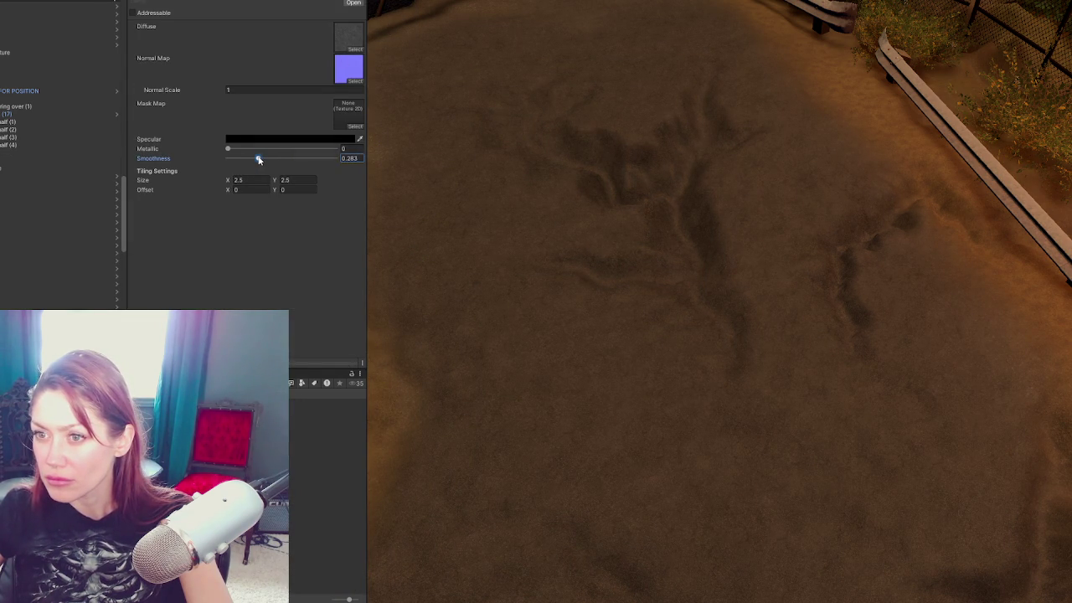
{"action": "mouse_move", "coordinate": [259, 160]}
{"action": "left_mouse_down"}
{"action": "mouse_move", "coordinate": [304, 159]}
{"action": "mouse_move", "coordinate": [259, 159]}
{"action": "left_mouse_up"}
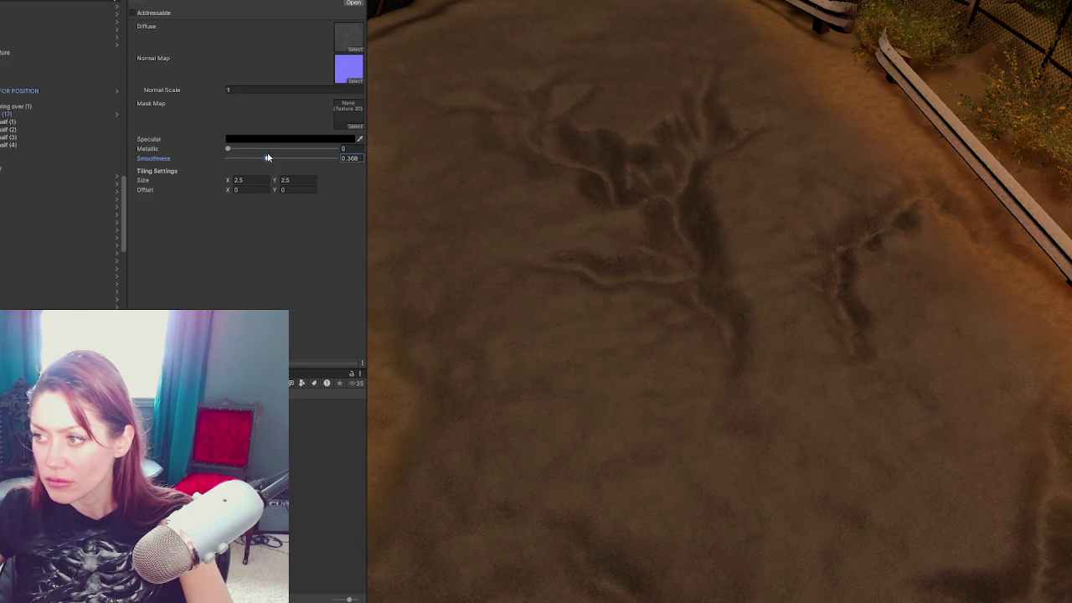
{"action": "left_click_drag", "start_coordinate": [272, 157], "coordinate": [270, 159]}
Step: Orbit the Scene view over the terrain toward the guard rails and fence to check the matte ground
{"action": "mouse_move", "coordinate": [720, 285]}
{"action": "left_mouse_down"}
{"action": "mouse_move", "coordinate": [632, 182]}
{"action": "mouse_move", "coordinate": [718, 180]}
{"action": "left_mouse_up"}
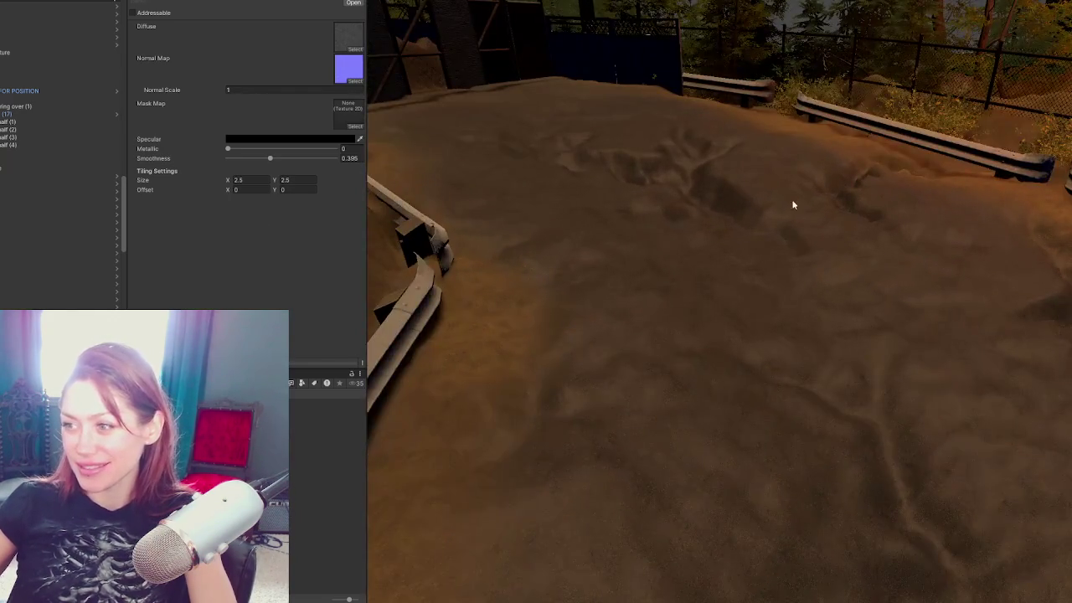
{"action": "mouse_move", "coordinate": [793, 204]}
{"action": "left_mouse_down"}
{"action": "mouse_move", "coordinate": [716, 323]}
{"action": "mouse_move", "coordinate": [738, 222]}
{"action": "mouse_move", "coordinate": [706, 216]}
{"action": "mouse_move", "coordinate": [731, 224]}
{"action": "left_mouse_up"}
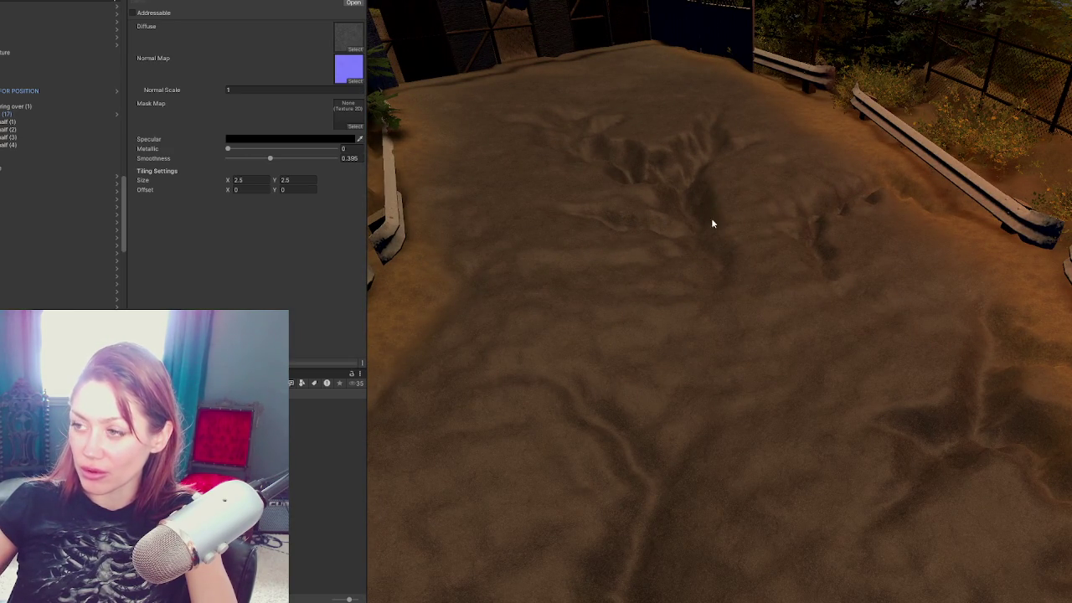
{"action": "mouse_move", "coordinate": [551, 117]}
{"action": "left_mouse_down"}
{"action": "mouse_move", "coordinate": [761, 276]}
{"action": "mouse_move", "coordinate": [835, 247]}
{"action": "mouse_move", "coordinate": [553, 251]}
{"action": "mouse_move", "coordinate": [924, 285]}
{"action": "mouse_move", "coordinate": [296, 201]}
{"action": "mouse_move", "coordinate": [751, 254]}
{"action": "mouse_move", "coordinate": [764, 295]}
{"action": "left_mouse_up"}
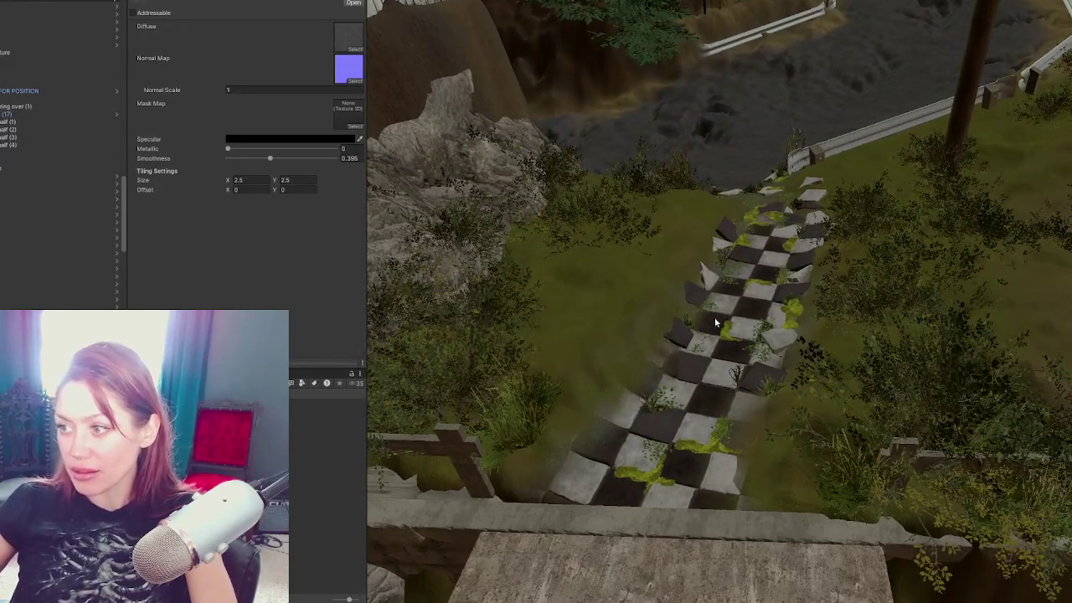
Step: Frame a raised path tile with F, then select the Terrain and bring up its texture layer list
{"action": "left_click", "coordinate": [789, 350]}
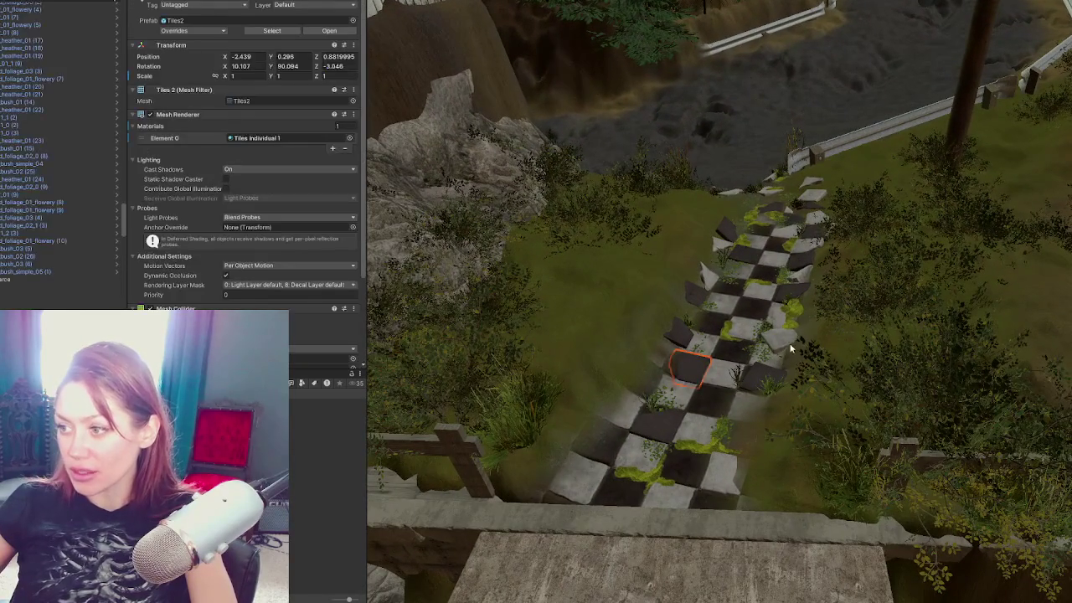
{"action": "key", "text": "f"}
{"action": "scroll", "coordinate": [742, 330], "scroll_direction": "down", "scroll_amount": 10}
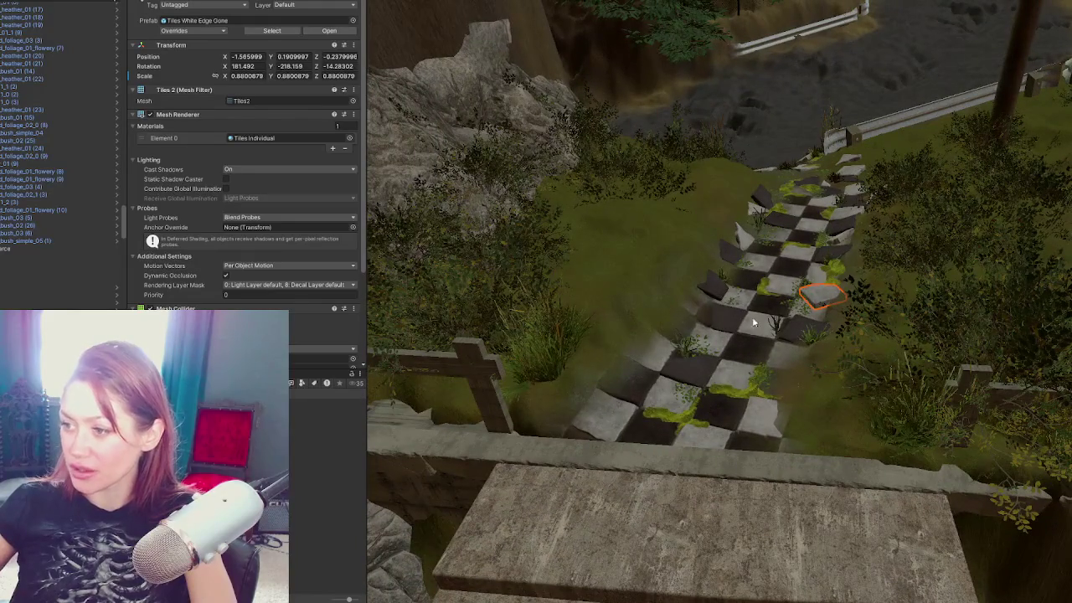
{"action": "left_click", "coordinate": [759, 309]}
{"action": "scroll", "coordinate": [740, 377], "scroll_direction": "up", "scroll_amount": 3}
{"action": "scroll", "coordinate": [243, 184], "scroll_direction": "down", "scroll_amount": 5}
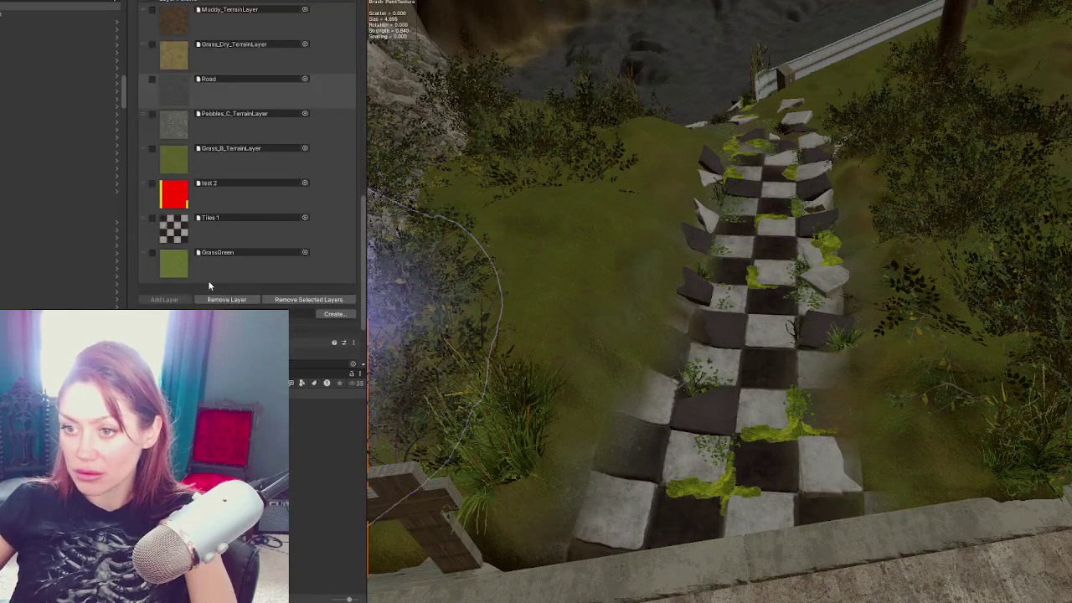
Step: Paint the Tiles 1 layer at low brush strength along the path's lower-right edge
{"action": "left_click", "coordinate": [243, 225]}
{"action": "scroll", "coordinate": [256, 168], "scroll_direction": "up", "scroll_amount": 5}
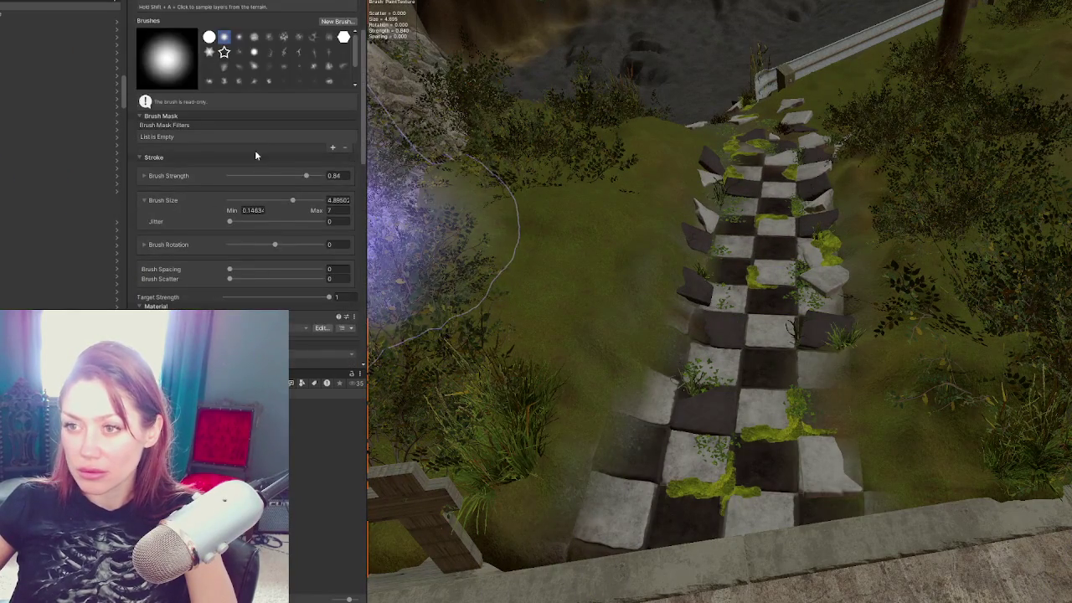
{"action": "left_click", "coordinate": [253, 177]}
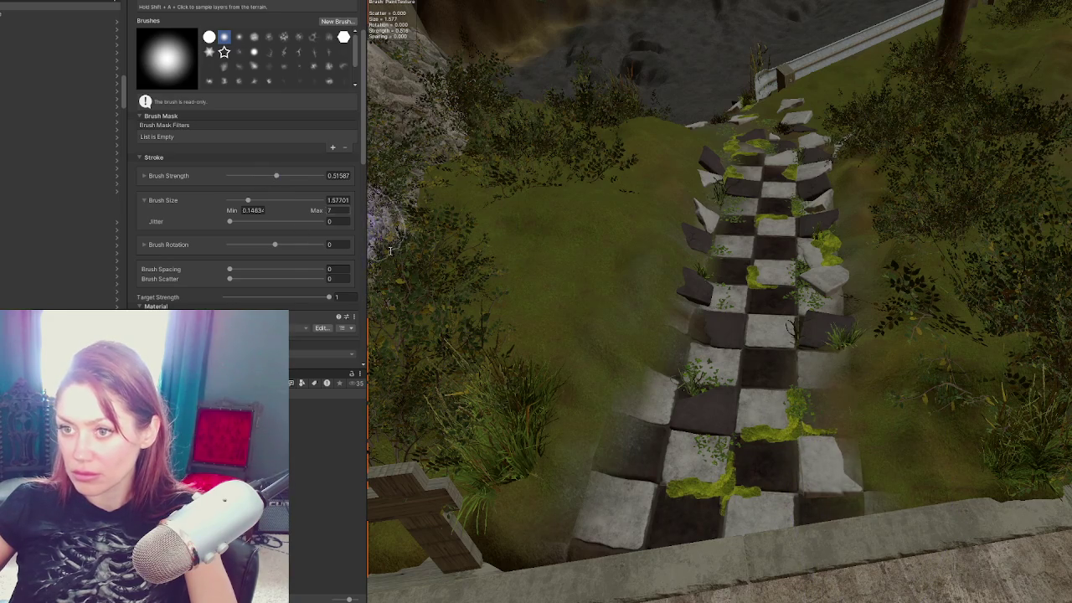
{"action": "mouse_move", "coordinate": [843, 395]}
{"action": "left_mouse_down"}
{"action": "mouse_move", "coordinate": [863, 491]}
{"action": "mouse_move", "coordinate": [1030, 575]}
{"action": "mouse_move", "coordinate": [857, 490]}
{"action": "mouse_move", "coordinate": [843, 462]}
{"action": "mouse_move", "coordinate": [934, 545]}
{"action": "left_mouse_up"}
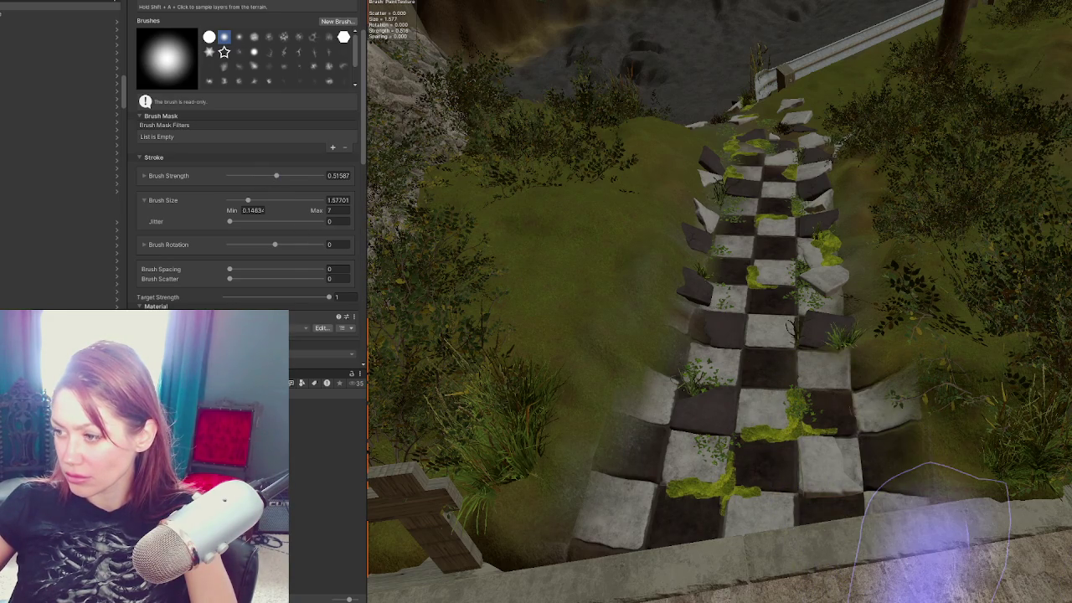
{"action": "scroll", "coordinate": [928, 503], "scroll_direction": "down", "scroll_amount": 3}
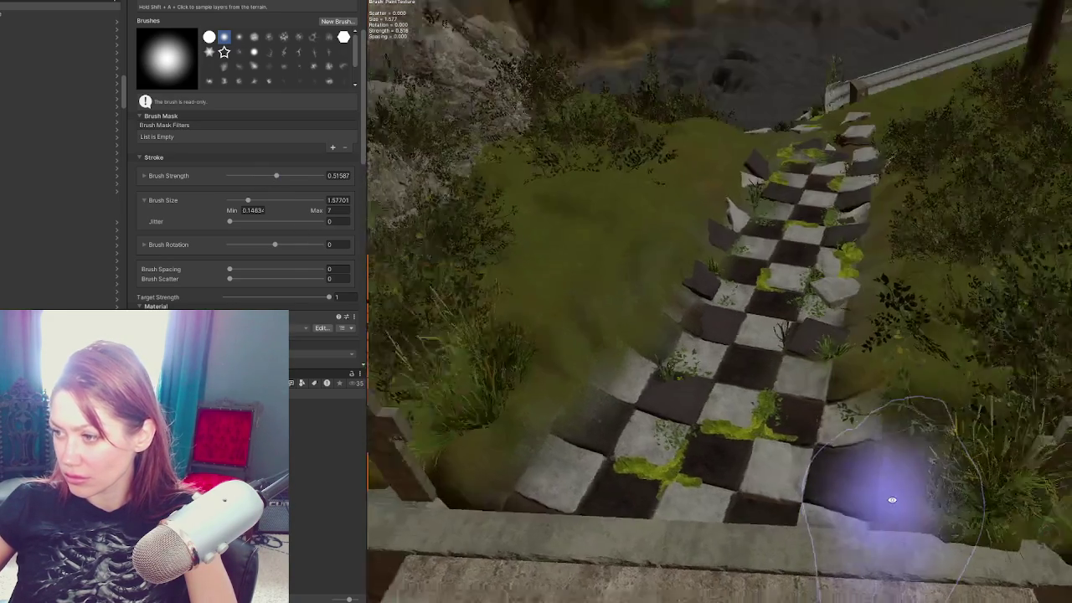
{"action": "scroll", "coordinate": [598, 338], "scroll_direction": "up", "scroll_amount": 3}
{"action": "scroll", "coordinate": [770, 368], "scroll_direction": "down", "scroll_amount": 5}
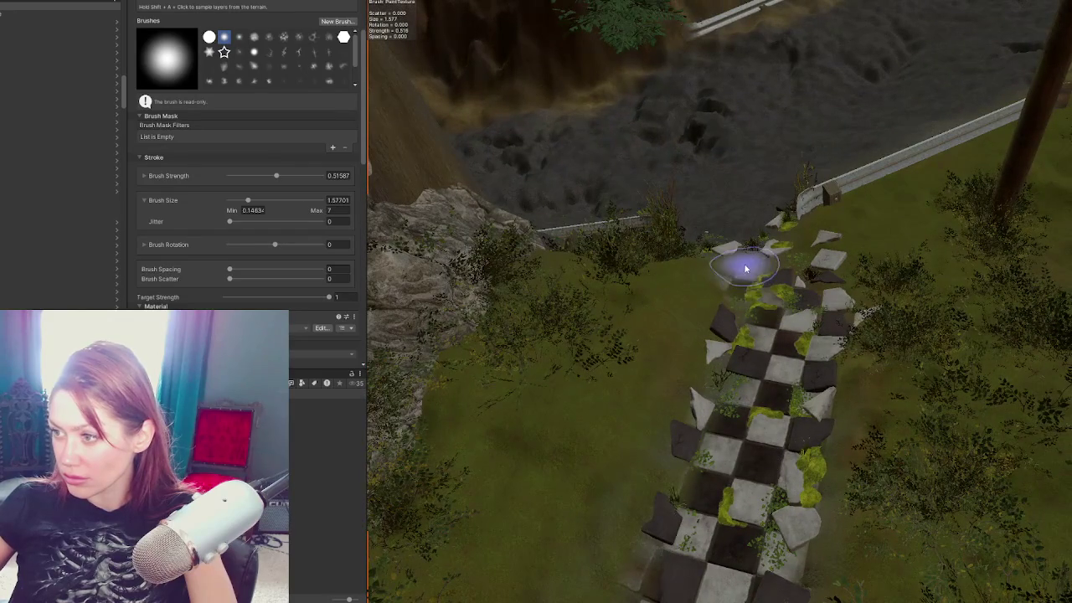
{"action": "scroll", "coordinate": [762, 267], "scroll_direction": "up", "scroll_amount": 3}
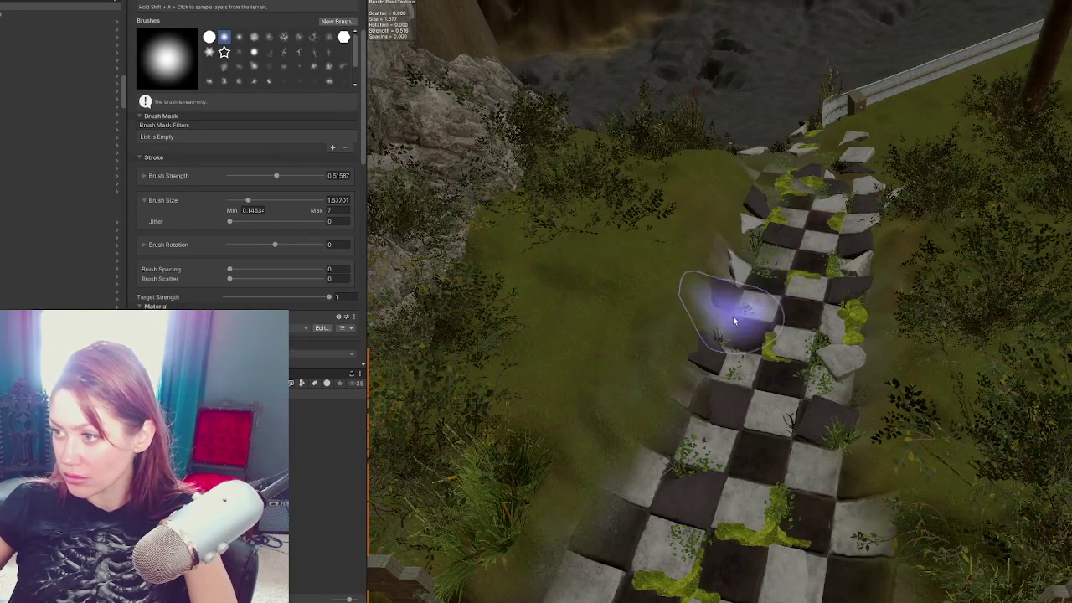
Step: From ground level, softly paint tile texture along the path's upper edge
{"action": "mouse_move", "coordinate": [690, 383]}
{"action": "left_mouse_down"}
{"action": "mouse_move", "coordinate": [817, 377]}
{"action": "mouse_move", "coordinate": [790, 455]}
{"action": "mouse_move", "coordinate": [754, 469]}
{"action": "left_mouse_up"}
{"action": "scroll", "coordinate": [792, 367], "scroll_direction": "down", "scroll_amount": 5}
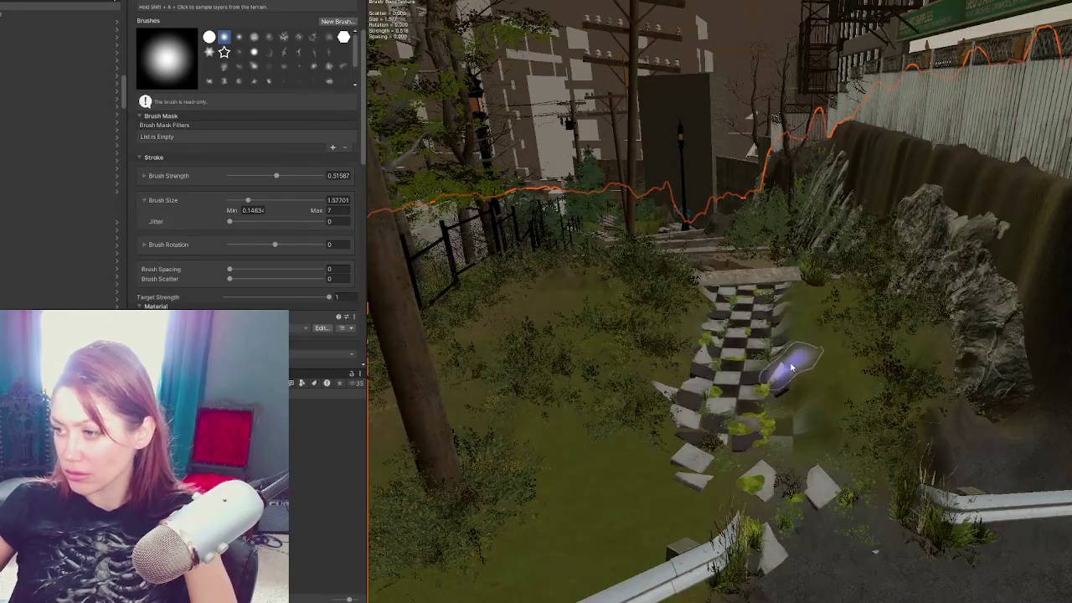
{"action": "scroll", "coordinate": [757, 491], "scroll_direction": "up", "scroll_amount": 5}
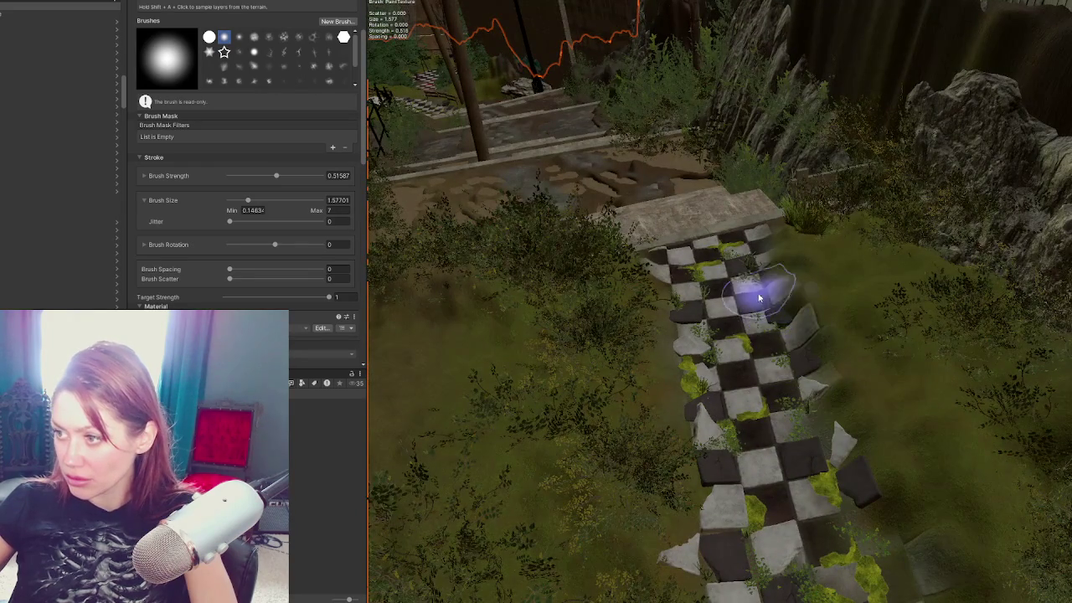
{"action": "mouse_move", "coordinate": [764, 297]}
{"action": "left_mouse_down"}
{"action": "mouse_move", "coordinate": [779, 431]}
{"action": "mouse_move", "coordinate": [802, 299]}
{"action": "left_mouse_up"}
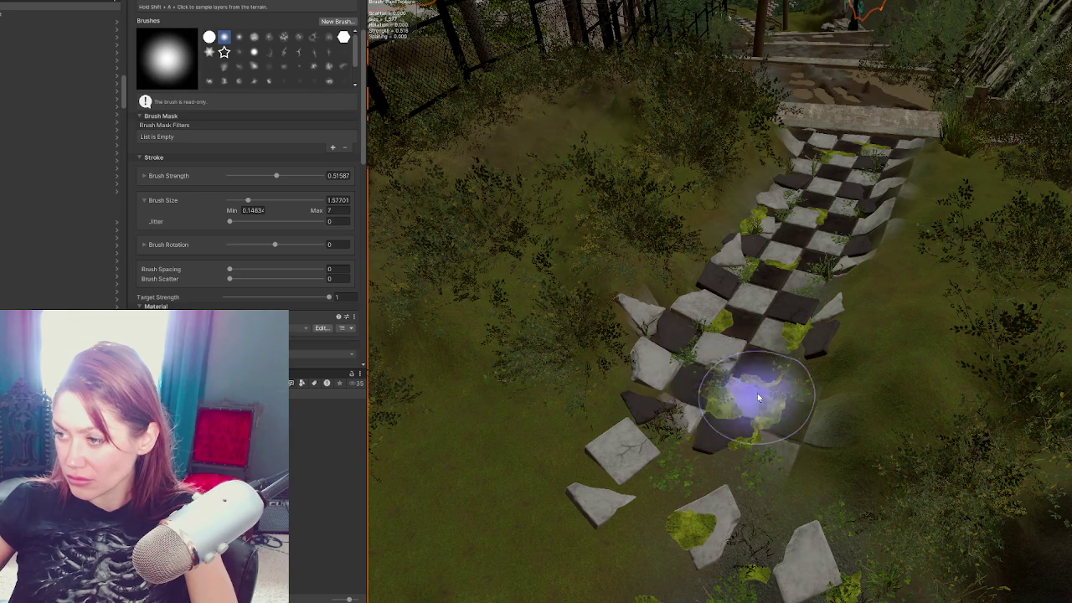
{"action": "left_click_drag", "start_coordinate": [747, 430], "coordinate": [771, 426]}
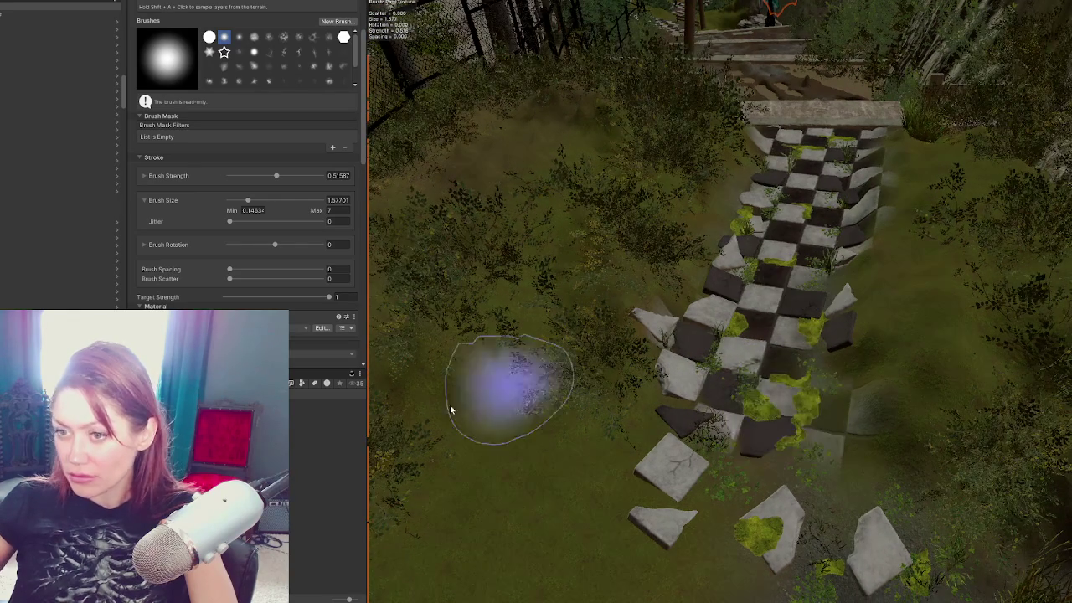
{"action": "scroll", "coordinate": [247, 167], "scroll_direction": "down", "scroll_amount": 10}
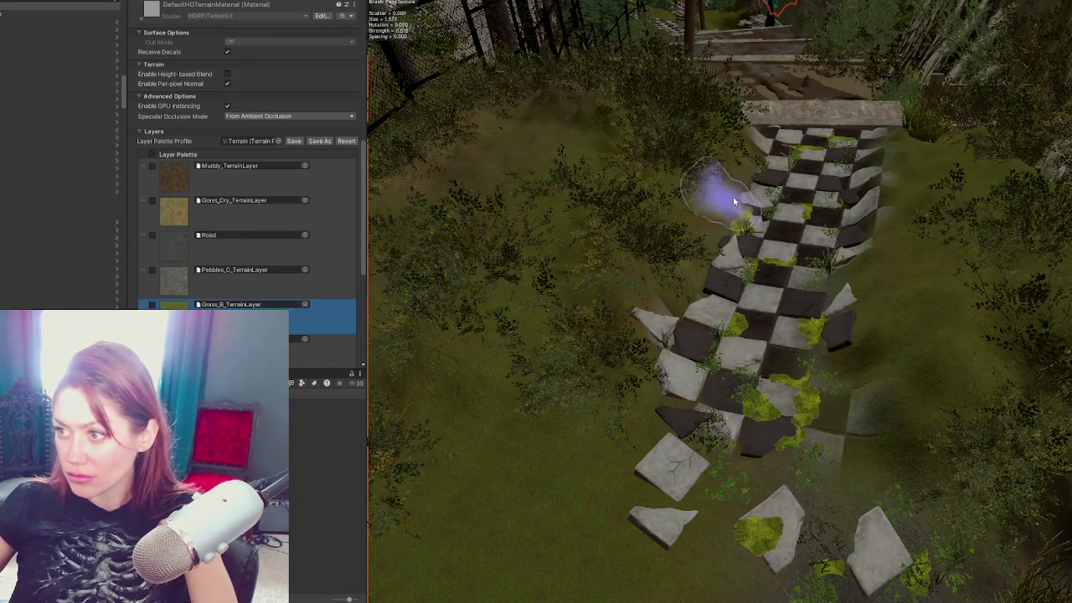
{"action": "left_click_drag", "start_coordinate": [726, 203], "coordinate": [750, 204]}
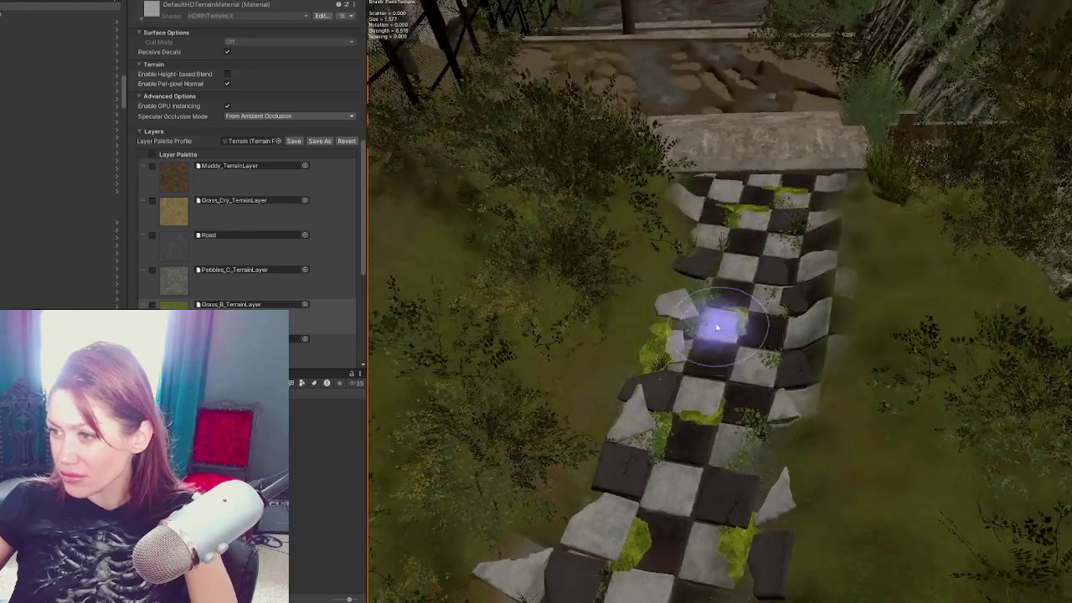
Step: Tilt a loose tile near the path's top to rotation 23.069, 6.589, -4.807
{"action": "left_click", "coordinate": [700, 310]}
{"action": "key", "text": "e"}
{"action": "left_click_drag", "start_coordinate": [699, 310], "coordinate": [706, 312]}
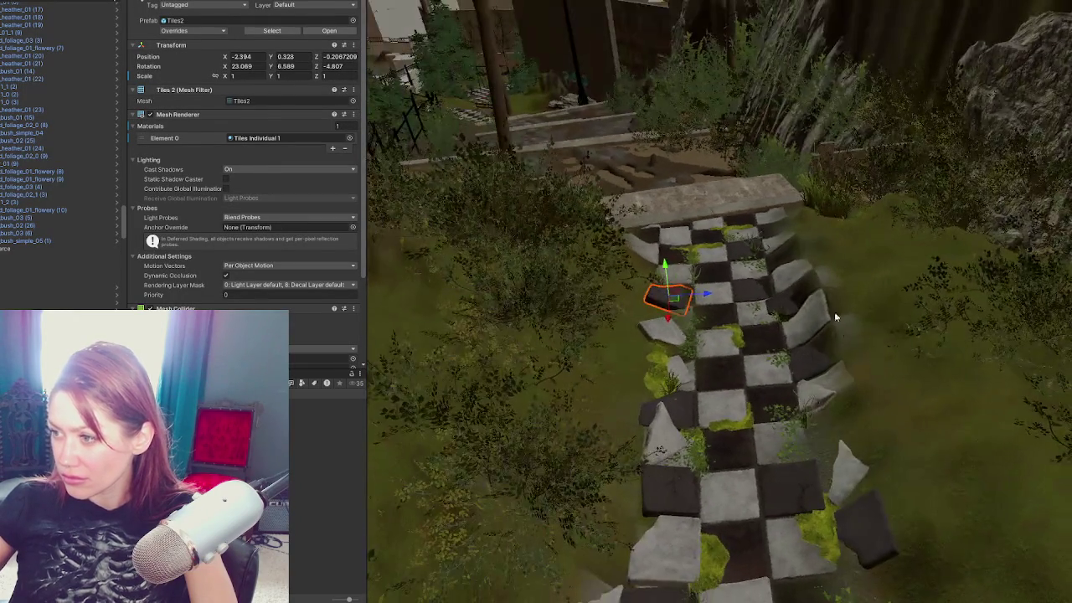
Step: Select the terrain and switch its tool to Raise or Lower Terrain
{"action": "left_click", "coordinate": [846, 343]}
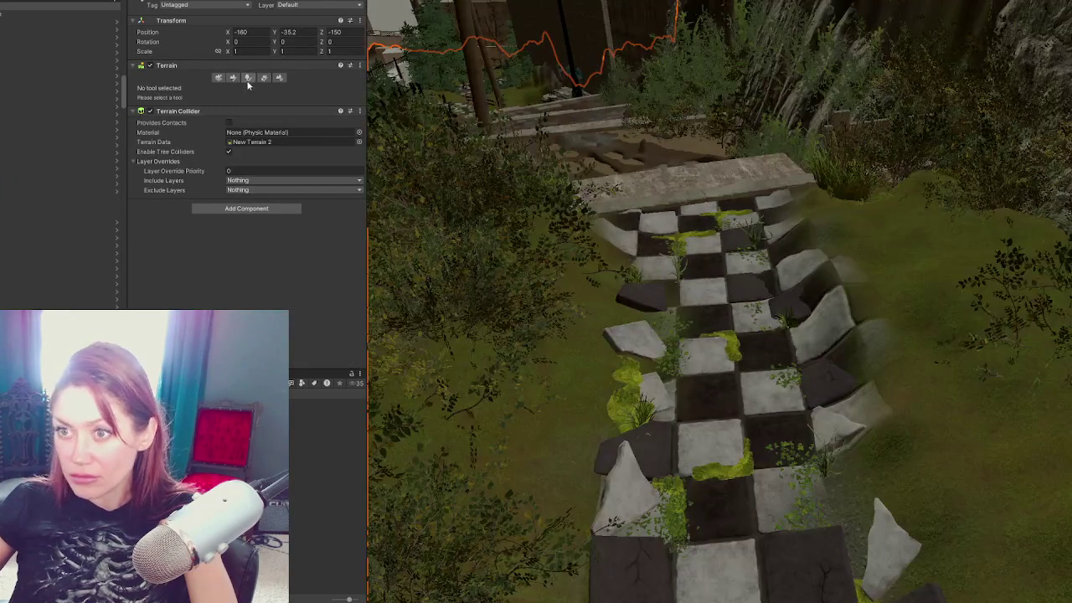
{"action": "left_click", "coordinate": [233, 77]}
{"action": "left_click", "coordinate": [193, 88]}
{"action": "left_click", "coordinate": [203, 131]}
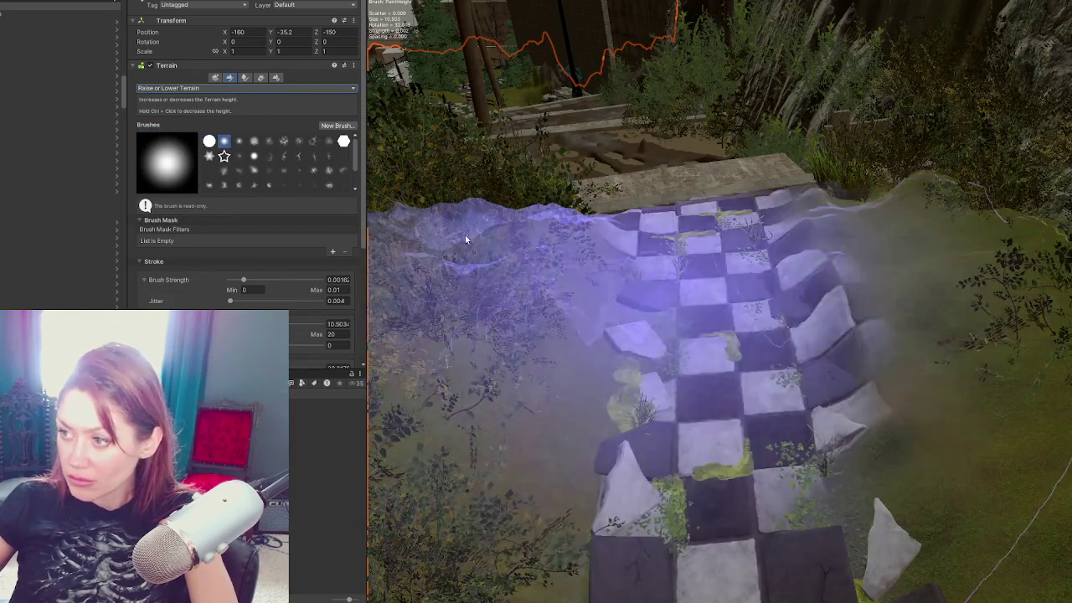
{"action": "scroll", "coordinate": [246, 154], "scroll_direction": "down", "scroll_amount": 4}
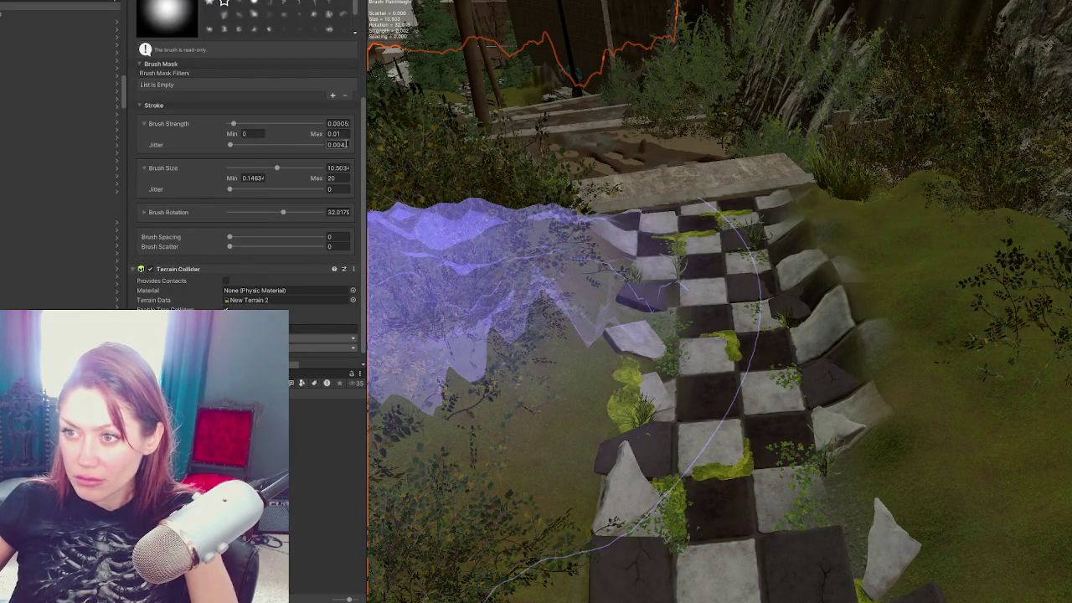
{"action": "key", "text": "ctrl+z"}
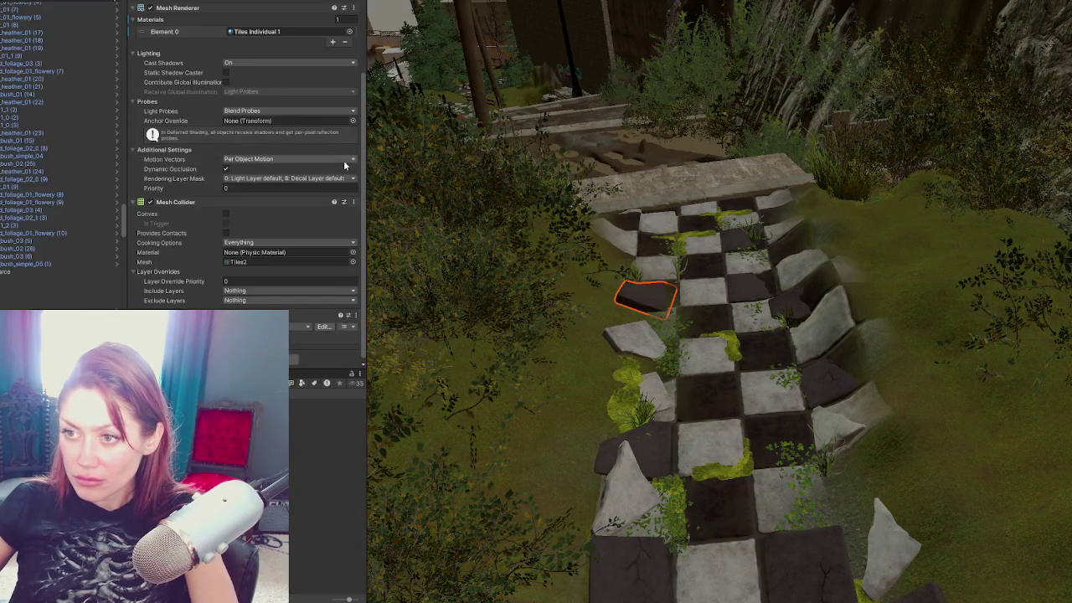
{"action": "key", "text": "ctrl+y"}
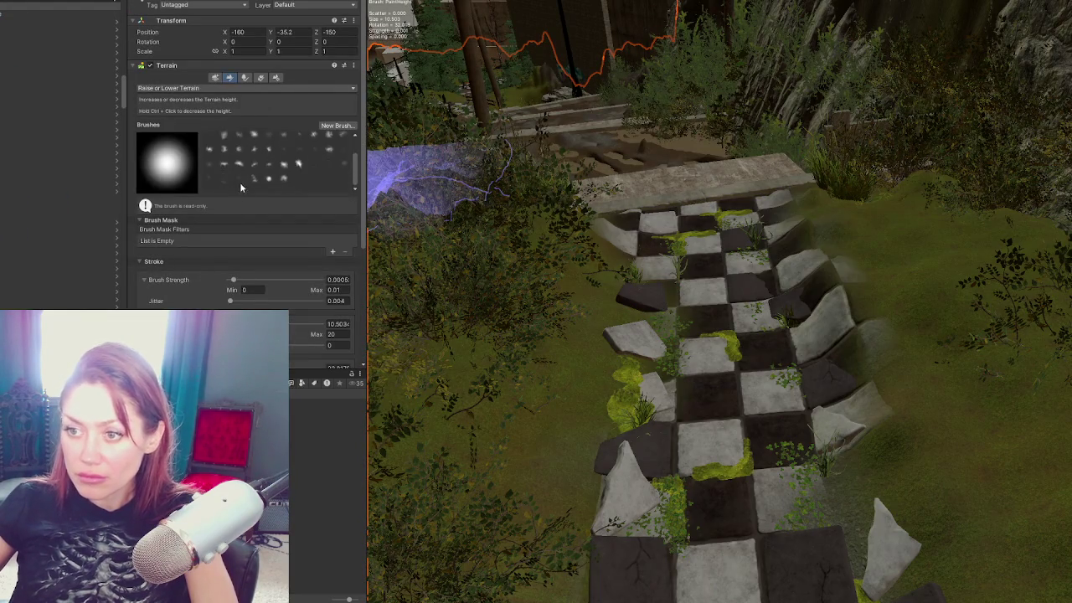
Step: Raise the Brush Size Max to 4 and enlarge the sculpt brush to about 1.83
{"action": "scroll", "coordinate": [301, 248], "scroll_direction": "down", "scroll_amount": 3}
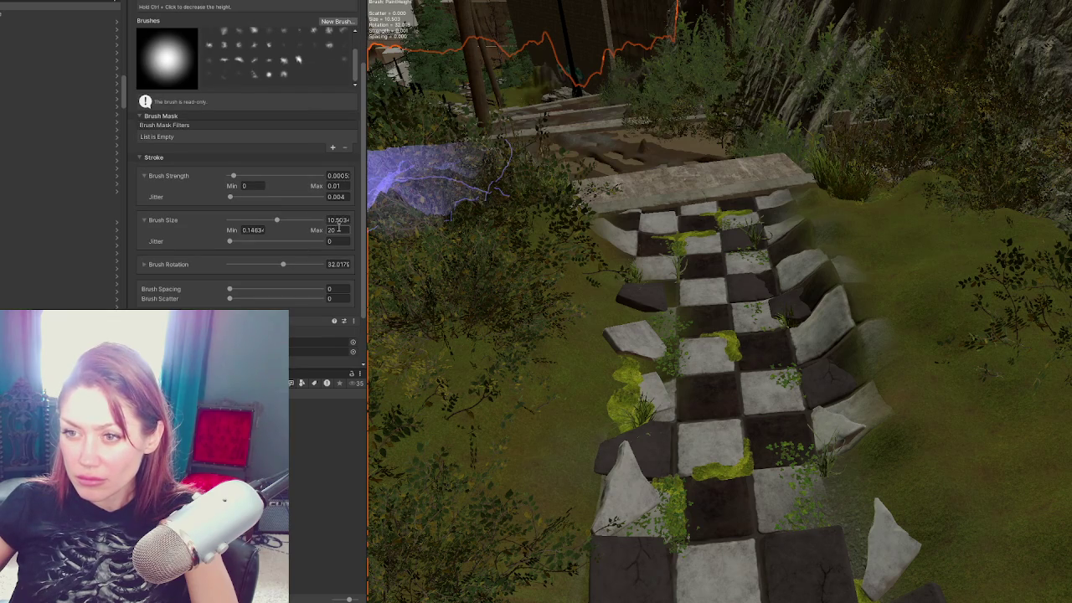
{"action": "double_click", "coordinate": [338, 231]}
{"action": "type", "text": "1"}
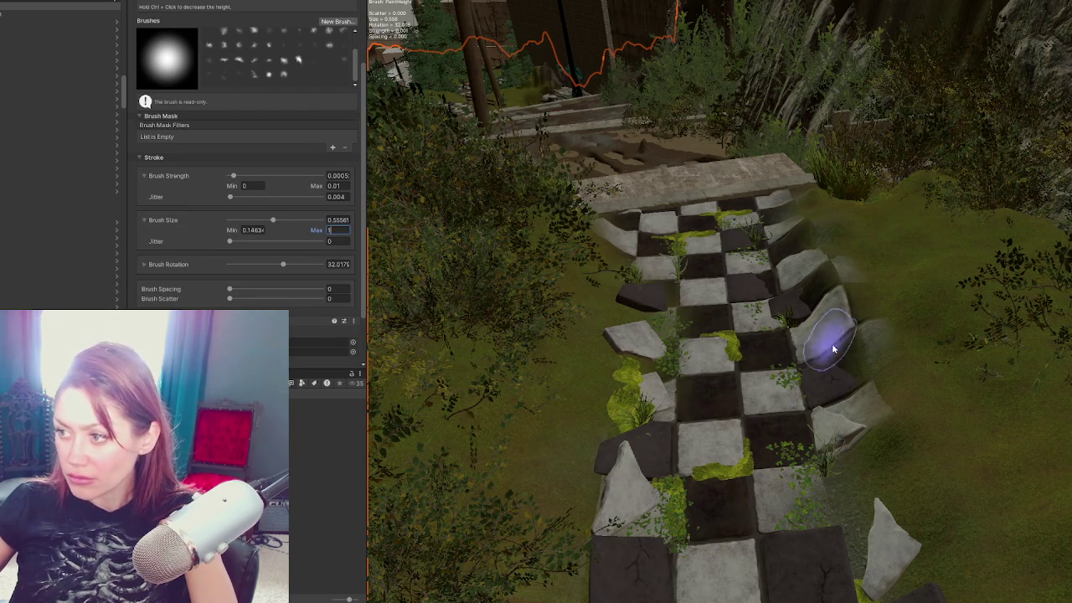
{"action": "left_click", "coordinate": [300, 220]}
{"action": "left_click", "coordinate": [843, 345]}
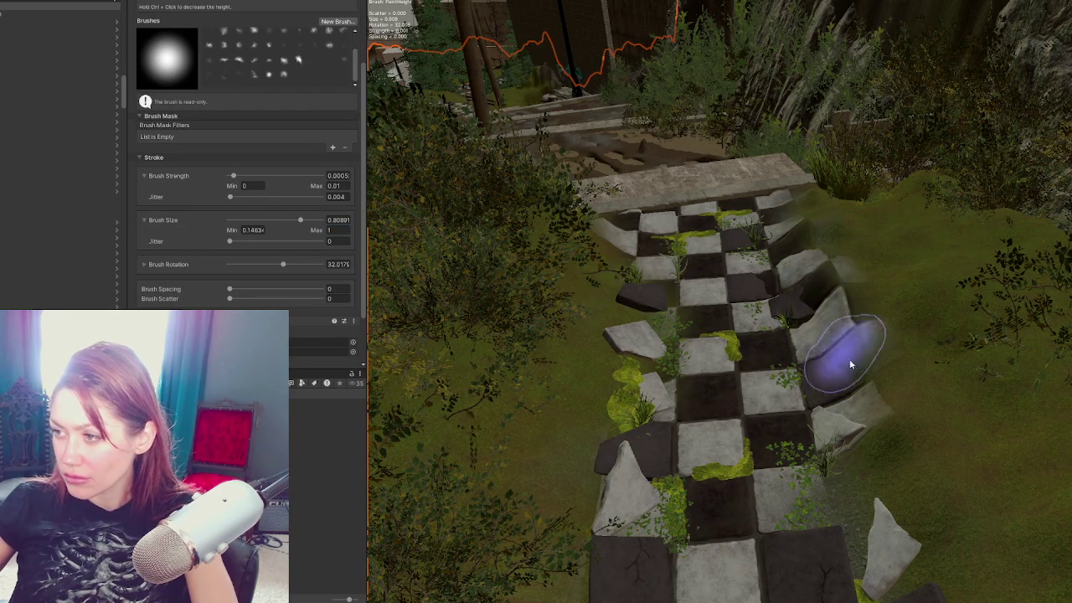
{"action": "scroll", "coordinate": [222, 139], "scroll_direction": "up", "scroll_amount": 3}
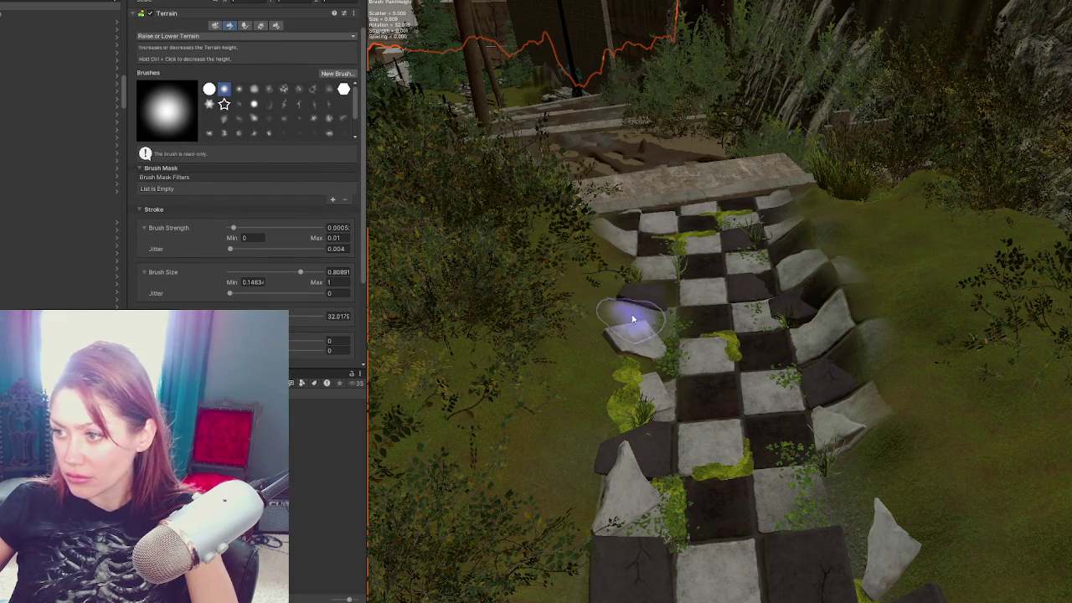
{"action": "scroll", "coordinate": [243, 209], "scroll_direction": "down", "scroll_amount": 2}
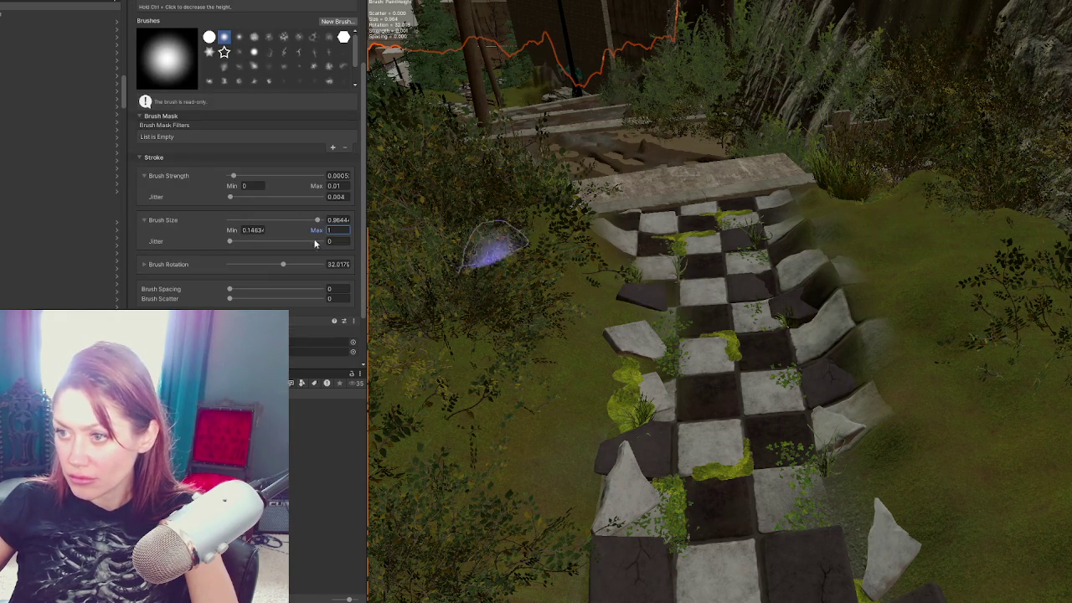
{"action": "type", "text": "4"}
{"action": "key", "text": "Return"}
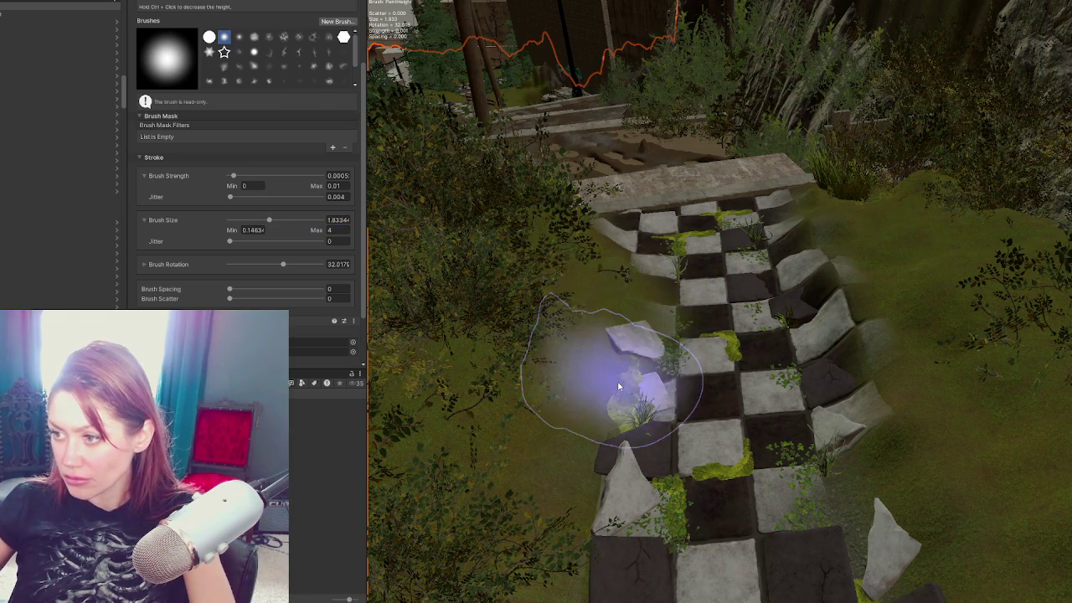
{"action": "left_click", "coordinate": [647, 285]}
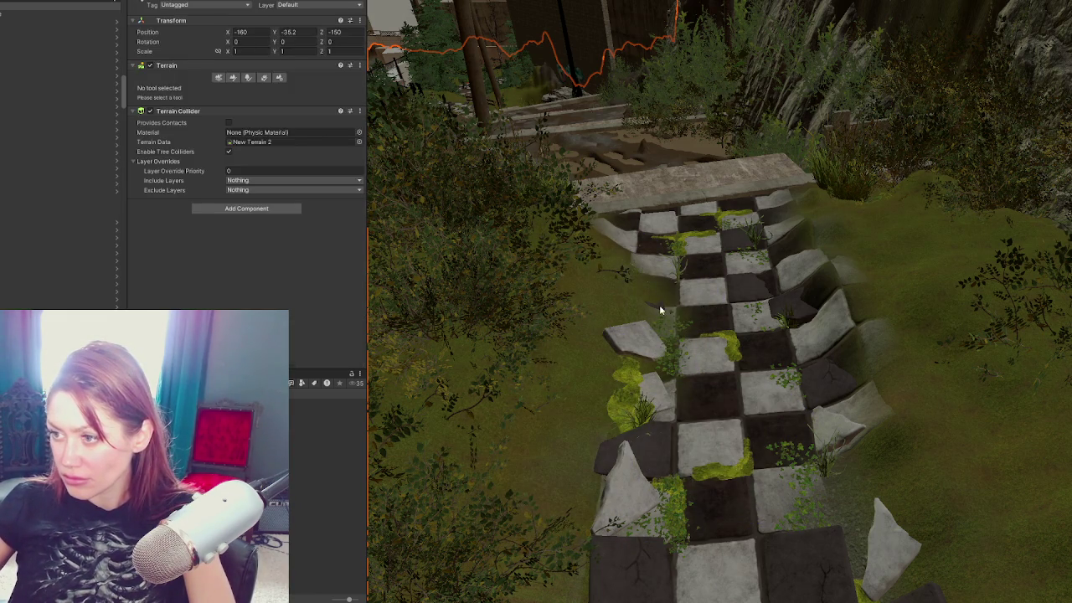
Step: Orbit closer to the tiled path, select the Terrain and activate Raise or Lower Terrain
{"action": "key", "text": "e"}
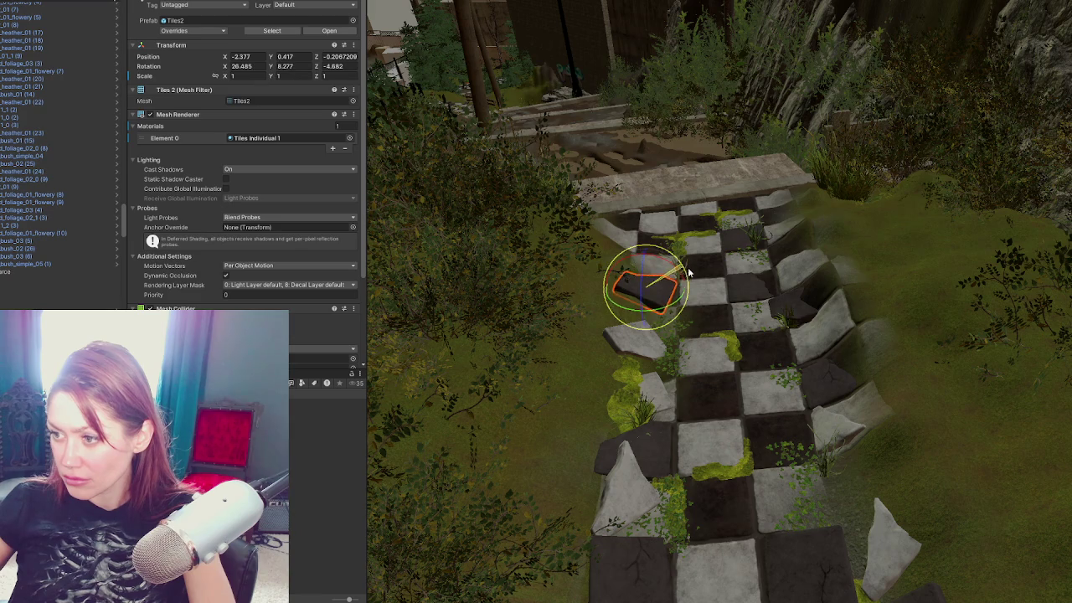
{"action": "left_click", "coordinate": [639, 377]}
{"action": "mouse_move", "coordinate": [639, 376]}
{"action": "left_mouse_down"}
{"action": "mouse_move", "coordinate": [627, 357]}
{"action": "mouse_move", "coordinate": [511, 366]}
{"action": "left_mouse_up"}
{"action": "left_click", "coordinate": [497, 366]}
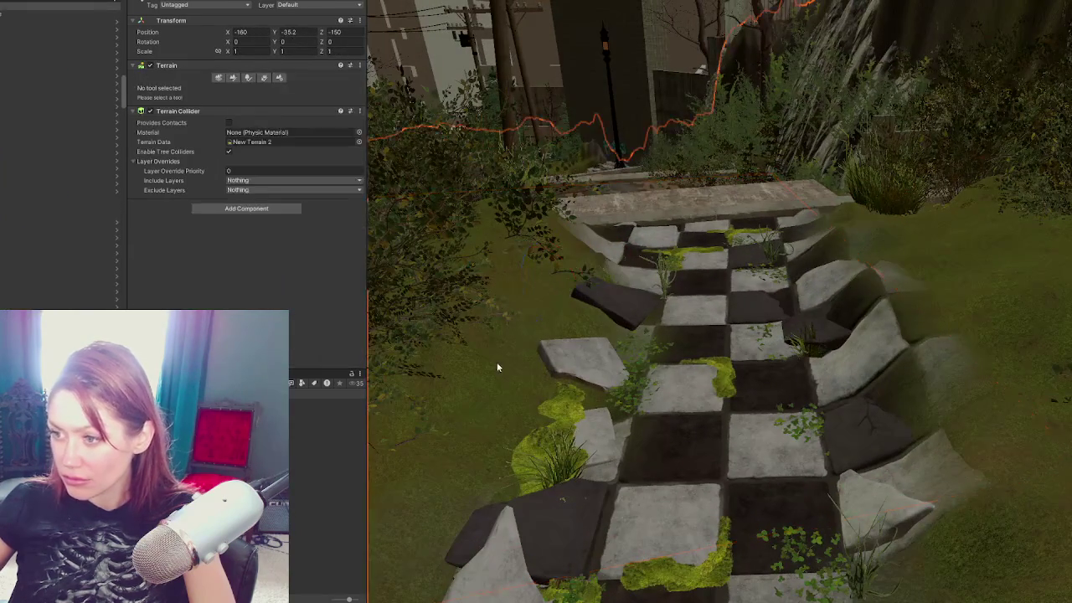
{"action": "left_click", "coordinate": [234, 78]}
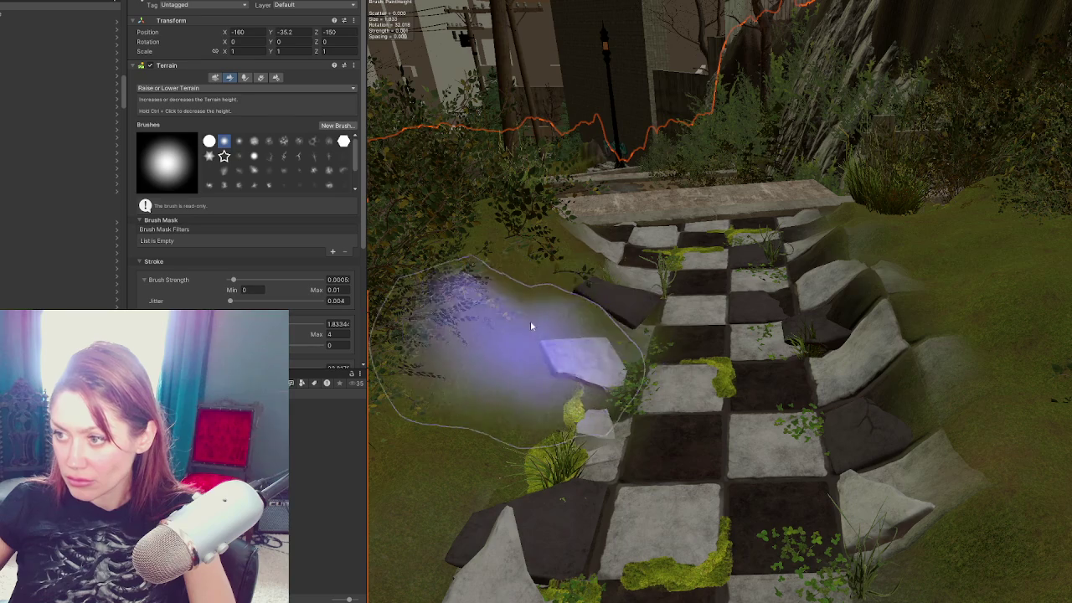
Step: Raise the grass banks on both sides of the path, around the loose left tiles and mossy tiles
{"action": "mouse_move", "coordinate": [682, 227]}
{"action": "left_mouse_down"}
{"action": "mouse_move", "coordinate": [592, 352]}
{"action": "mouse_move", "coordinate": [718, 287]}
{"action": "left_mouse_up"}
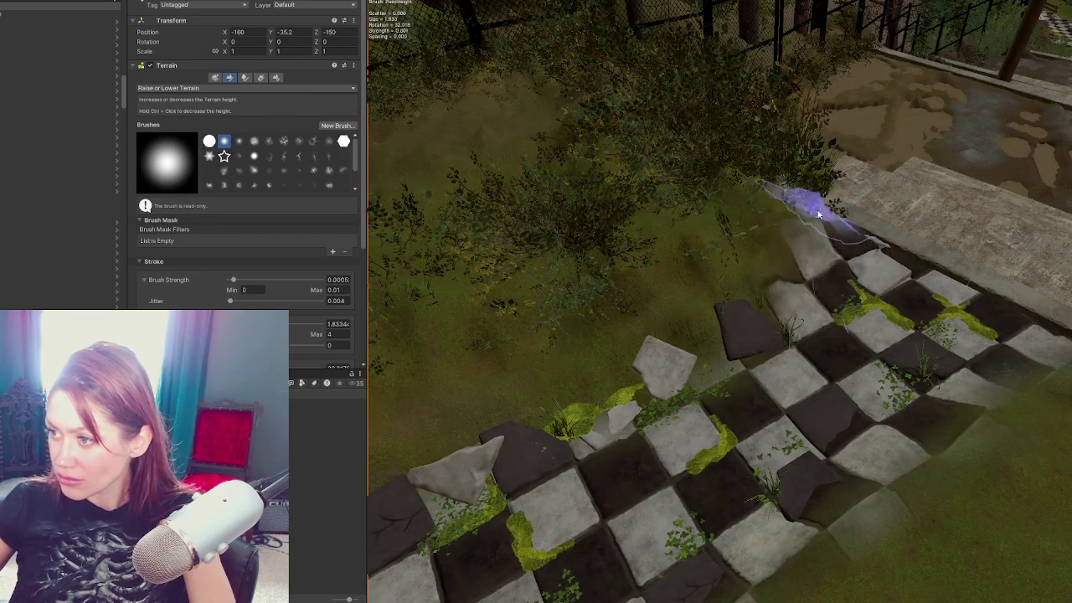
{"action": "mouse_move", "coordinate": [586, 347]}
{"action": "left_mouse_down"}
{"action": "mouse_move", "coordinate": [865, 186]}
{"action": "mouse_move", "coordinate": [651, 304]}
{"action": "left_mouse_up"}
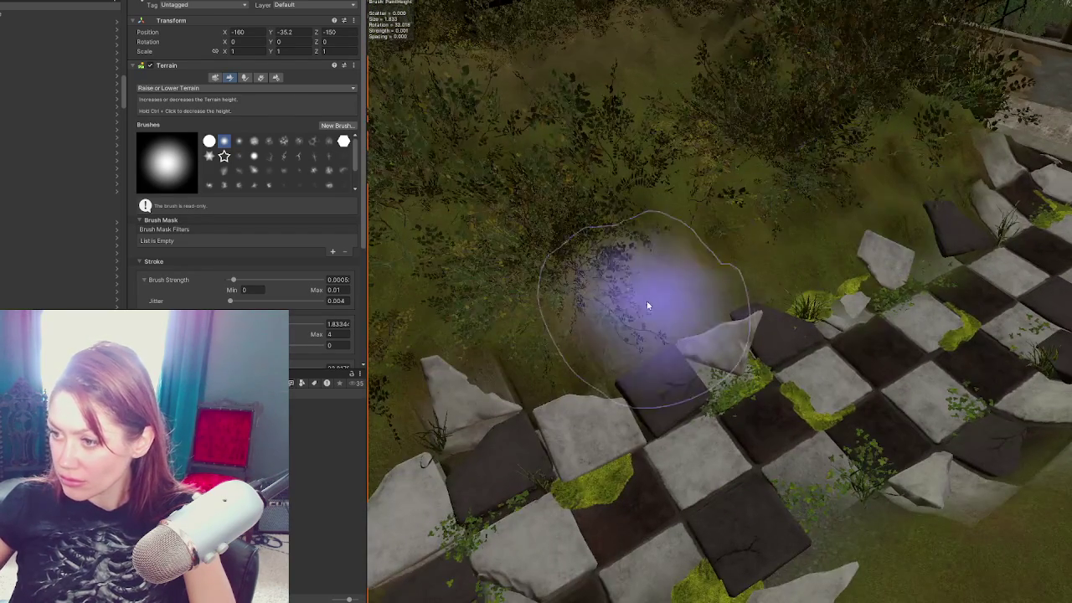
{"action": "mouse_move", "coordinate": [684, 335]}
{"action": "left_mouse_down"}
{"action": "mouse_move", "coordinate": [765, 374]}
{"action": "mouse_move", "coordinate": [826, 371]}
{"action": "mouse_move", "coordinate": [813, 491]}
{"action": "mouse_move", "coordinate": [826, 251]}
{"action": "mouse_move", "coordinate": [693, 358]}
{"action": "left_mouse_up"}
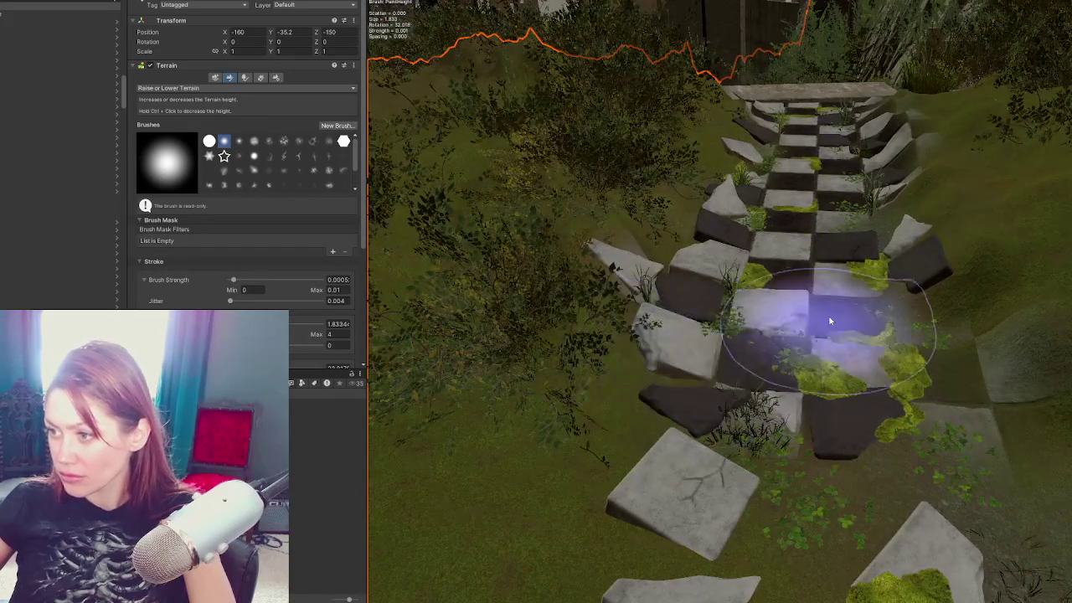
{"action": "left_click_drag", "start_coordinate": [813, 311], "coordinate": [802, 275]}
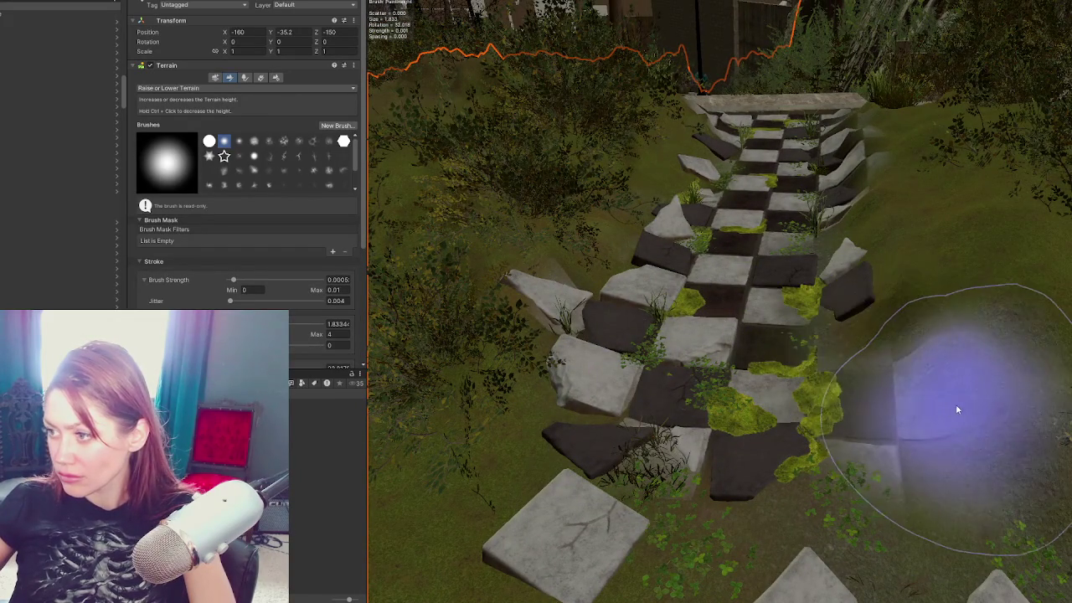
{"action": "left_click", "coordinate": [856, 383]}
{"action": "left_click", "coordinate": [860, 376]}
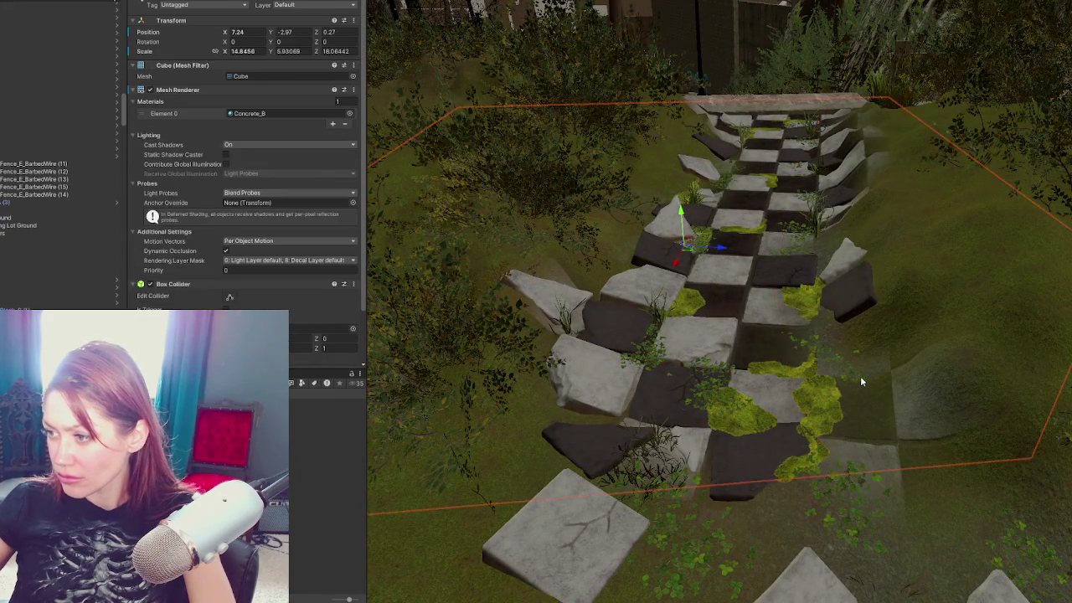
Step: Click through the clover and grass clumps and edge tiles to select the light corner stone
{"action": "left_click", "coordinate": [861, 377]}
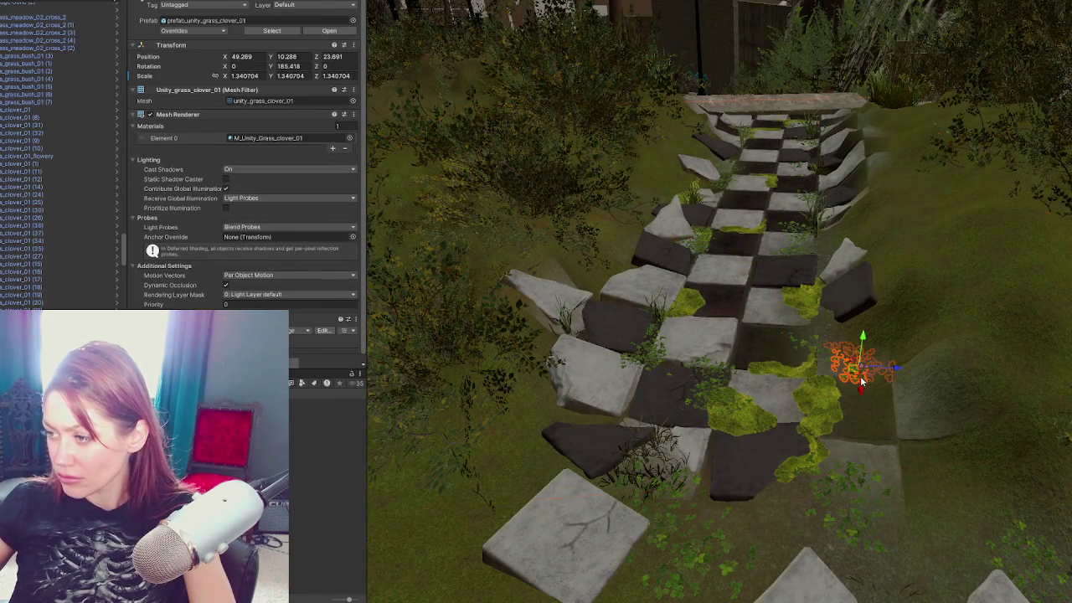
{"action": "left_click", "coordinate": [824, 352]}
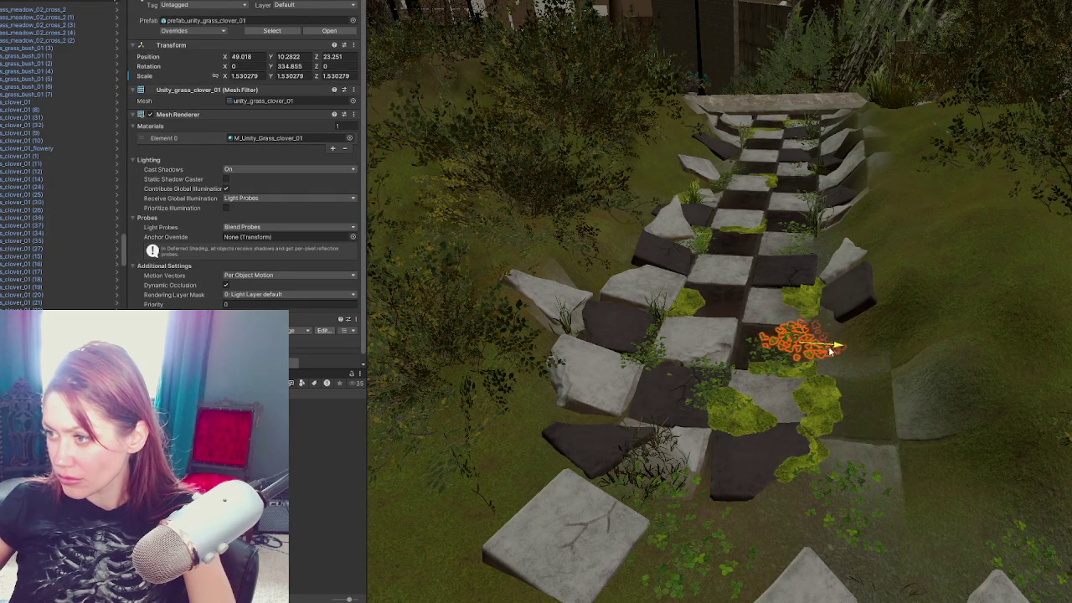
{"action": "left_click", "coordinate": [806, 231]}
{"action": "left_click", "coordinate": [807, 229]}
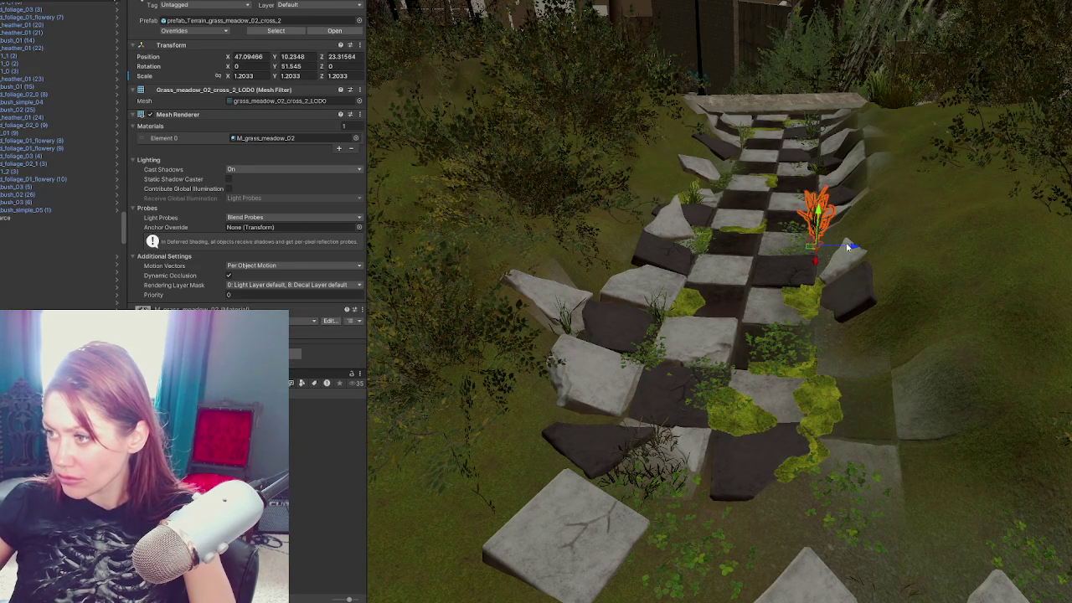
{"action": "left_click", "coordinate": [798, 267]}
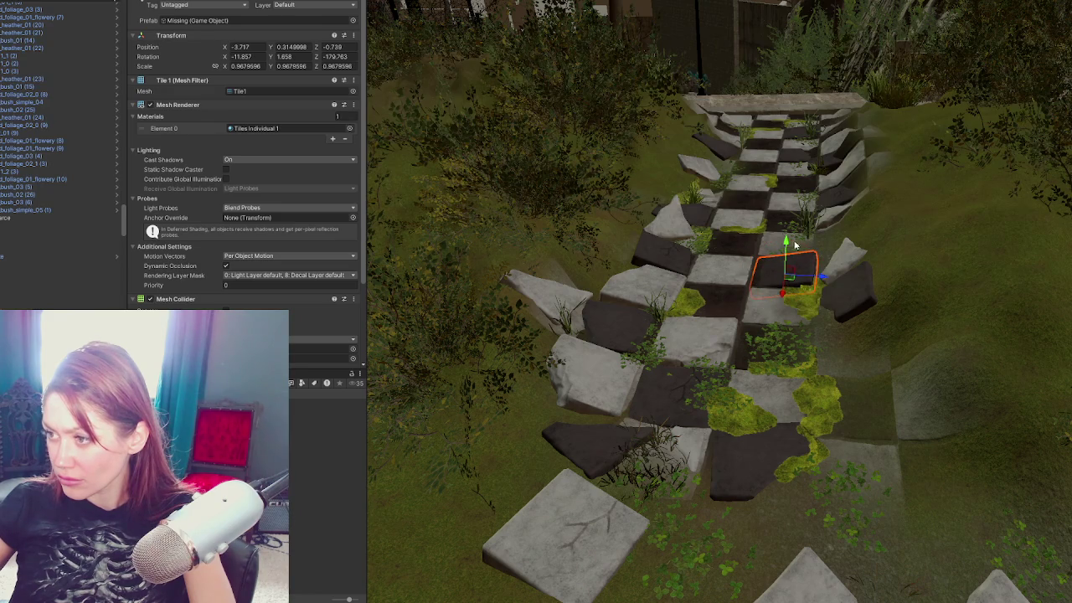
{"action": "left_click", "coordinate": [850, 264]}
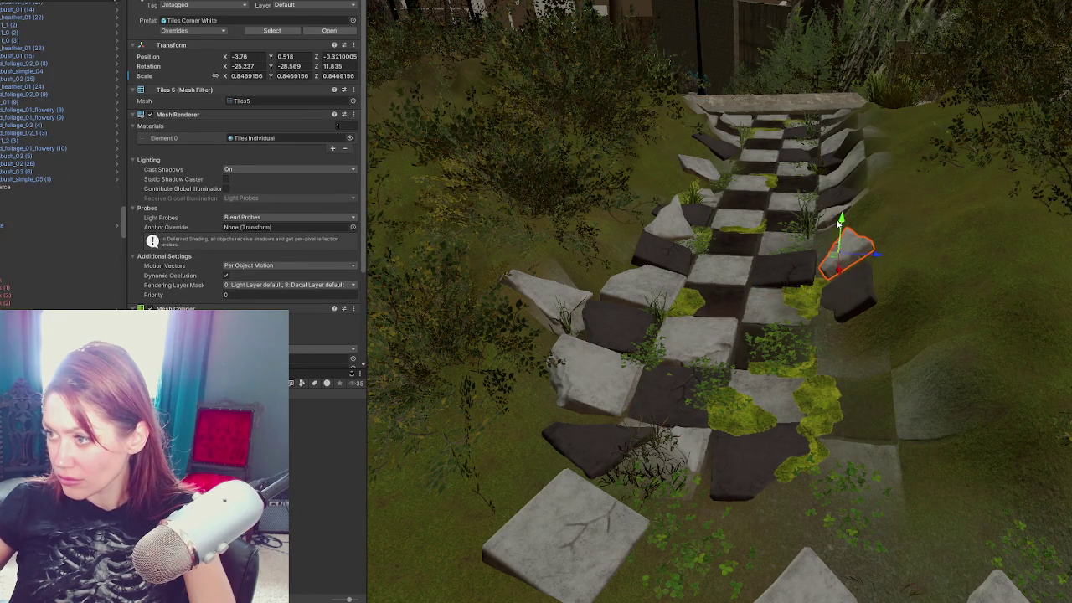
{"action": "left_click", "coordinate": [876, 293]}
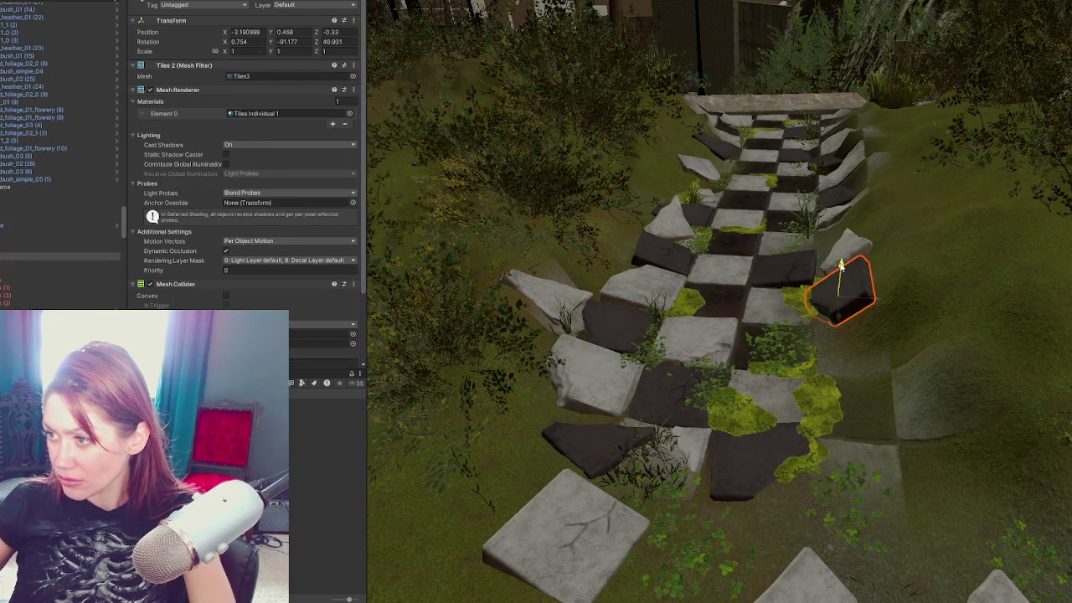
{"action": "left_click", "coordinate": [854, 253]}
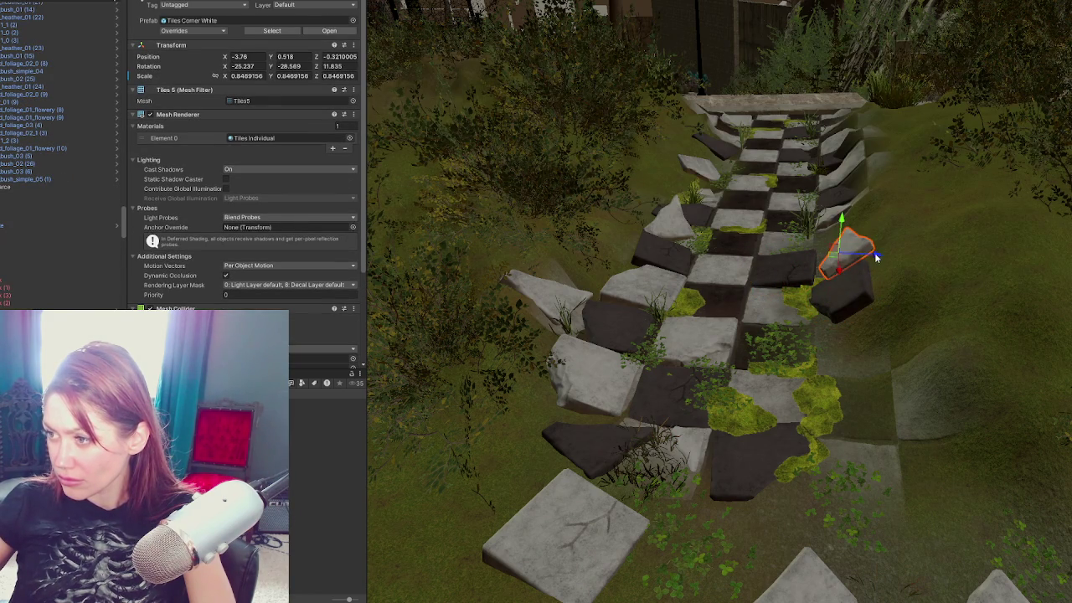
Step: Tilt the light corner stone on the path's right edge further into the bank
{"action": "left_click", "coordinate": [838, 225]}
{"action": "left_click", "coordinate": [234, 77]}
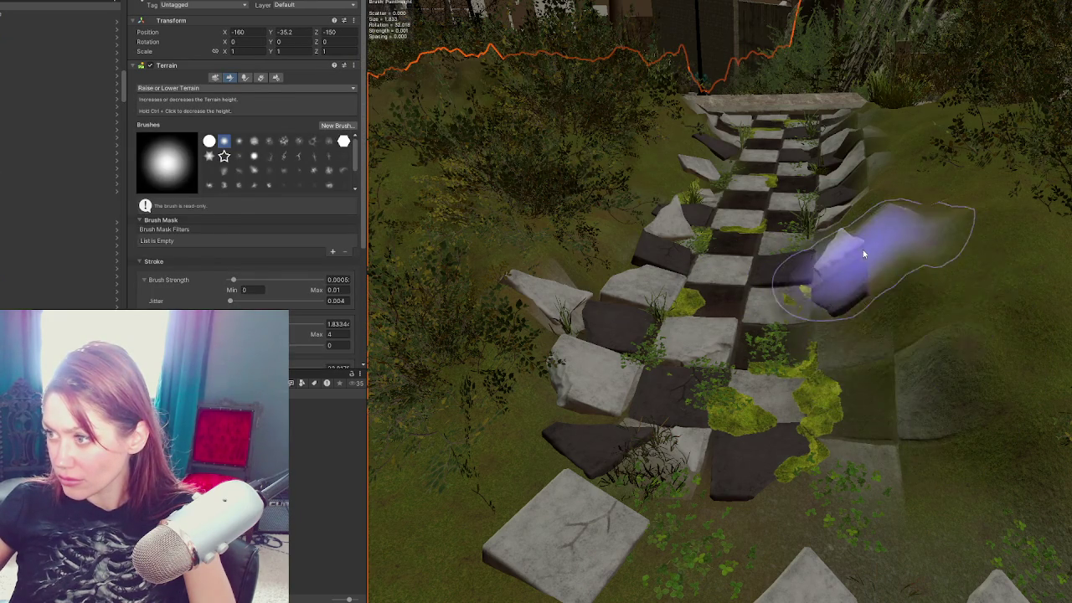
{"action": "key", "text": "w"}
{"action": "left_click", "coordinate": [825, 262]}
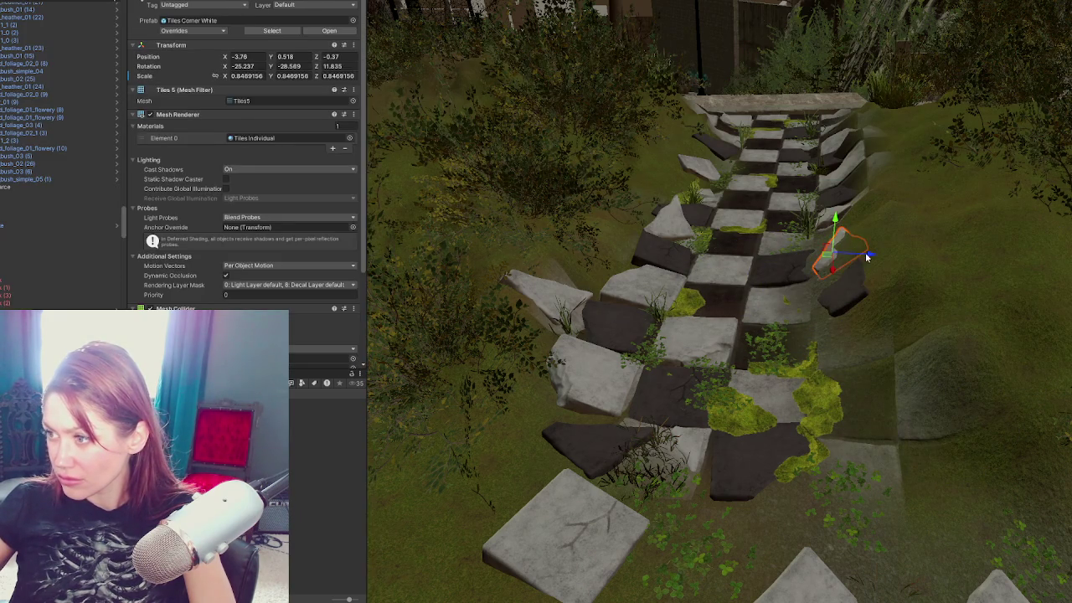
{"action": "left_click_drag", "start_coordinate": [844, 234], "coordinate": [838, 226]}
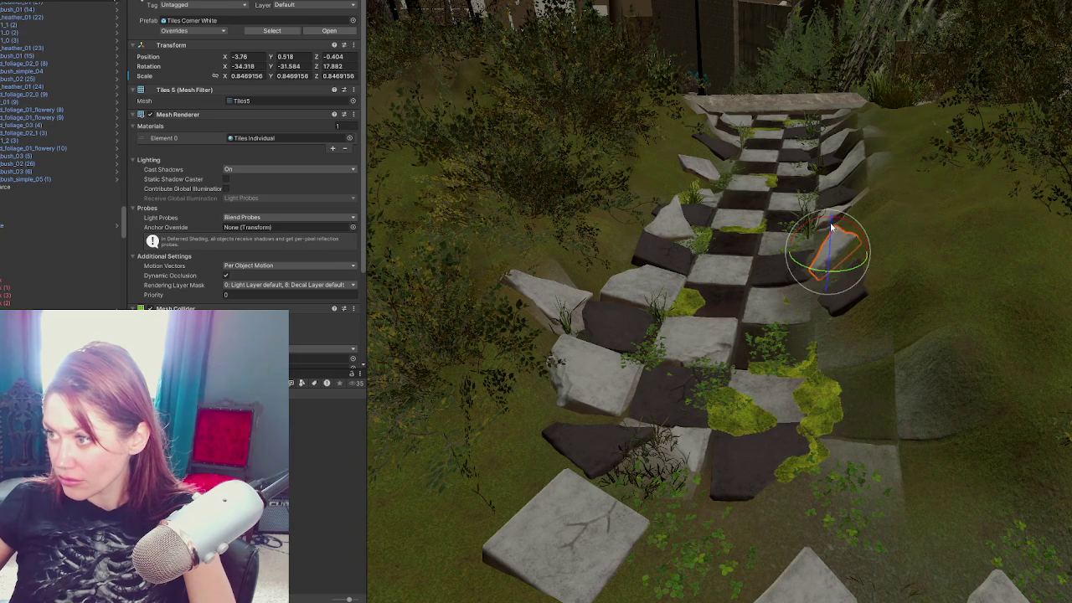
Step: Select the terrain again and return to its Raise or Lower Terrain tool
{"action": "left_click", "coordinate": [655, 296]}
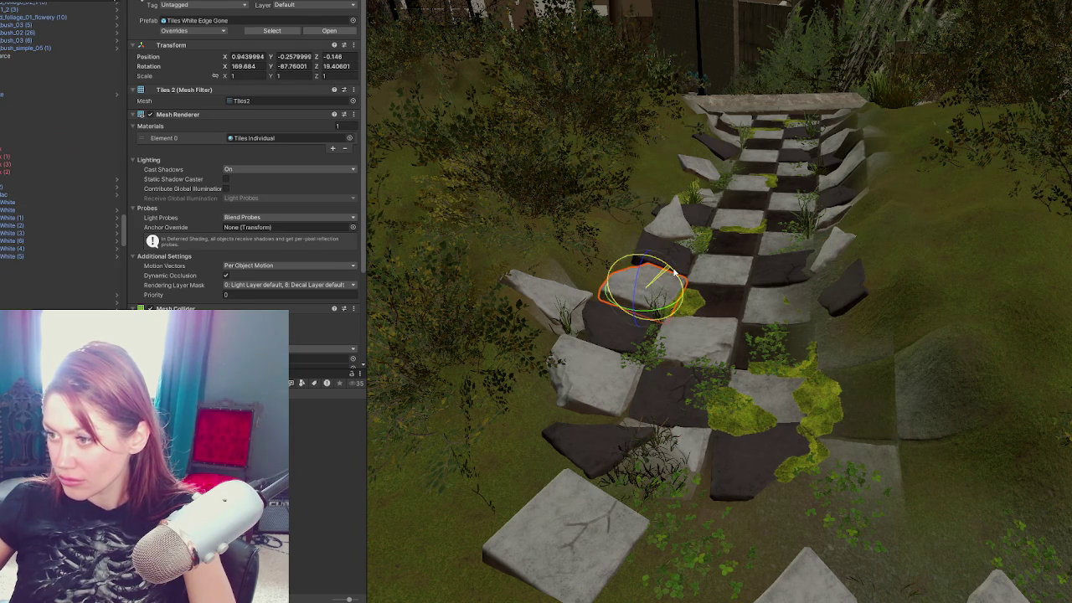
{"action": "left_click", "coordinate": [524, 433]}
{"action": "left_click", "coordinate": [234, 78]}
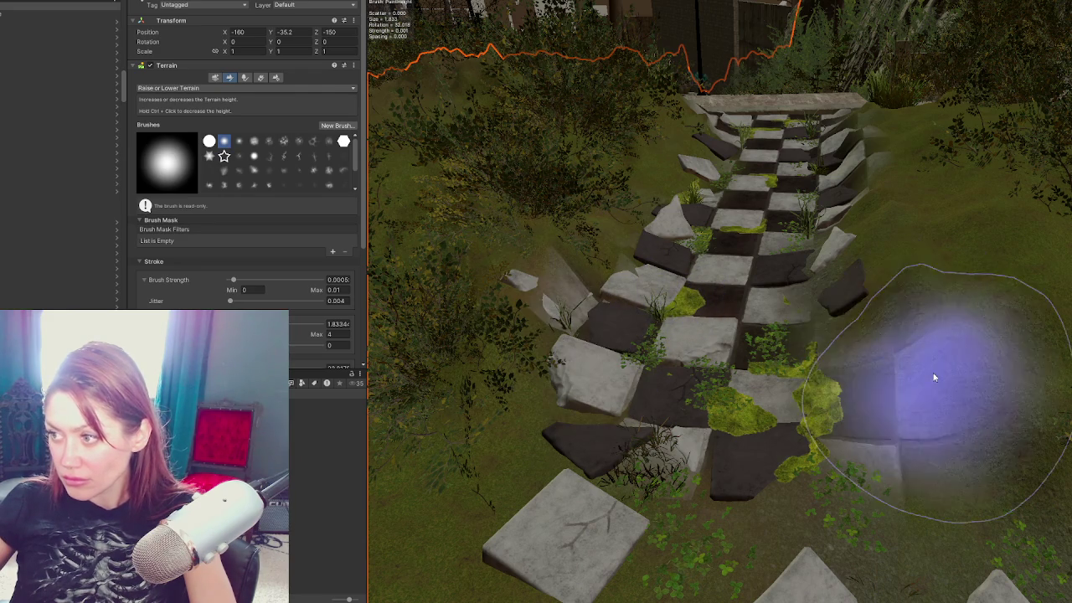
Step: Orbit to look up the path, building up its upper-right bank and selecting a small loose left tile
{"action": "scroll", "coordinate": [874, 251], "scroll_direction": "down", "scroll_amount": 3}
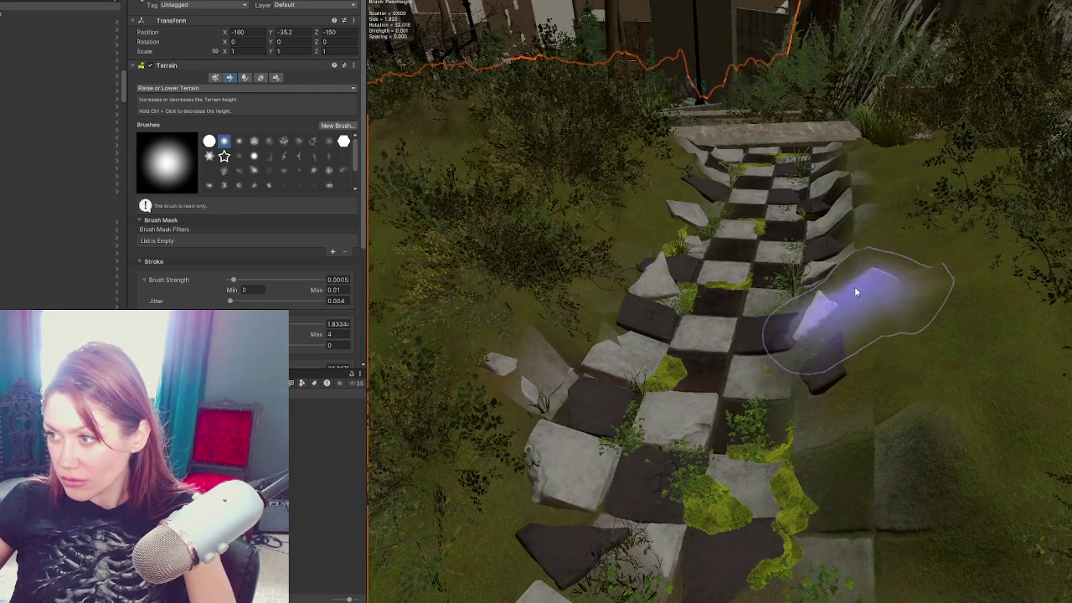
{"action": "scroll", "coordinate": [888, 260], "scroll_direction": "up", "scroll_amount": 2}
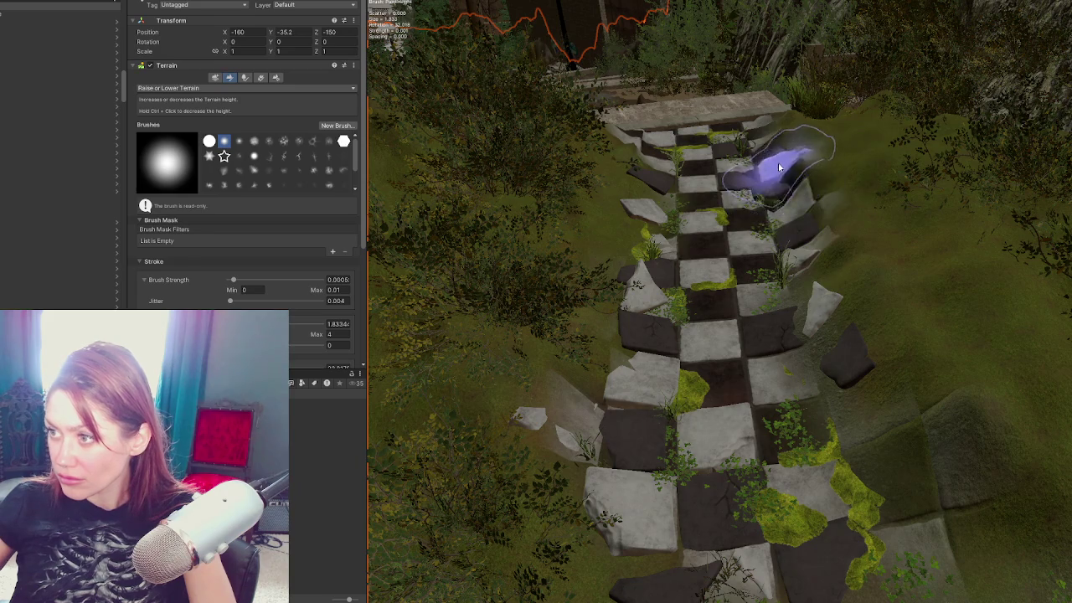
{"action": "scroll", "coordinate": [883, 181], "scroll_direction": "up", "scroll_amount": 2}
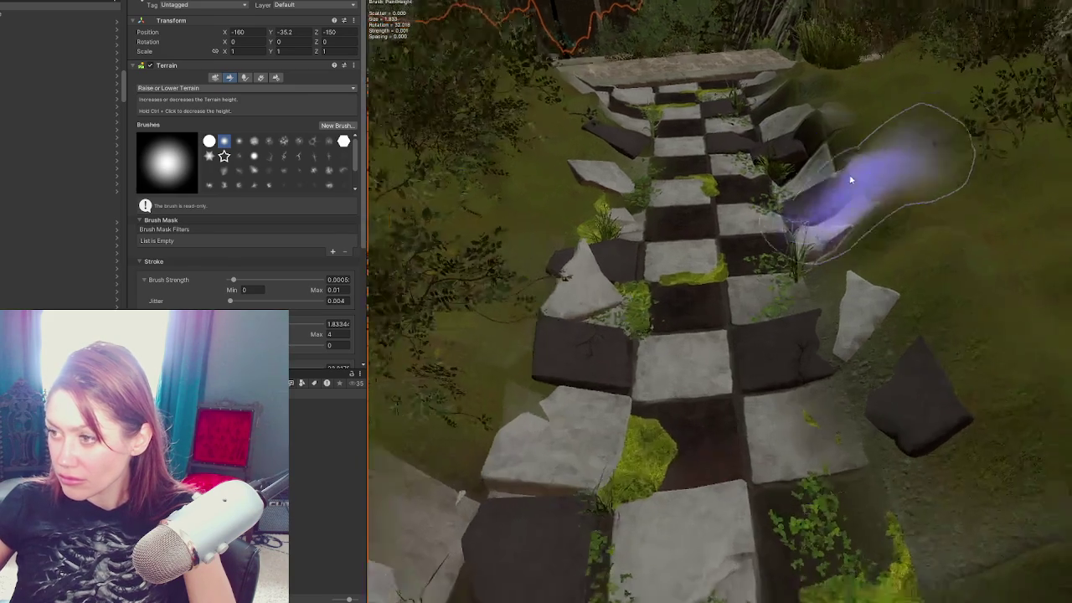
{"action": "scroll", "coordinate": [851, 180], "scroll_direction": "down", "scroll_amount": 3}
{"action": "left_click_drag", "start_coordinate": [837, 361], "coordinate": [850, 311]}
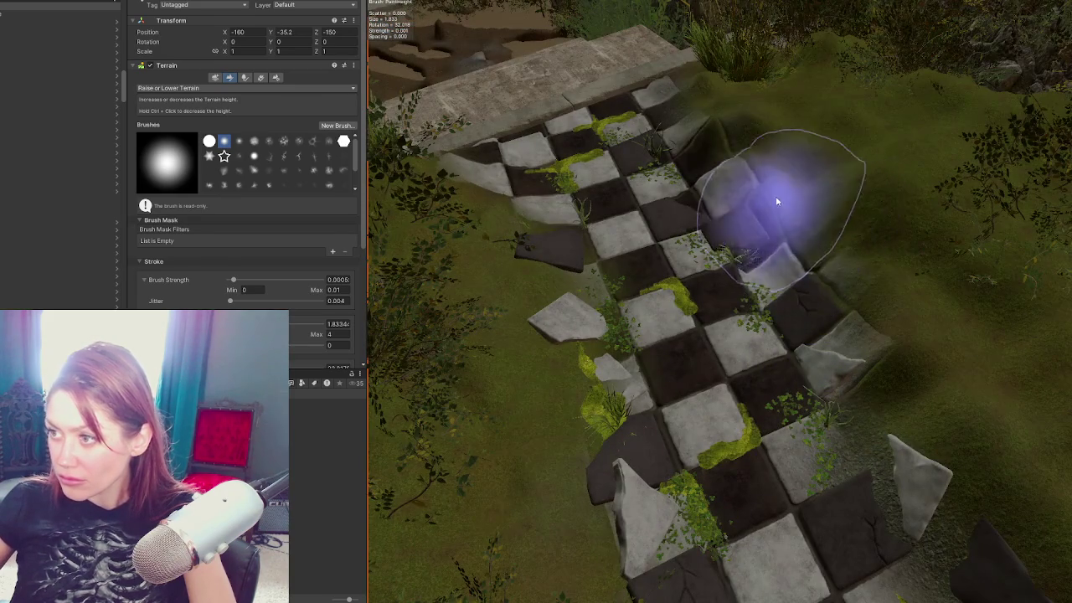
{"action": "mouse_move", "coordinate": [897, 239]}
{"action": "left_mouse_down"}
{"action": "mouse_move", "coordinate": [884, 291]}
{"action": "mouse_move", "coordinate": [846, 277]}
{"action": "left_mouse_up"}
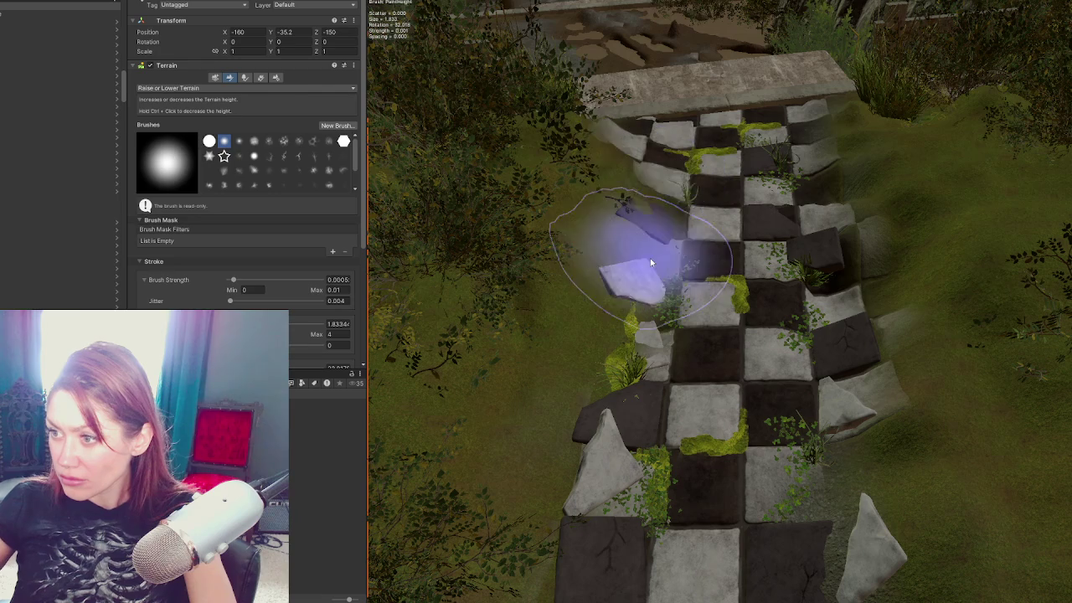
{"action": "left_click", "coordinate": [629, 289]}
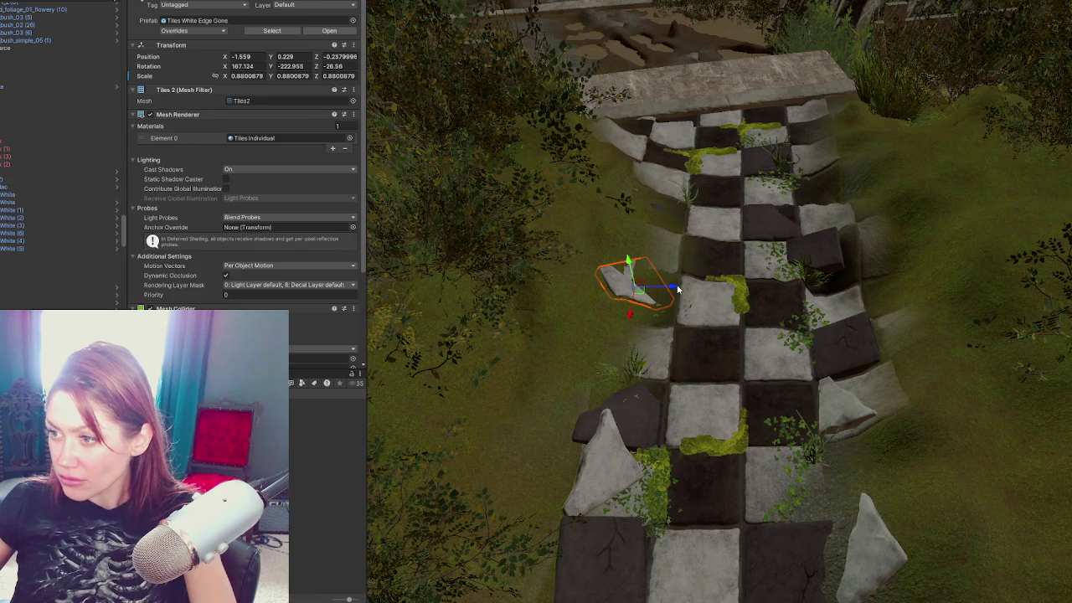
Step: Select the dark tiles with missing prefab links and browse for a replacement prefab without picking one
{"action": "left_click", "coordinate": [636, 373]}
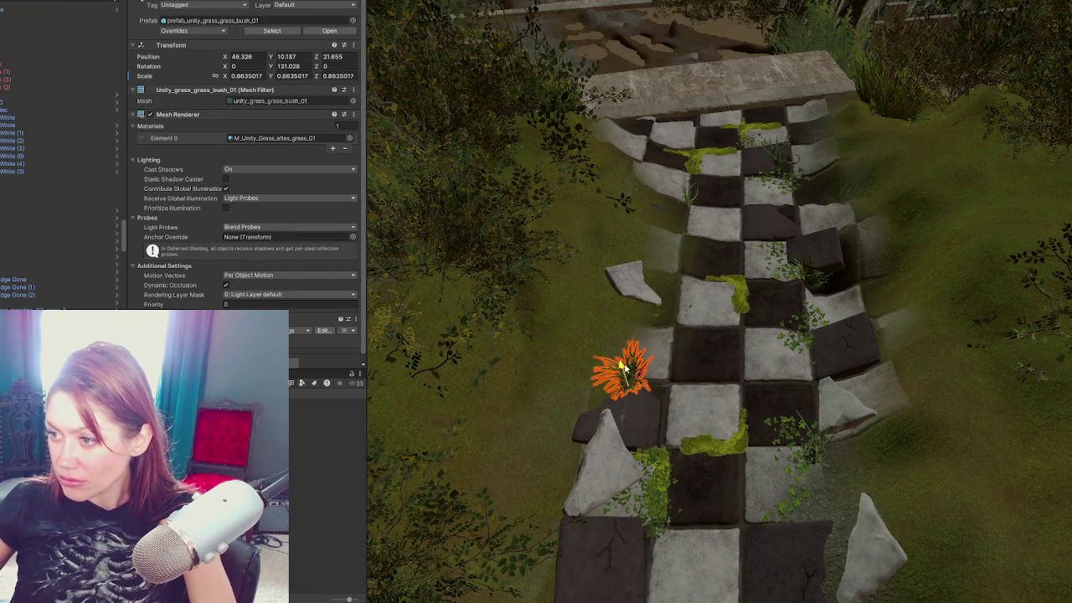
{"action": "left_click", "coordinate": [30, 67]}
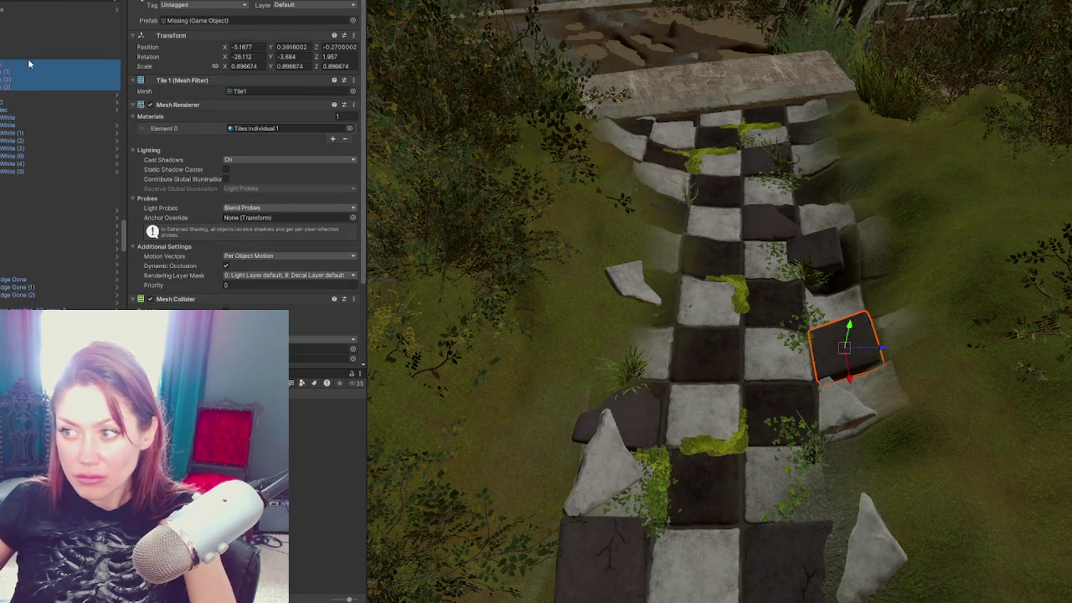
{"action": "right_click", "coordinate": [29, 65]}
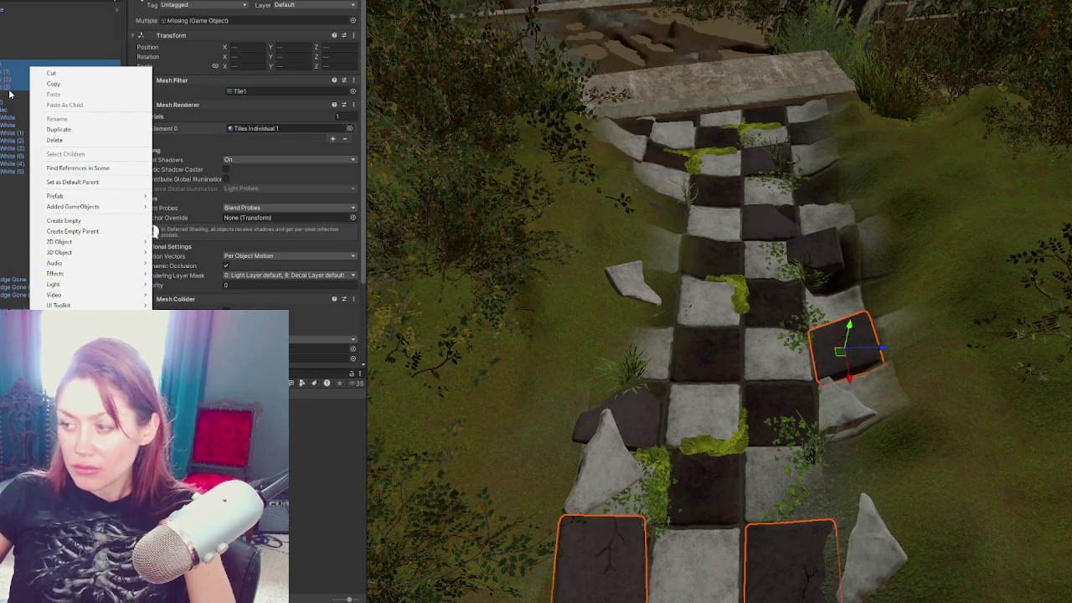
{"action": "left_click", "coordinate": [2, 142]}
{"action": "scroll", "coordinate": [2, 130], "scroll_direction": "up", "scroll_amount": 3}
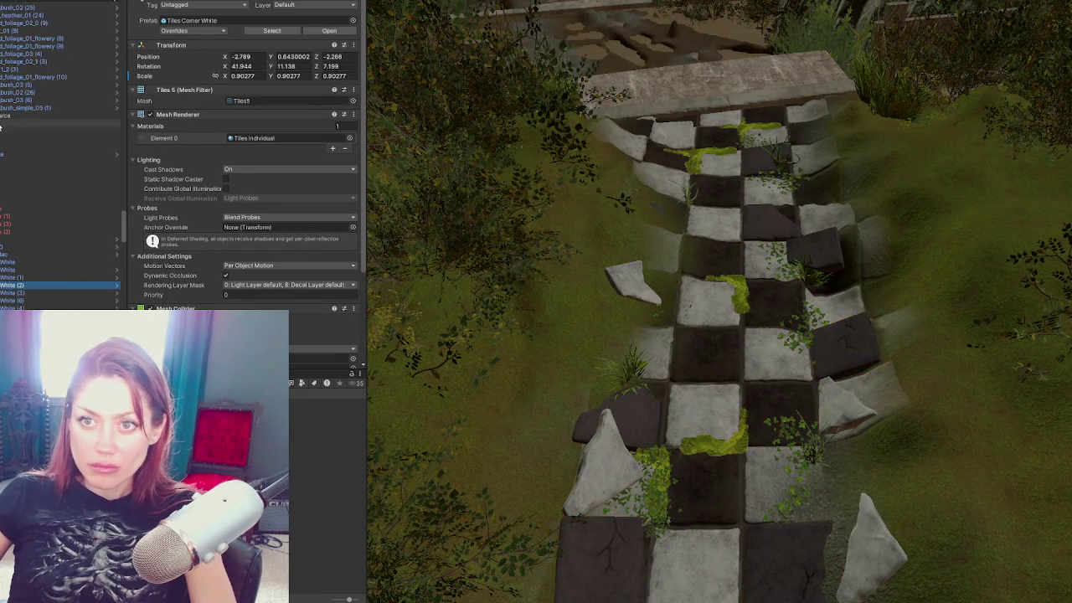
{"action": "left_click", "coordinate": [25, 218]}
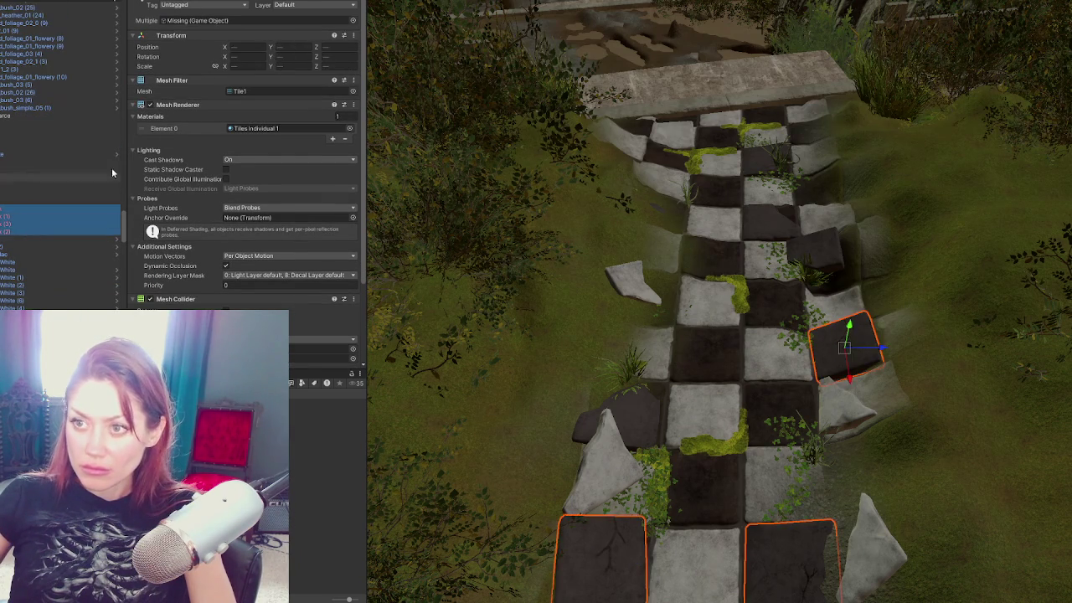
{"action": "left_click", "coordinate": [353, 20]}
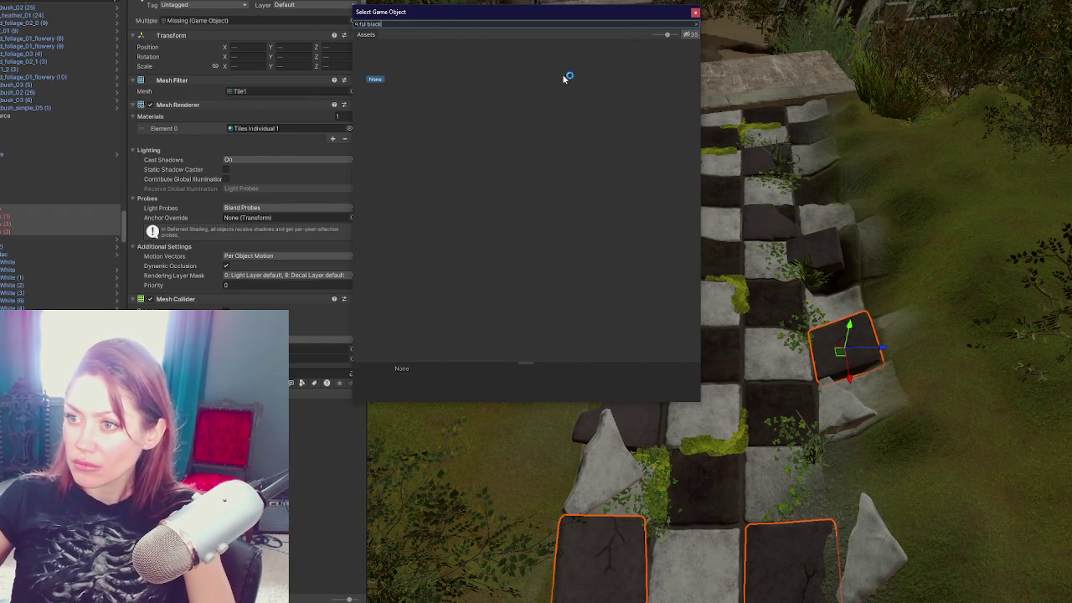
{"action": "left_click", "coordinate": [695, 16]}
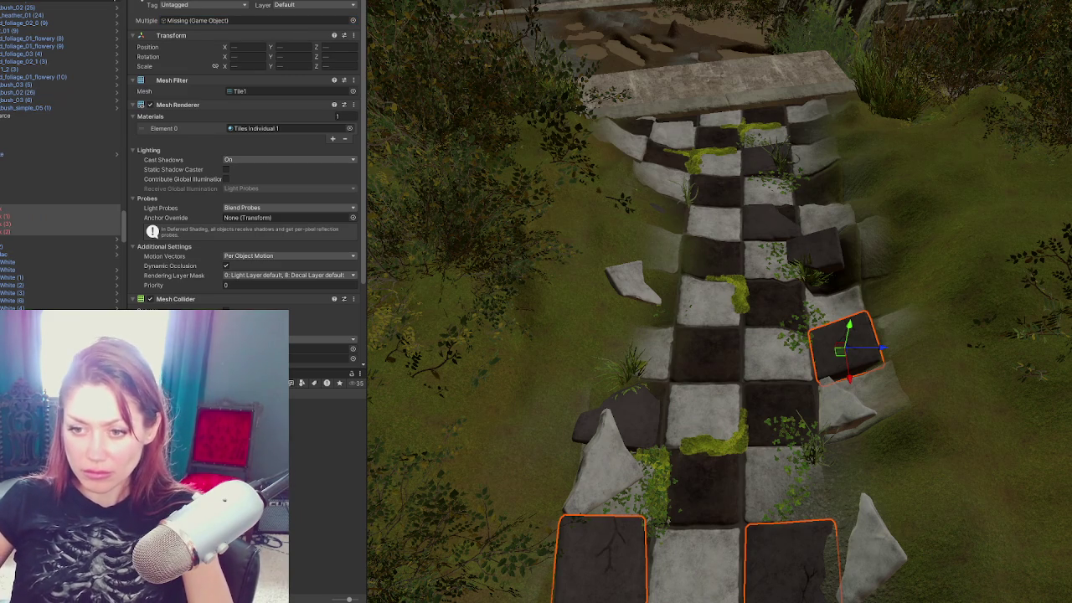
Step: Duplicate a Tile Full White tile and select the white copies
{"action": "left_click", "coordinate": [36, 216]}
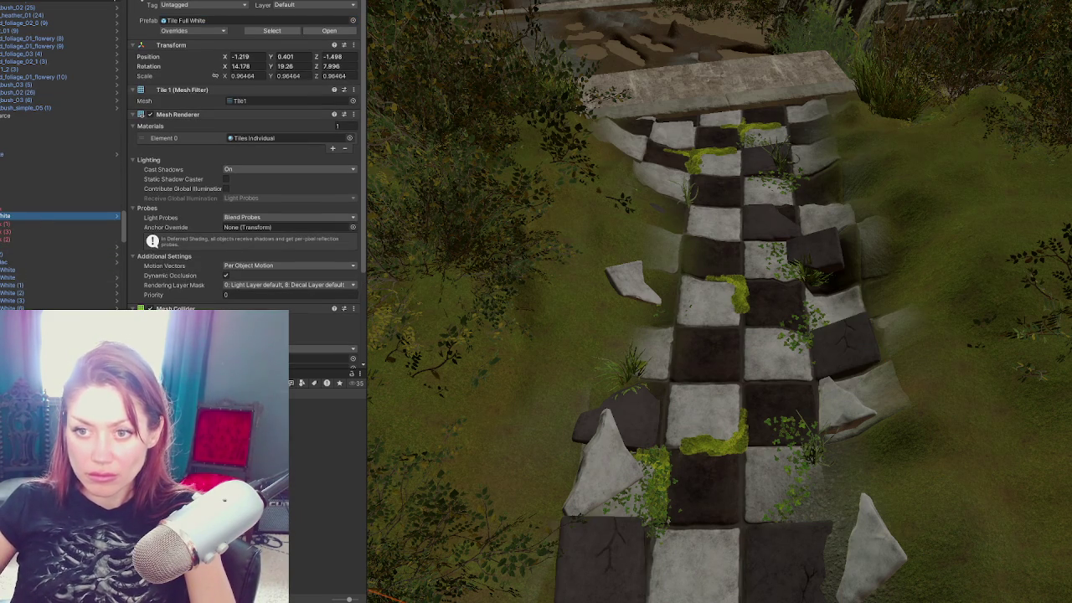
{"action": "key", "text": "Down"}
{"action": "key", "text": "Down"}
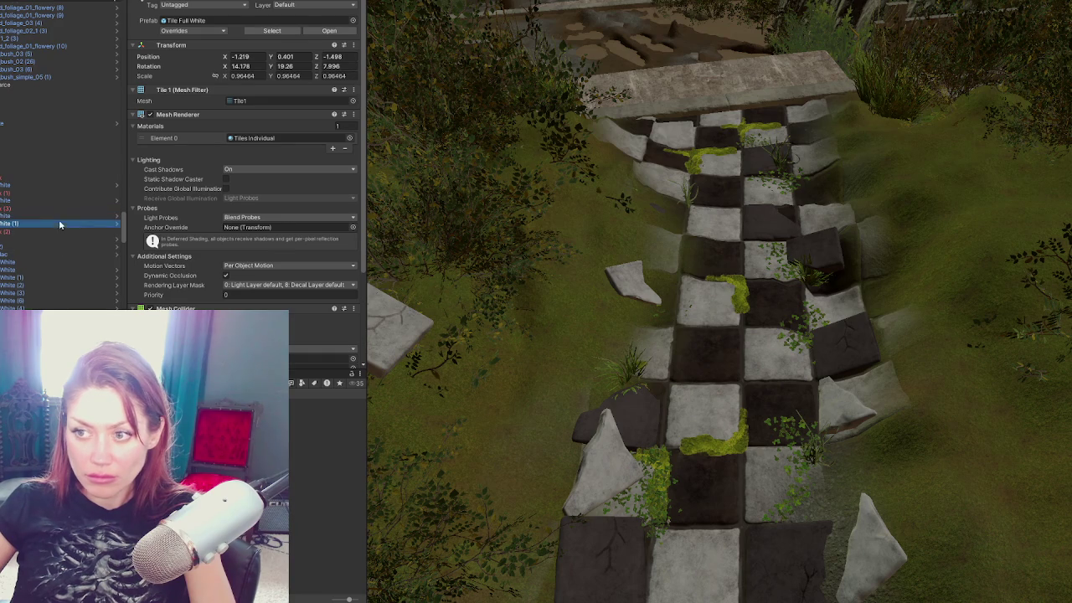
{"action": "key", "text": "ctrl+d"}
{"action": "left_click", "coordinate": [25, 215], "text": "ctrl"}
{"action": "left_click", "coordinate": [34, 200], "text": "ctrl"}
{"action": "left_click", "coordinate": [46, 184], "text": "ctrl"}
Step: Set the white copies' Position and Rotation to 0, 0, 0 and Scale to 1
{"action": "left_click", "coordinate": [249, 57]}
{"action": "type", "text": "0"}
{"action": "key", "text": "Tab"}
{"action": "type", "text": "0"}
{"action": "key", "text": "Tab"}
{"action": "type", "text": "0"}
{"action": "key", "text": "Return"}
{"action": "key", "text": "Tab"}
{"action": "type", "text": "0\t0\t0"}
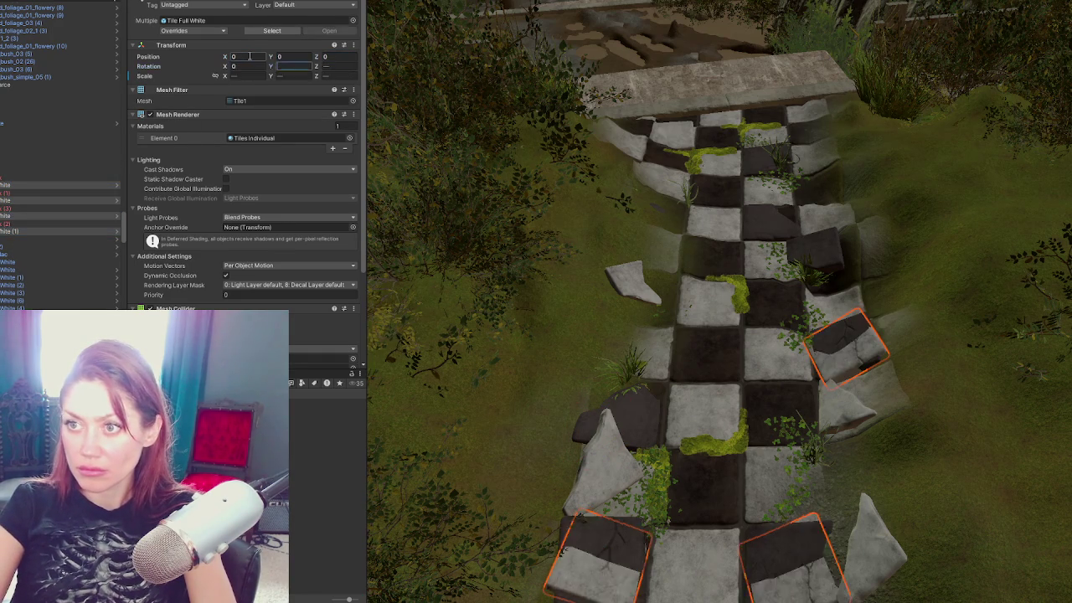
{"action": "key", "text": "Tab"}
{"action": "type", "text": "1"}
{"action": "key", "text": "Return"}
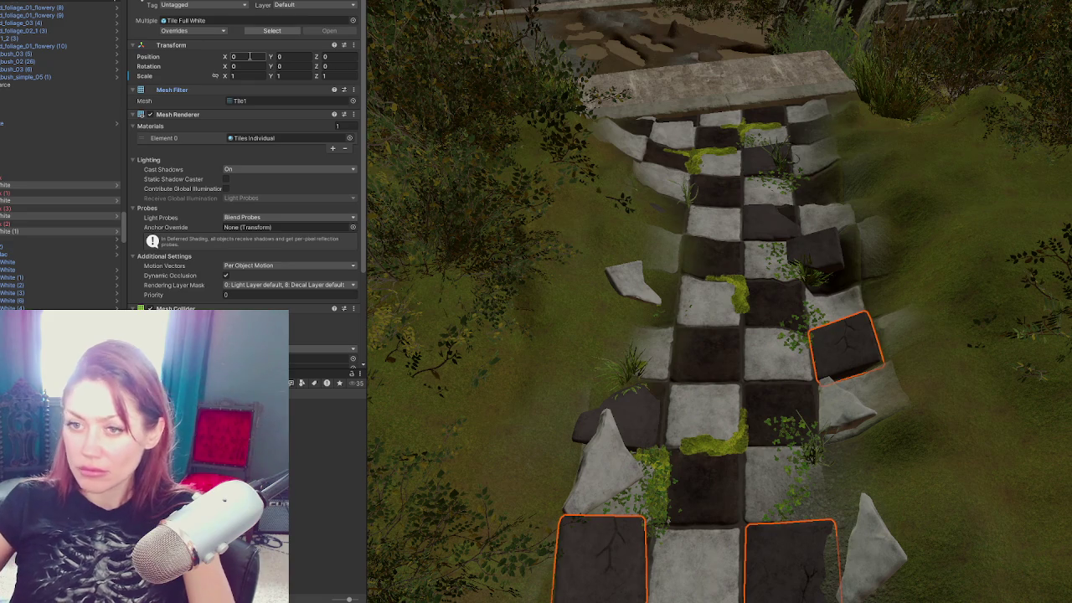
Step: Delete the broken missing-prefab tiles, leaving the white replacements in their spots
{"action": "left_click", "coordinate": [50, 201]}
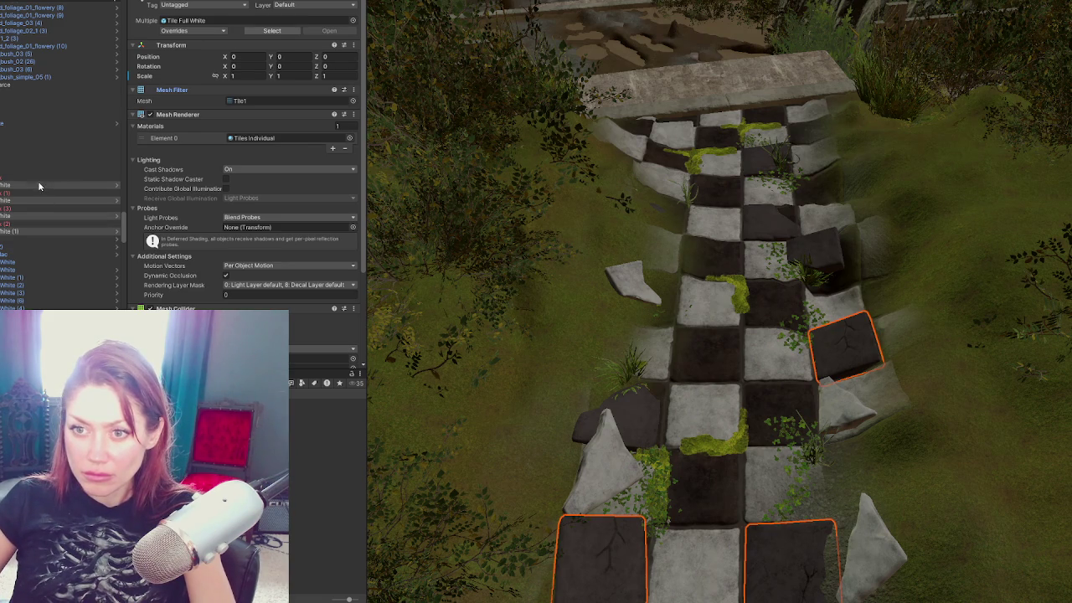
{"action": "left_click", "coordinate": [50, 178], "text": "shift"}
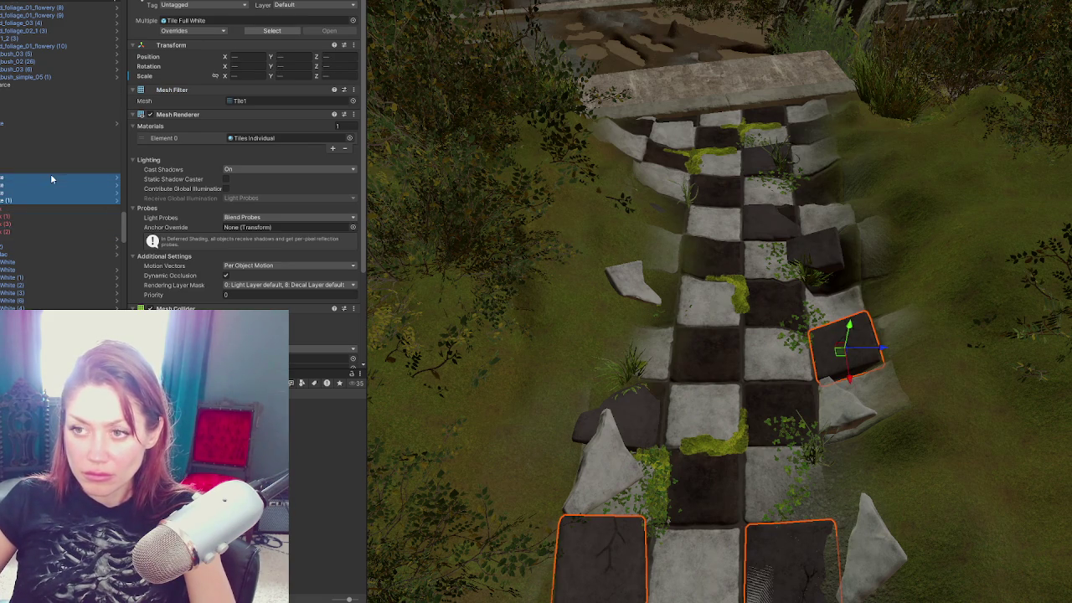
{"action": "left_click", "coordinate": [80, 208]}
{"action": "left_click", "coordinate": [66, 232], "text": "shift"}
{"action": "key", "text": "Delete"}
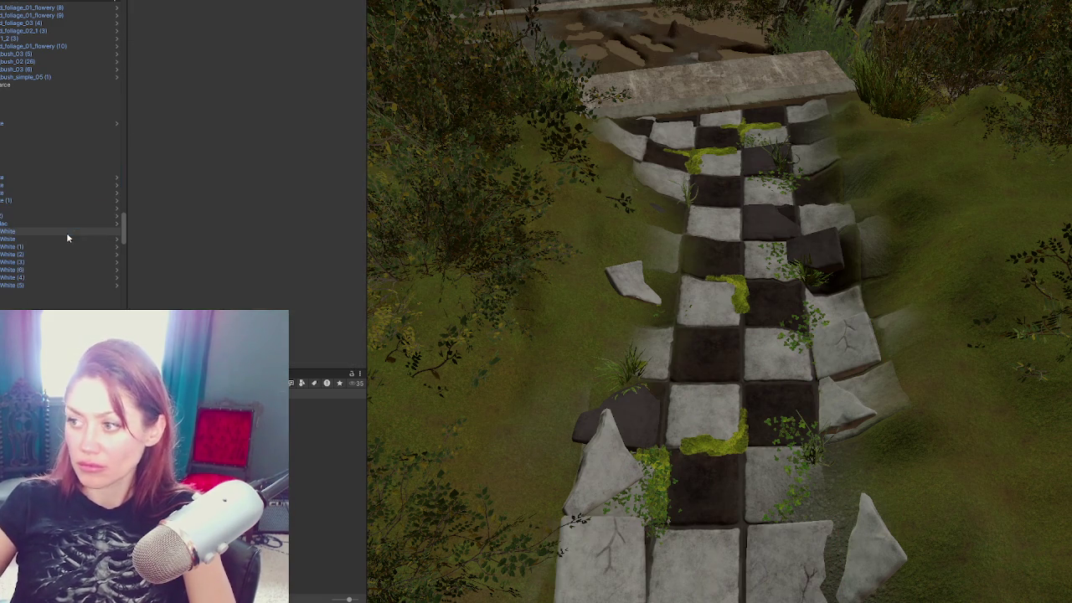
{"action": "left_click", "coordinate": [45, 174], "text": "shift"}
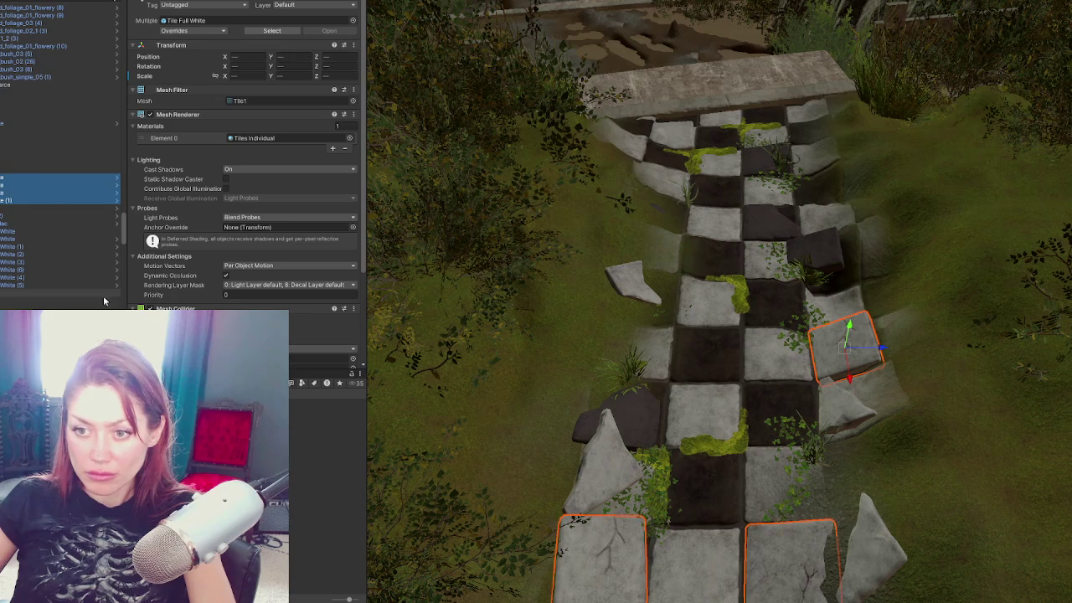
{"action": "scroll", "coordinate": [242, 168], "scroll_direction": "down", "scroll_amount": 3}
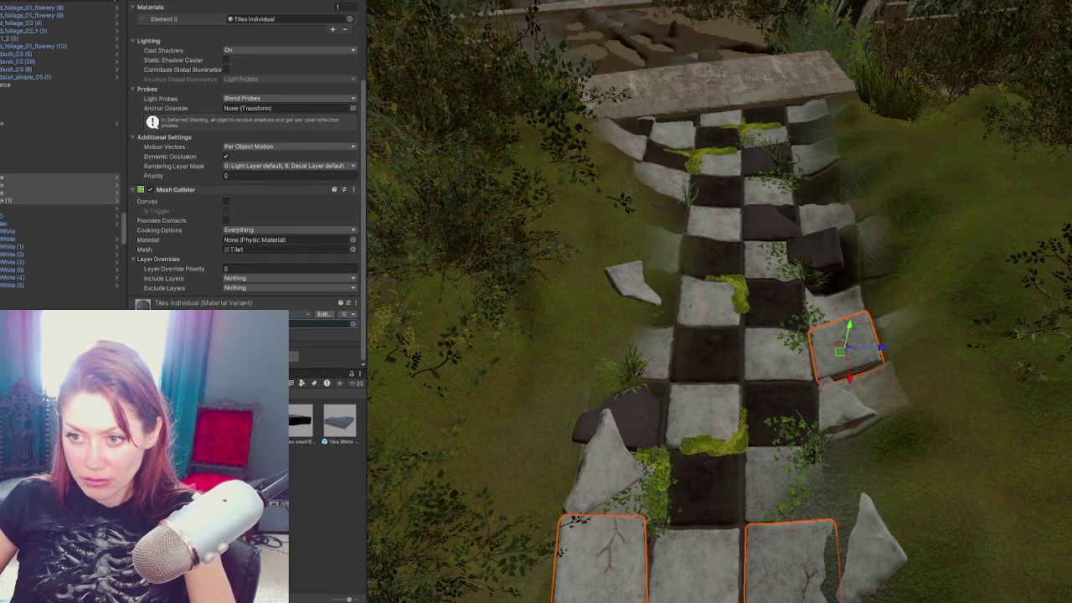
{"action": "mouse_move", "coordinate": [469, 394]}
{"action": "left_mouse_down"}
{"action": "mouse_move", "coordinate": [591, 343]}
{"action": "mouse_move", "coordinate": [544, 132]}
{"action": "mouse_move", "coordinate": [602, 151]}
{"action": "mouse_move", "coordinate": [588, 141]}
{"action": "left_mouse_up"}
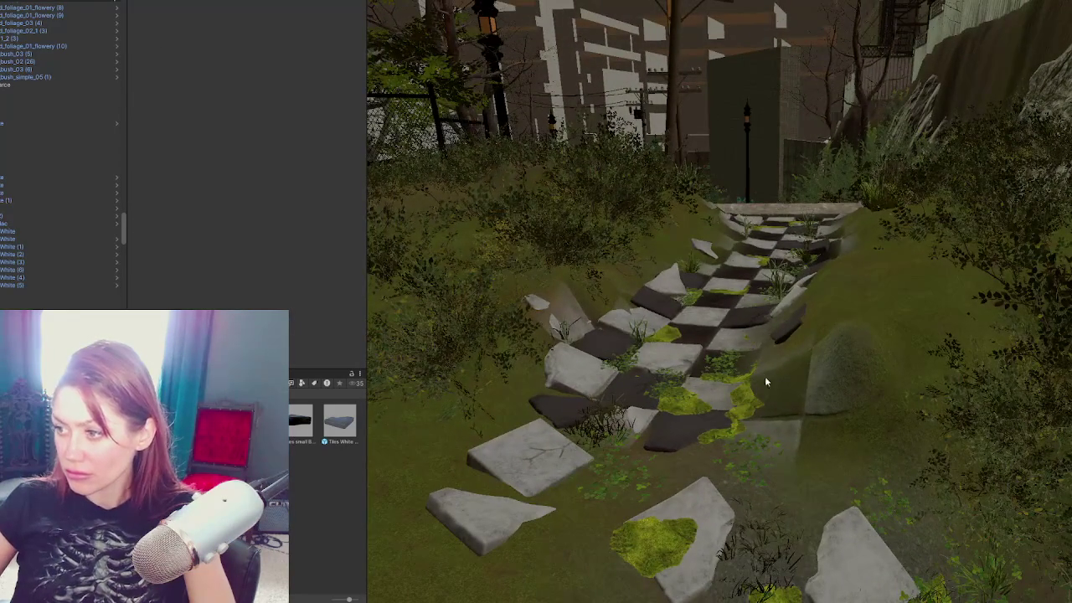
Step: Tilt the large slope tile to match the angle of the grass bank
{"action": "scroll", "coordinate": [862, 351], "scroll_direction": "down", "scroll_amount": 3}
{"action": "left_click_drag", "start_coordinate": [804, 380], "coordinate": [829, 253]}
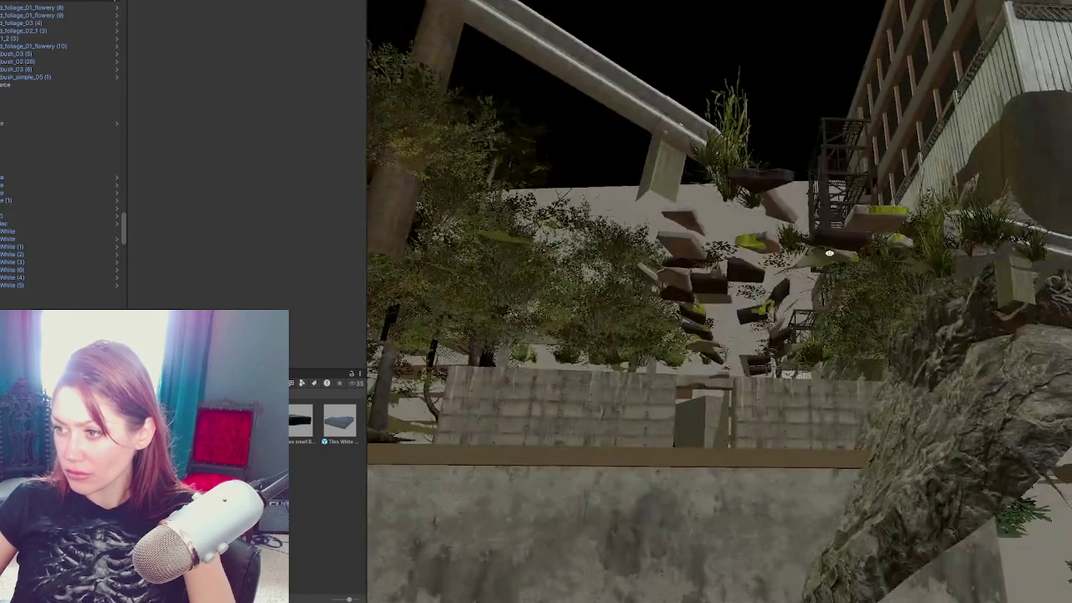
{"action": "left_click", "coordinate": [654, 280]}
{"action": "key", "text": "f"}
{"action": "scroll", "coordinate": [705, 344], "scroll_direction": "up", "scroll_amount": 6}
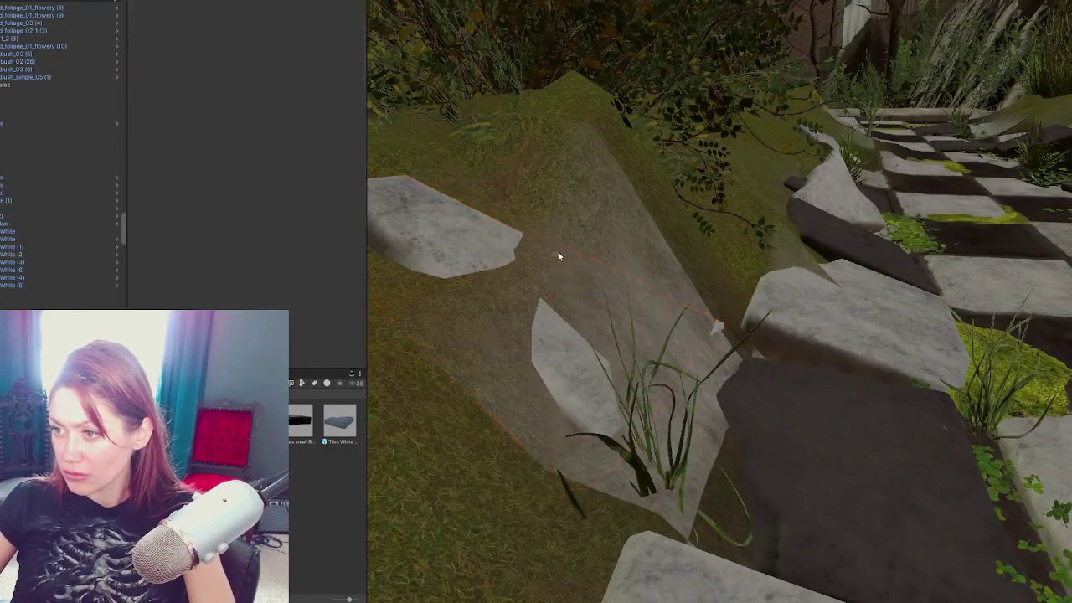
{"action": "left_click", "coordinate": [526, 283]}
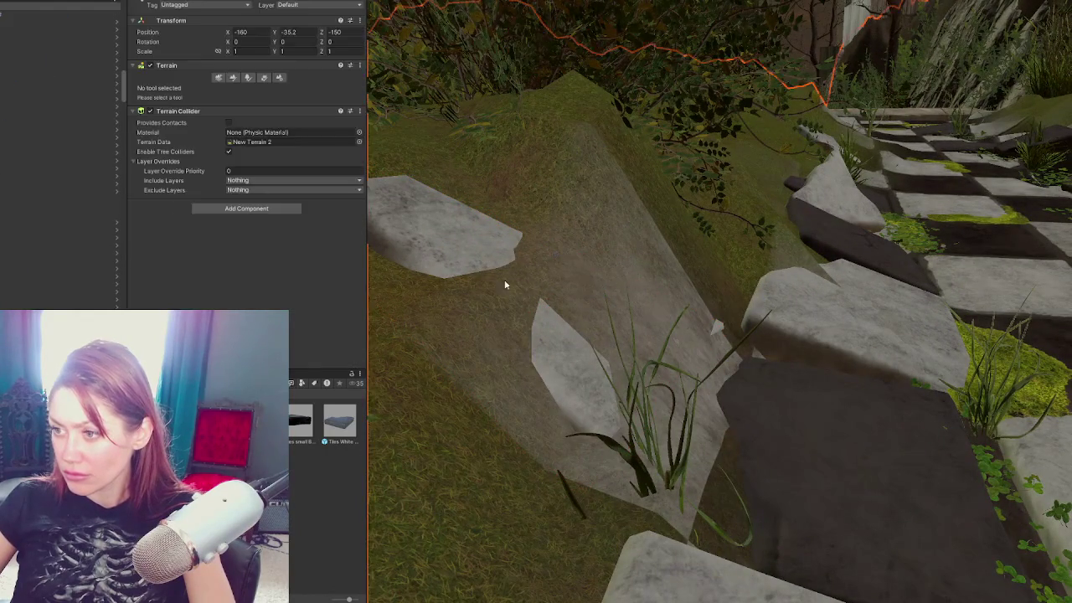
{"action": "key", "text": "e"}
{"action": "mouse_move", "coordinate": [598, 289]}
{"action": "left_mouse_down"}
{"action": "mouse_move", "coordinate": [591, 281]}
{"action": "mouse_move", "coordinate": [622, 295]}
{"action": "left_mouse_up"}
Step: Shift the large slope tile slightly sideways and lower it into the bank
{"action": "key", "text": "w"}
{"action": "key", "text": "f"}
{"action": "left_click_drag", "start_coordinate": [654, 258], "coordinate": [616, 265]}
{"action": "mouse_move", "coordinate": [652, 220]}
{"action": "left_mouse_down"}
{"action": "mouse_move", "coordinate": [647, 244]}
{"action": "mouse_move", "coordinate": [661, 270]}
{"action": "mouse_move", "coordinate": [687, 272]}
{"action": "left_mouse_up"}
Step: Tilt the adjacent path tile a bit more and nudge the left slope tile along its length
{"action": "key", "text": "e"}
{"action": "scroll", "coordinate": [687, 273], "scroll_direction": "down", "scroll_amount": 3}
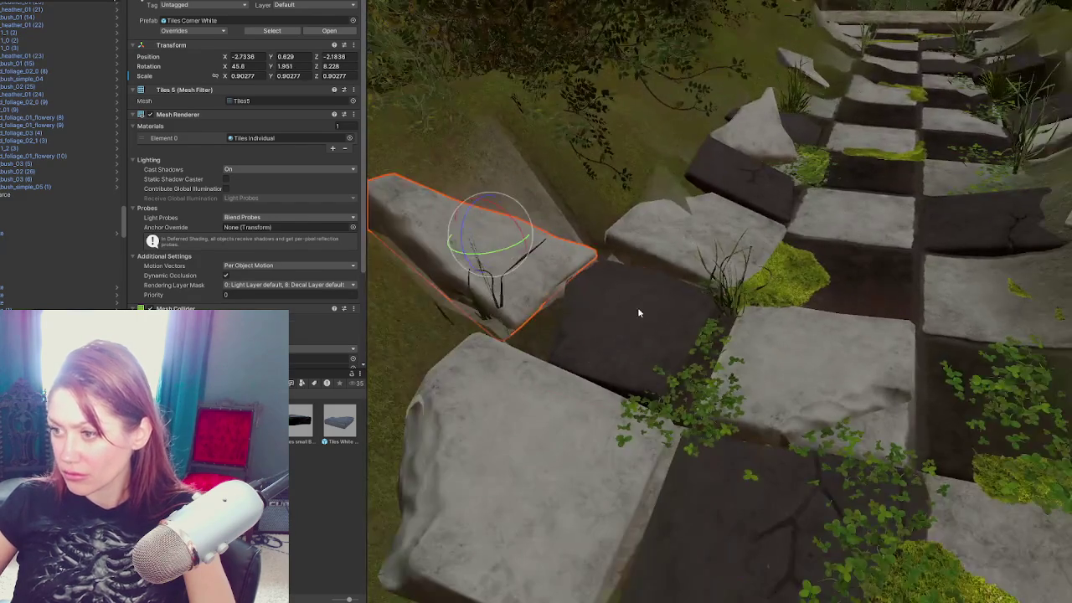
{"action": "left_click", "coordinate": [637, 312]}
{"action": "left_click_drag", "start_coordinate": [634, 312], "coordinate": [655, 335]}
{"action": "key", "text": "w"}
{"action": "left_click", "coordinate": [541, 285]}
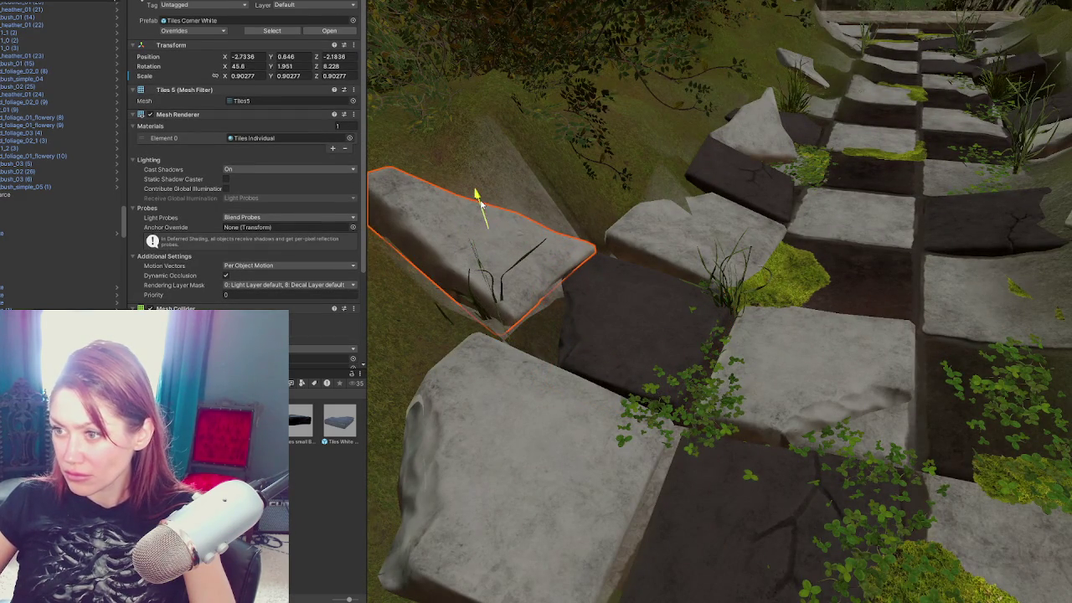
{"action": "left_click_drag", "start_coordinate": [518, 236], "coordinate": [512, 234]}
Step: Raise and shift the grass tuft on the tiles, then nudge a nearby tuft sideways
{"action": "left_click", "coordinate": [503, 312]}
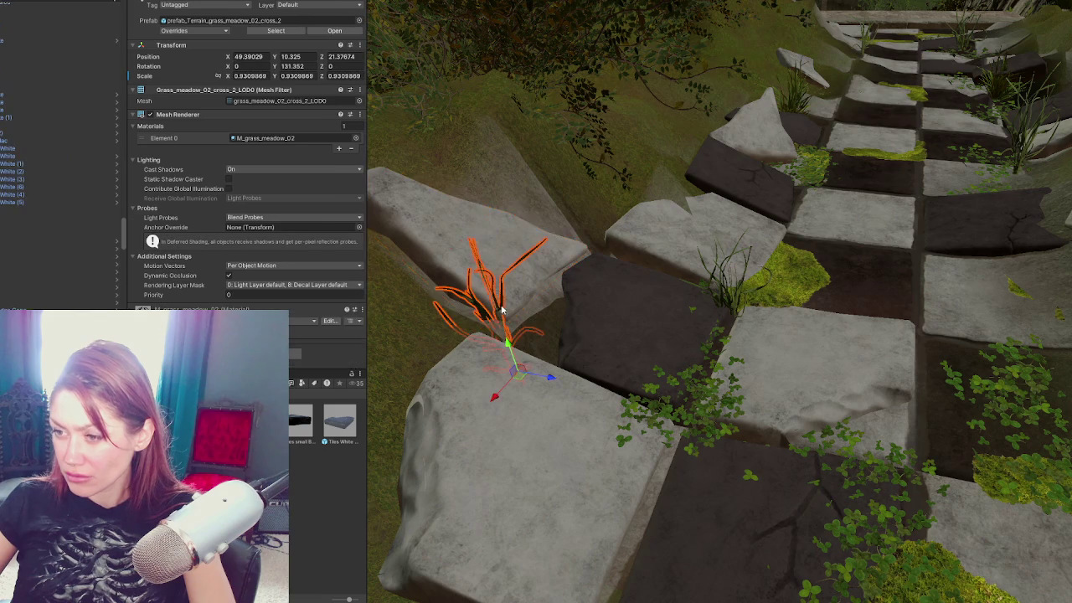
{"action": "mouse_move", "coordinate": [506, 342]}
{"action": "left_mouse_down"}
{"action": "mouse_move", "coordinate": [508, 290]}
{"action": "mouse_move", "coordinate": [523, 295]}
{"action": "mouse_move", "coordinate": [530, 333]}
{"action": "left_mouse_up"}
{"action": "left_click", "coordinate": [704, 293]}
{"action": "key", "text": "f"}
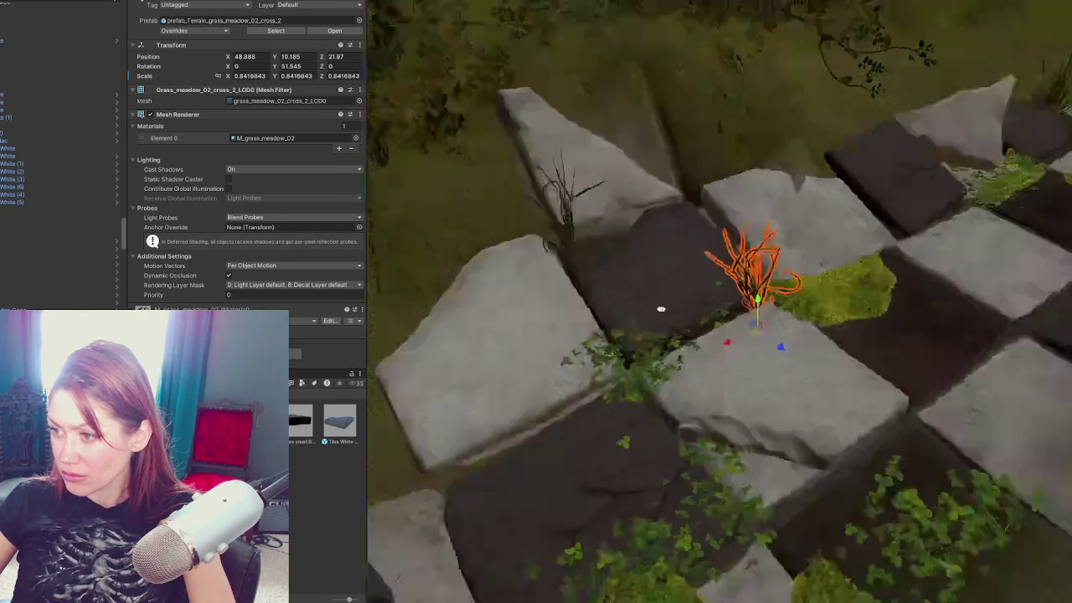
{"action": "left_click_drag", "start_coordinate": [752, 331], "coordinate": [767, 330]}
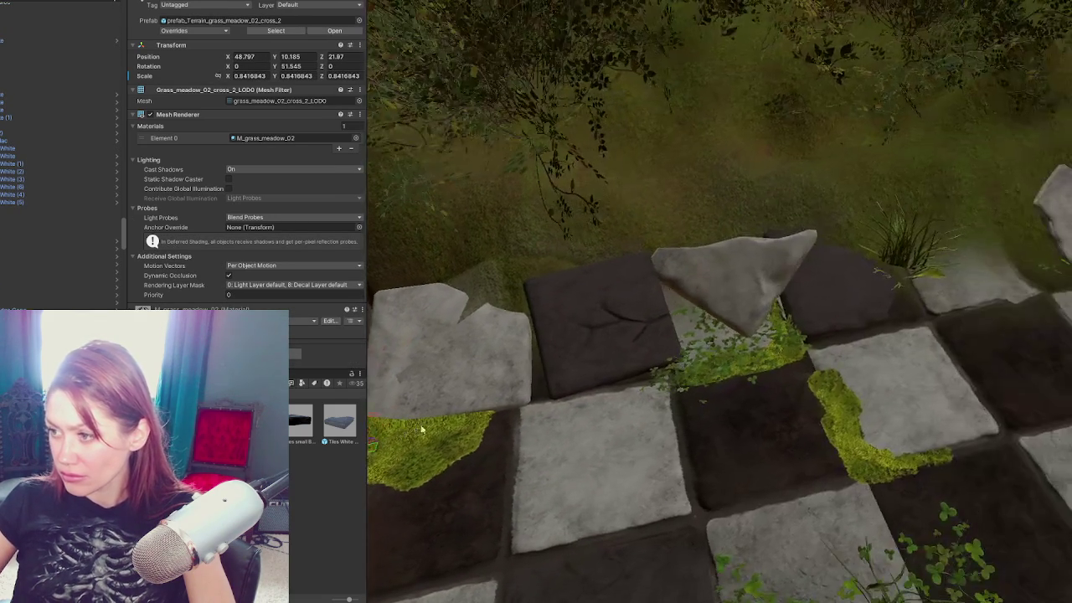
Step: Settle the grass bush beside the tiles lower onto the tile
{"action": "left_click", "coordinate": [740, 299]}
{"action": "left_click", "coordinate": [797, 289]}
{"action": "left_click", "coordinate": [803, 283]}
{"action": "left_click", "coordinate": [803, 283]}
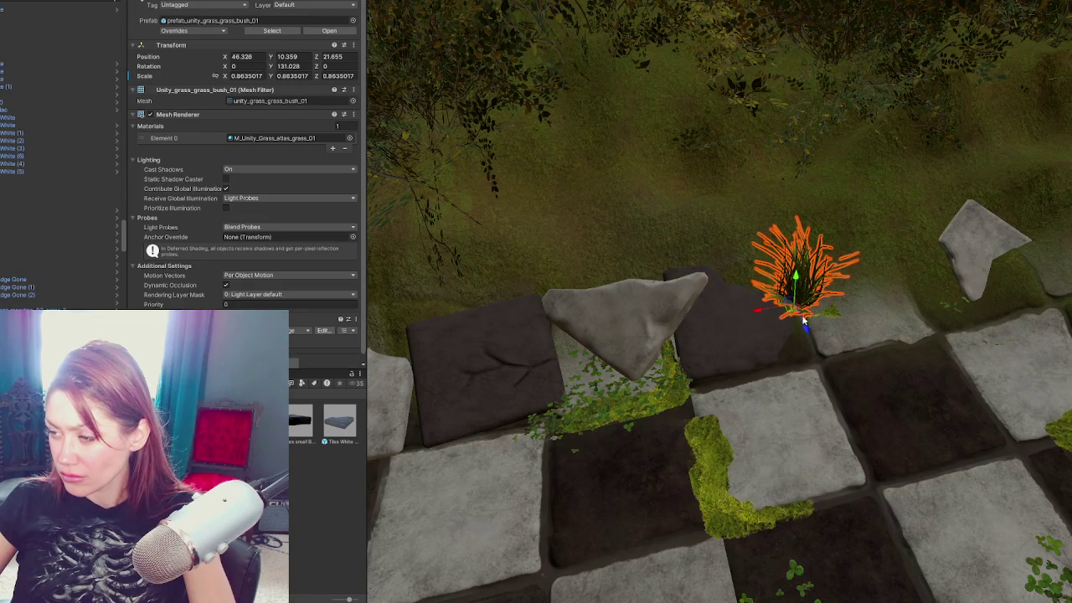
{"action": "left_click_drag", "start_coordinate": [811, 346], "coordinate": [806, 294]}
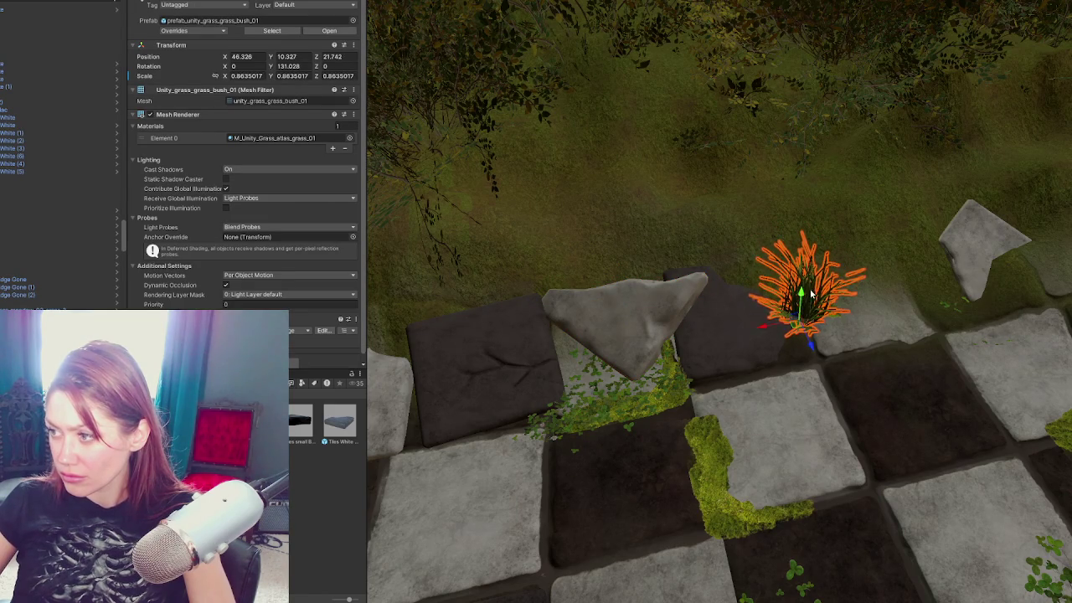
Step: Shift the grey triangular rock slightly and lift the clover beside it
{"action": "left_click", "coordinate": [750, 354]}
{"action": "left_click", "coordinate": [634, 325]}
{"action": "mouse_move", "coordinate": [634, 325]}
{"action": "left_mouse_down"}
{"action": "mouse_move", "coordinate": [617, 301]}
{"action": "mouse_move", "coordinate": [593, 299]}
{"action": "left_mouse_up"}
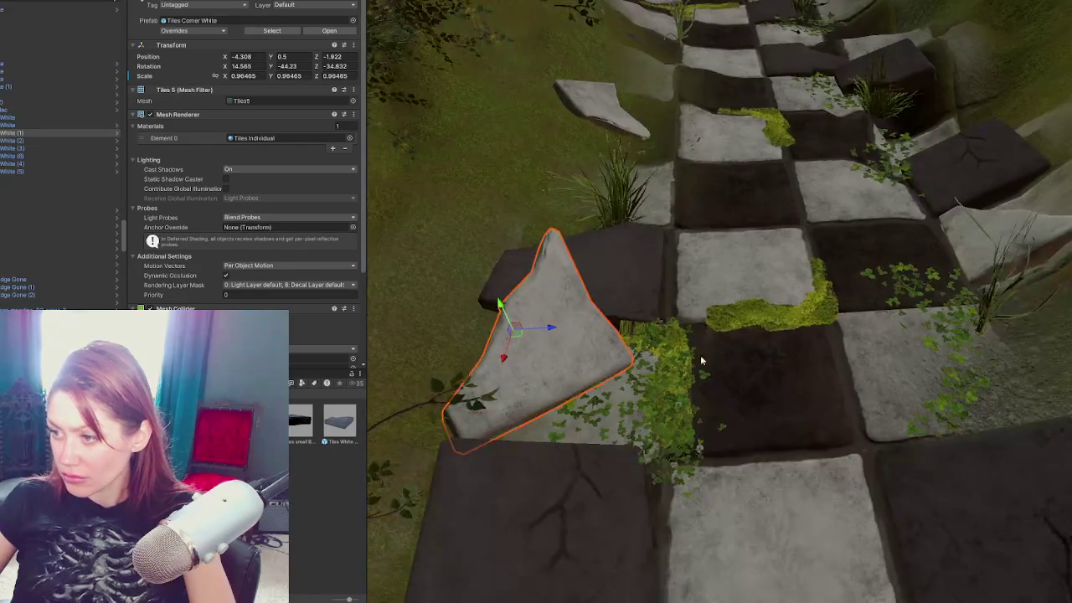
{"action": "left_click", "coordinate": [703, 374]}
{"action": "left_click_drag", "start_coordinate": [648, 330], "coordinate": [647, 327]}
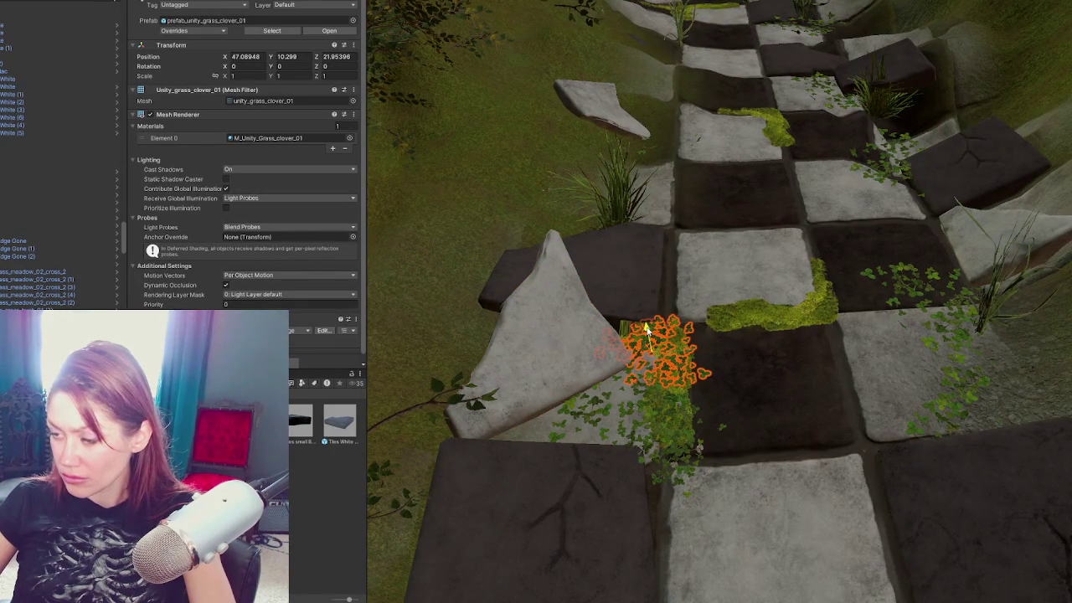
Step: Settle the flowery clover slightly, then select the grass clump further along the path
{"action": "left_click", "coordinate": [713, 429]}
{"action": "left_click", "coordinate": [661, 424]}
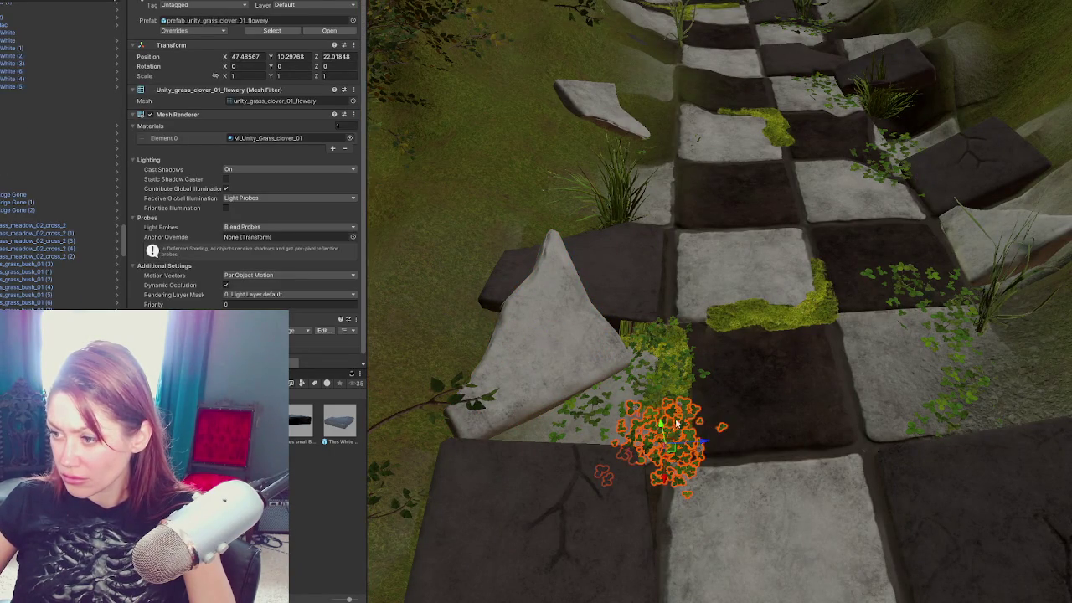
{"action": "left_click_drag", "start_coordinate": [661, 424], "coordinate": [661, 425]}
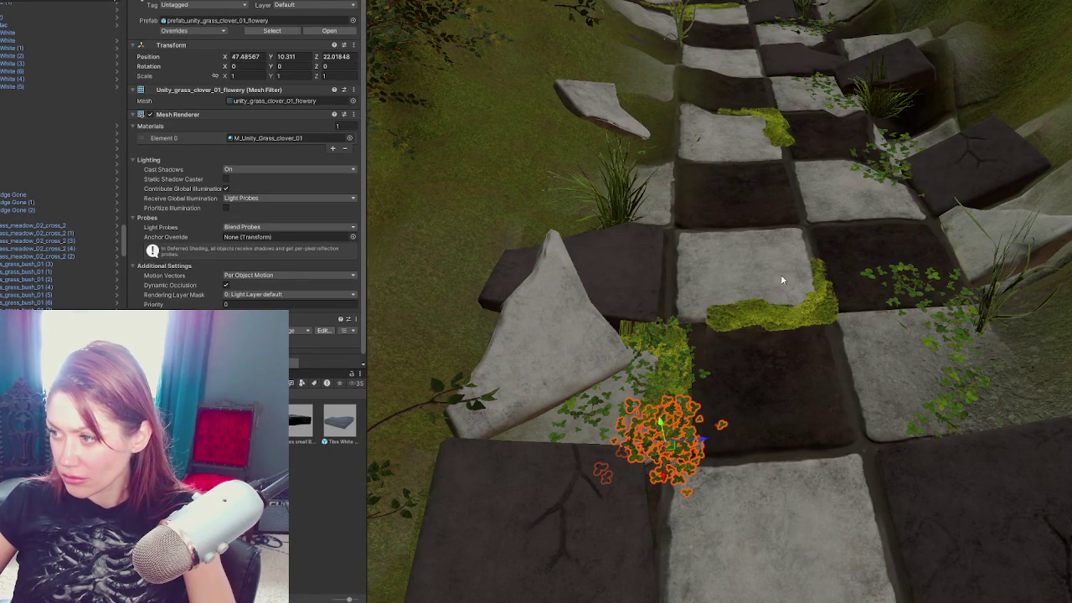
{"action": "left_click_drag", "start_coordinate": [777, 308], "coordinate": [725, 500]}
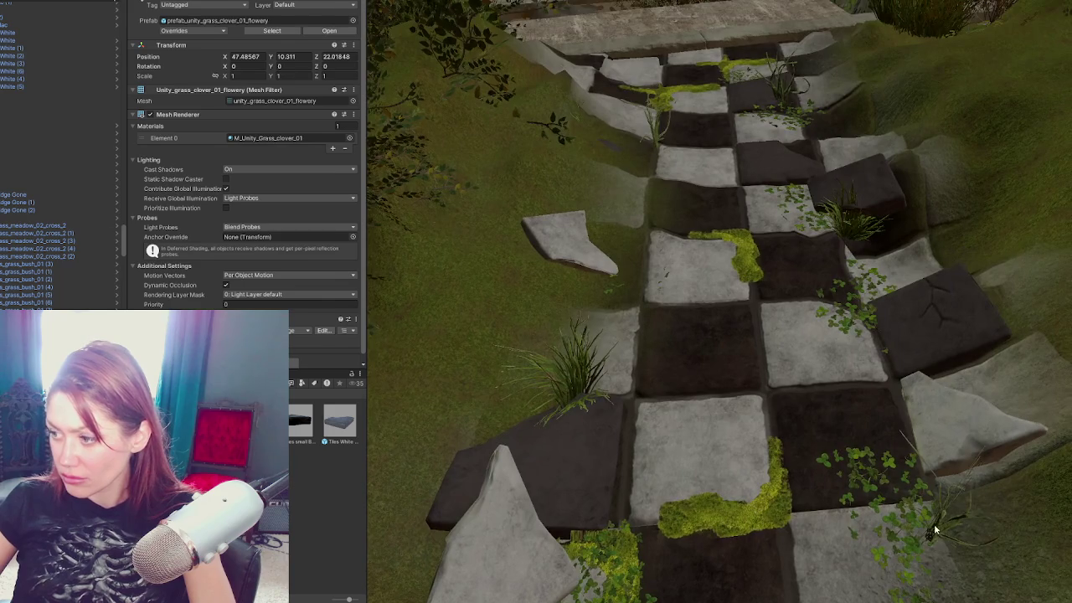
{"action": "left_click", "coordinate": [937, 530]}
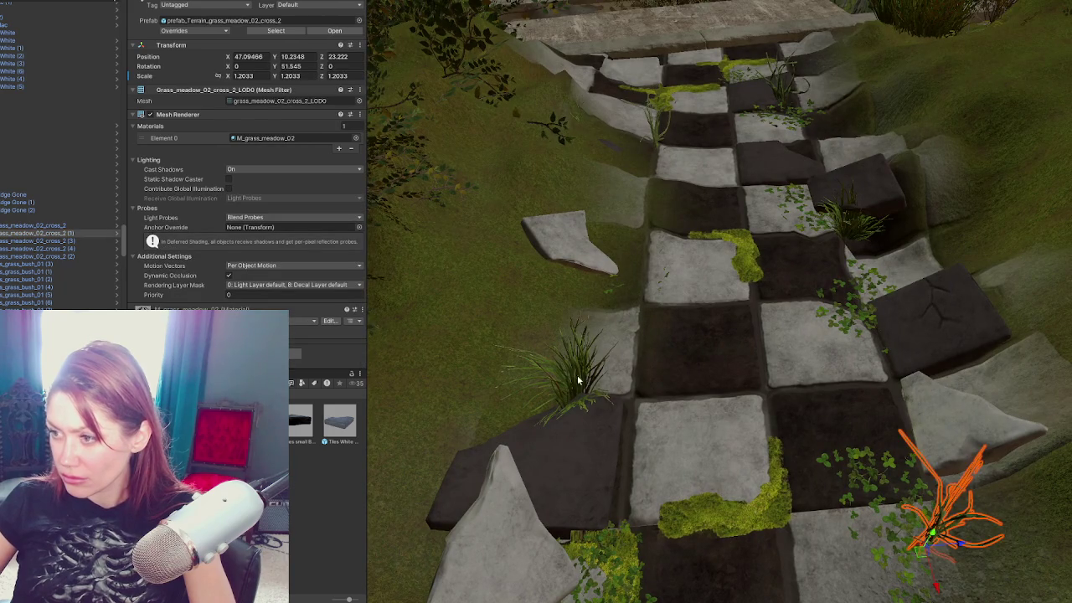